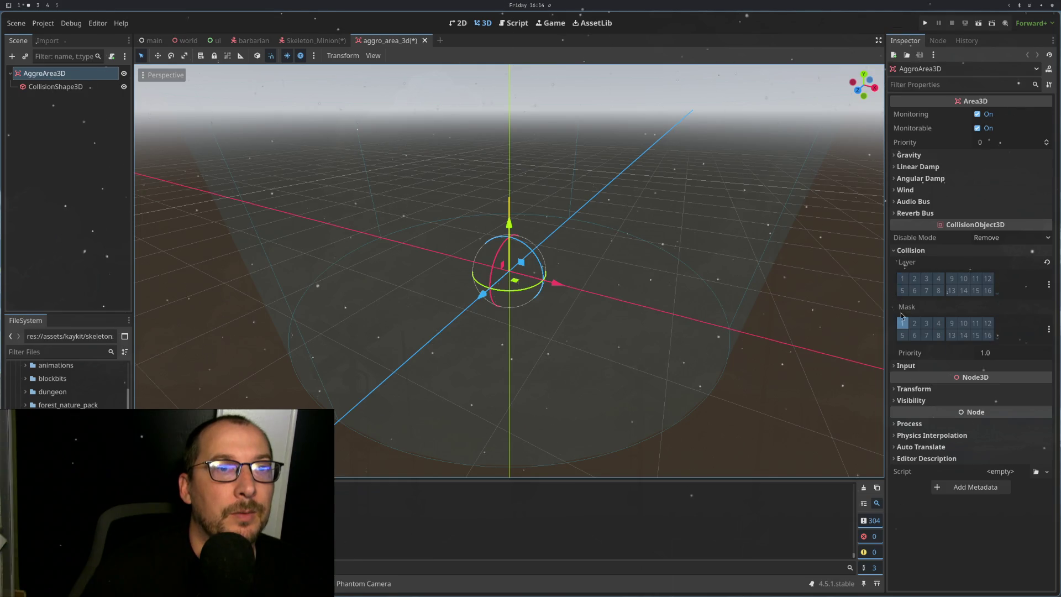
Step: Save the aggro area scene and run the game as the server, dismissing the glb error
key(ctrl+s)
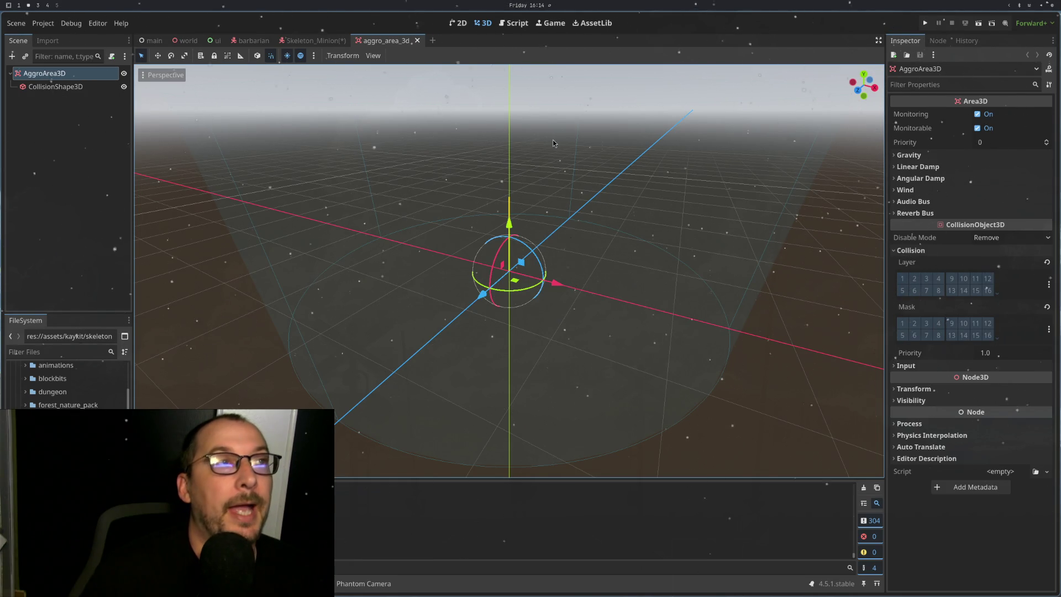
key(F5)
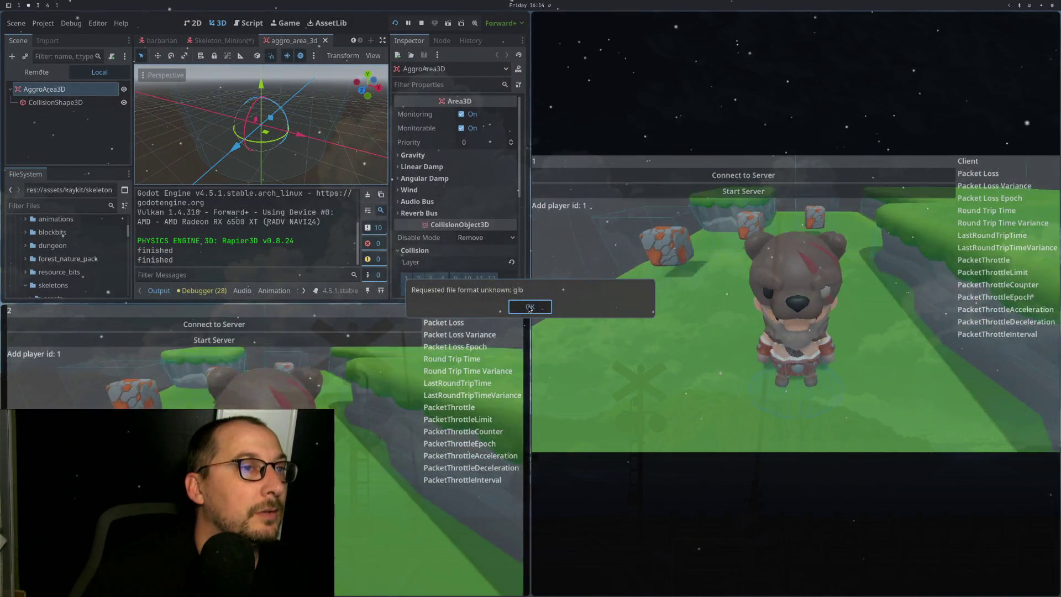
click(533, 307)
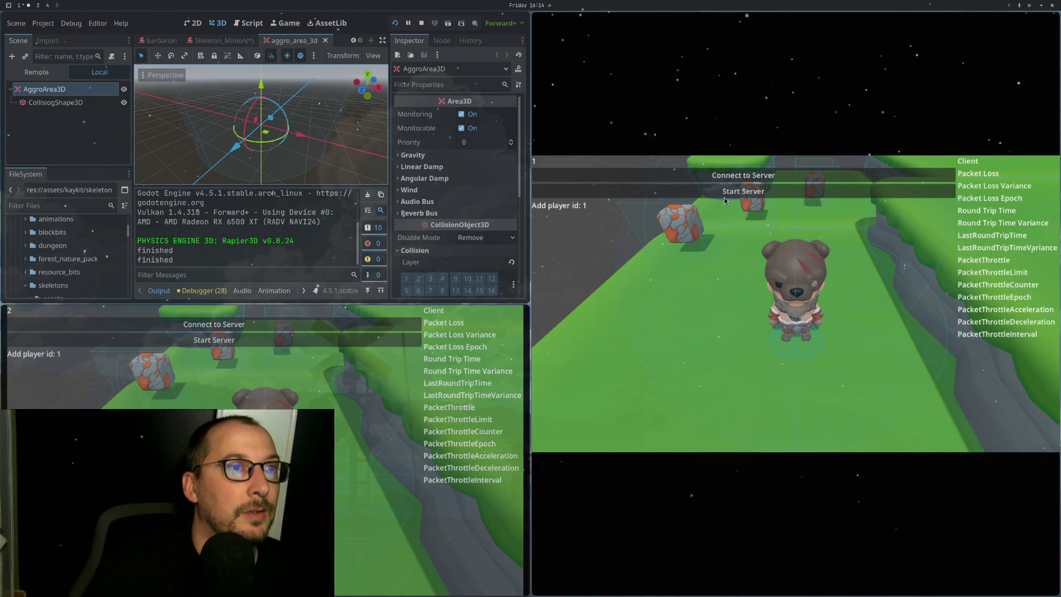
click(724, 196)
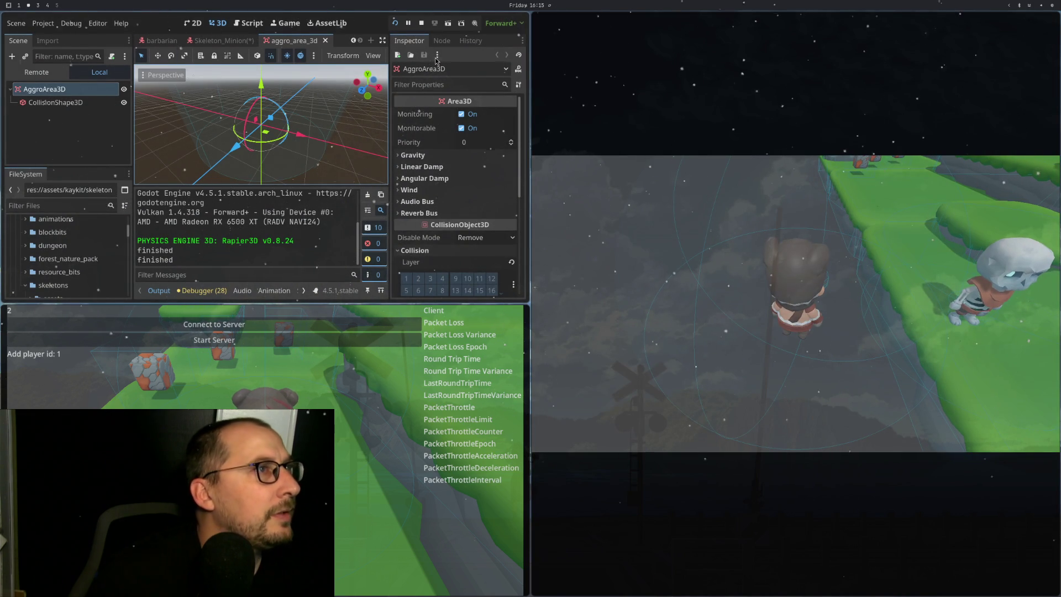
Step: Stop the running game and go back to the world scene
click(419, 24)
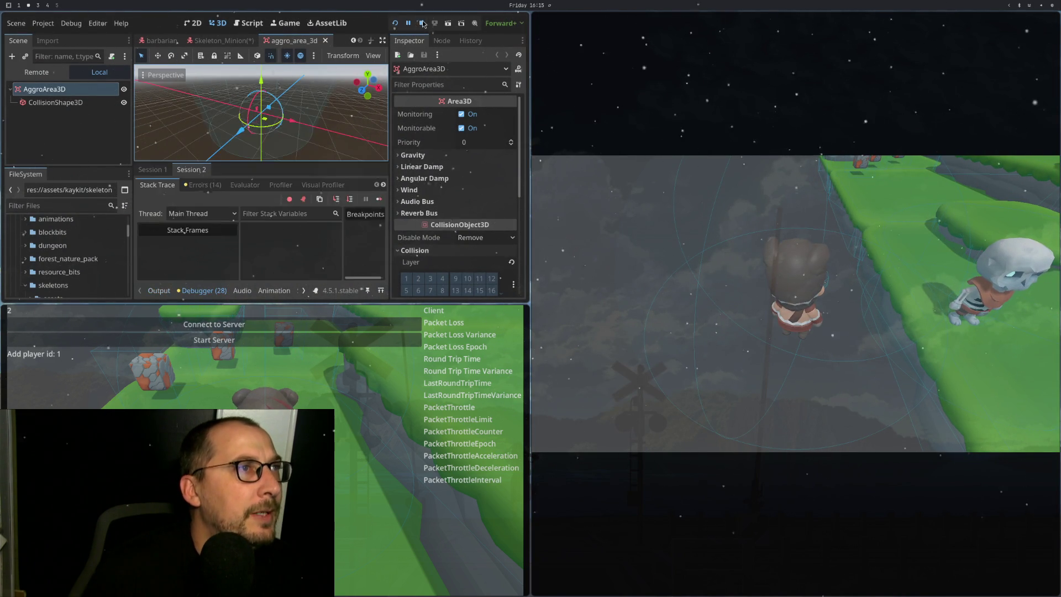
click(246, 41)
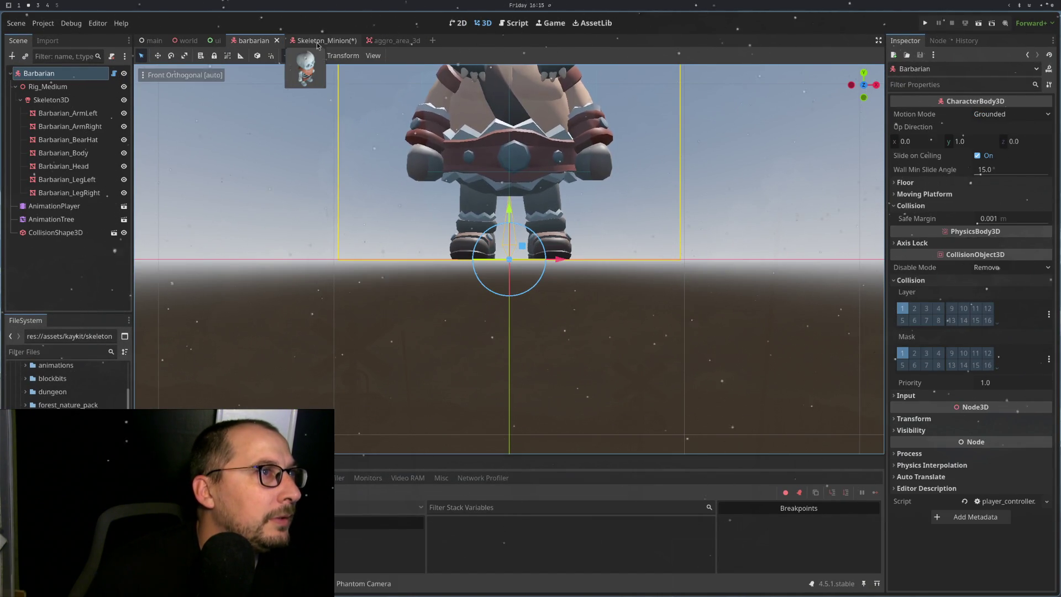
click(186, 40)
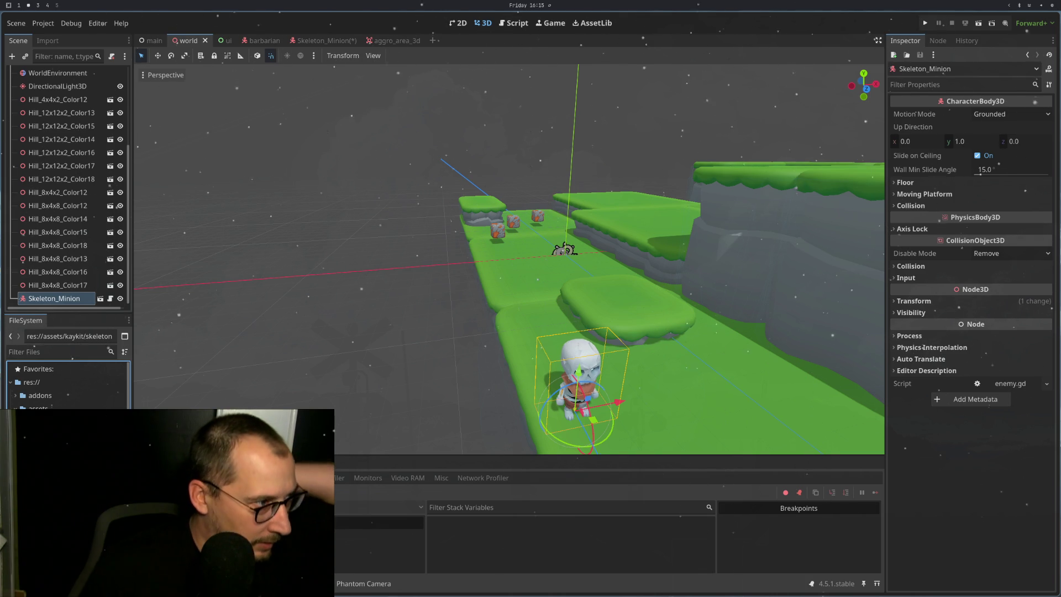
Step: Drop a Barbarian instance into the world level and create a New Inherited scene from it
drag(83, 420, 486, 306)
scroll(479, 313, up, 2)
scroll(481, 316, up, 3)
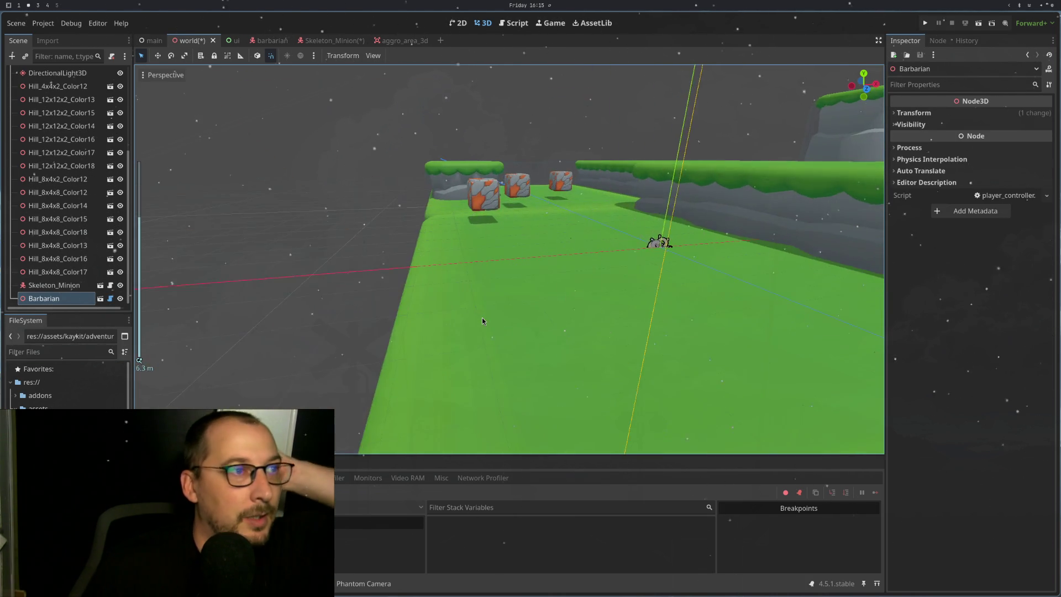
click(110, 299)
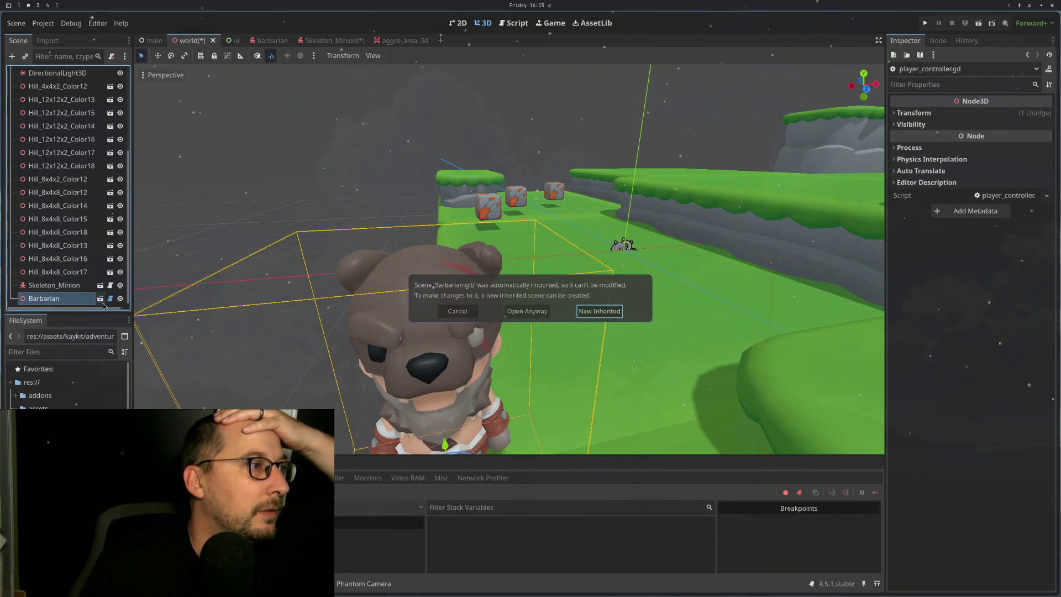
click(608, 310)
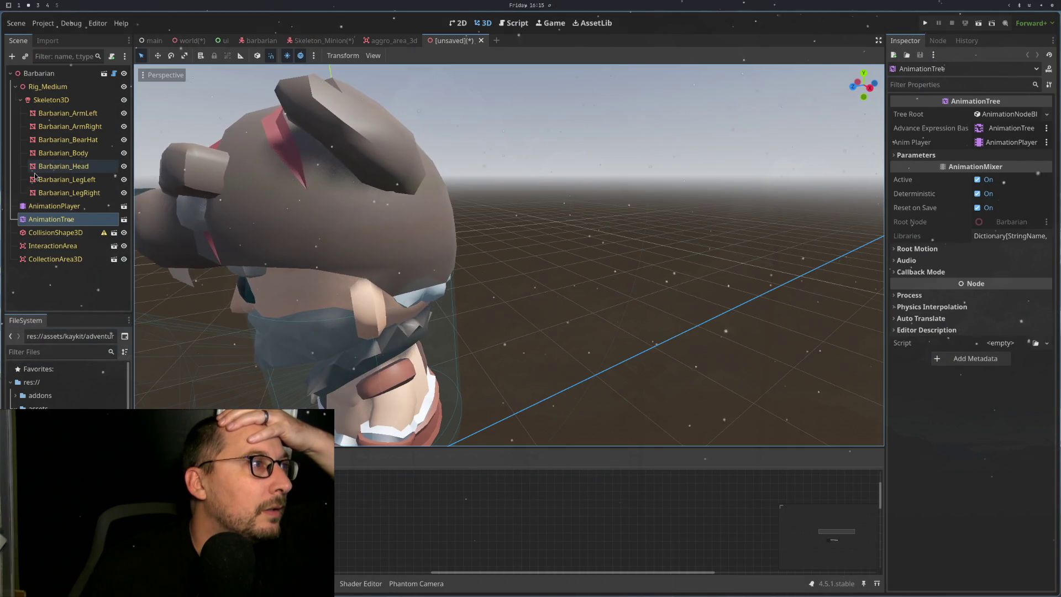
Step: Select the inherited scene's Barbarian root node, then go to player_controller.gd in Neovim
scroll(420, 313, down, 4)
scroll(419, 312, up, 2)
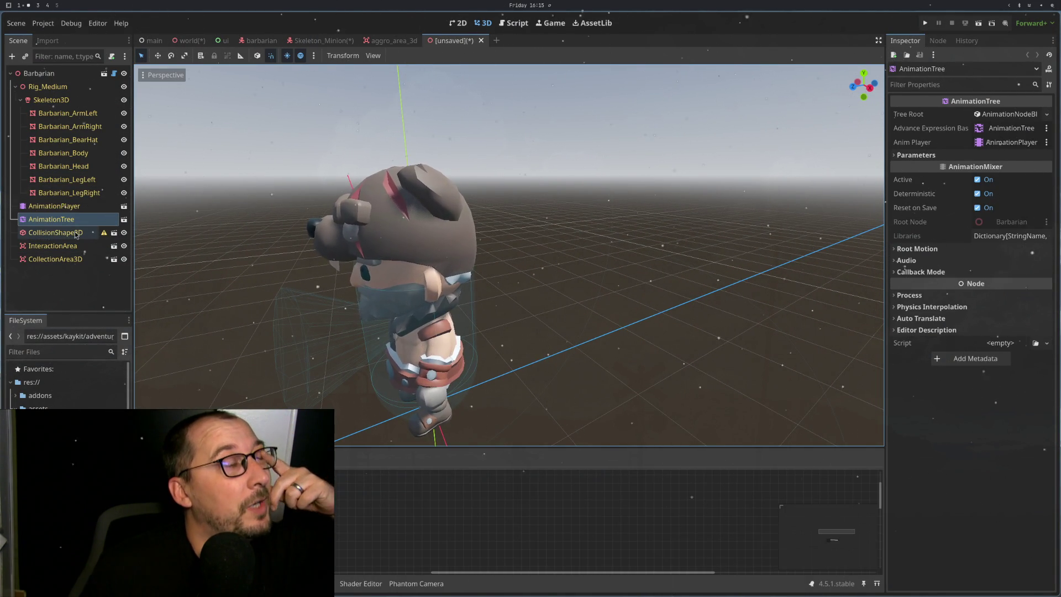
click(47, 79)
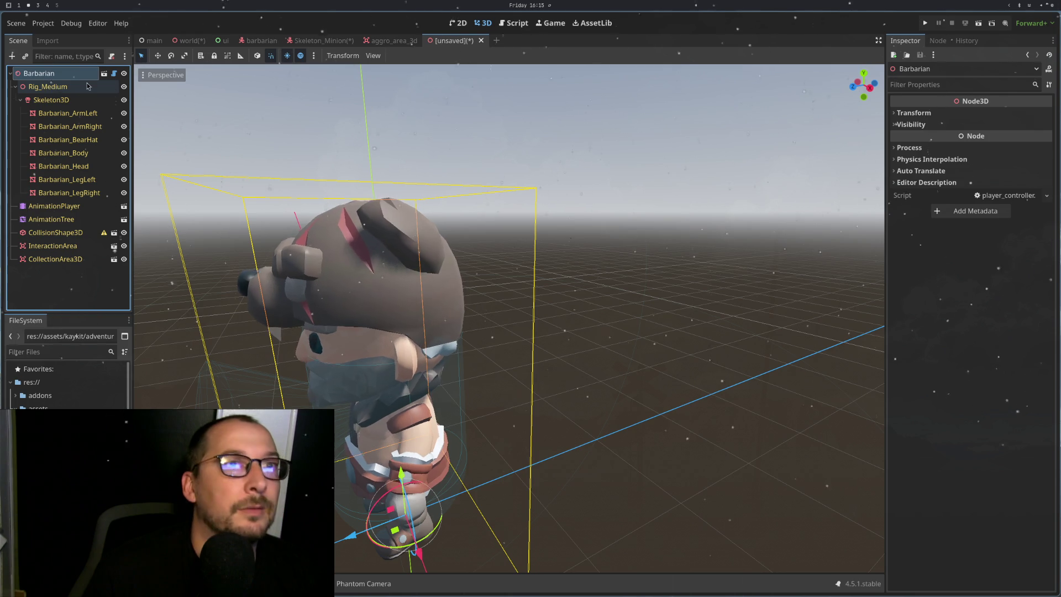
key(super+1)
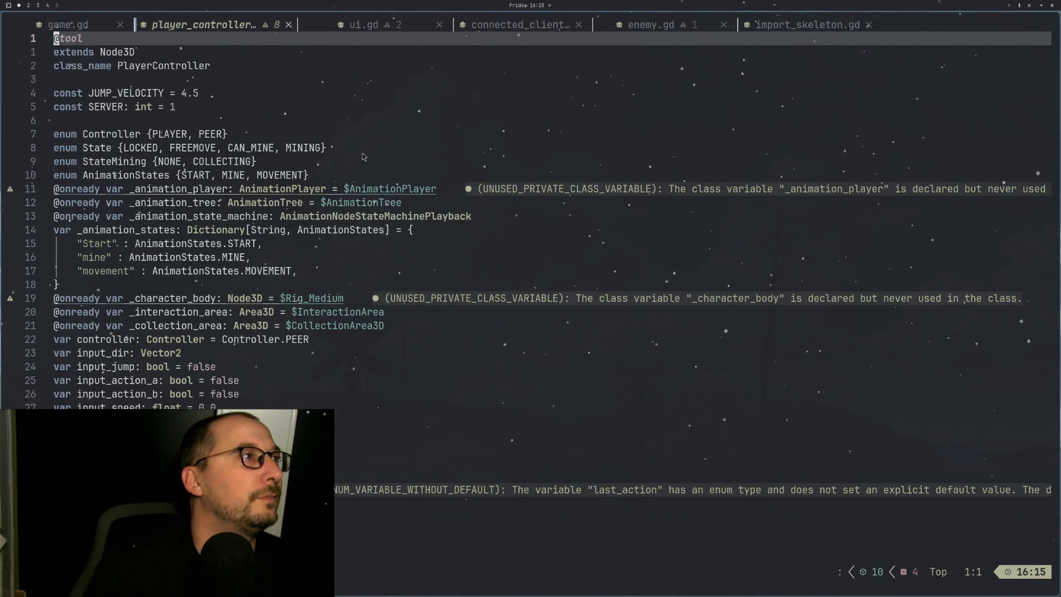
click(168, 54)
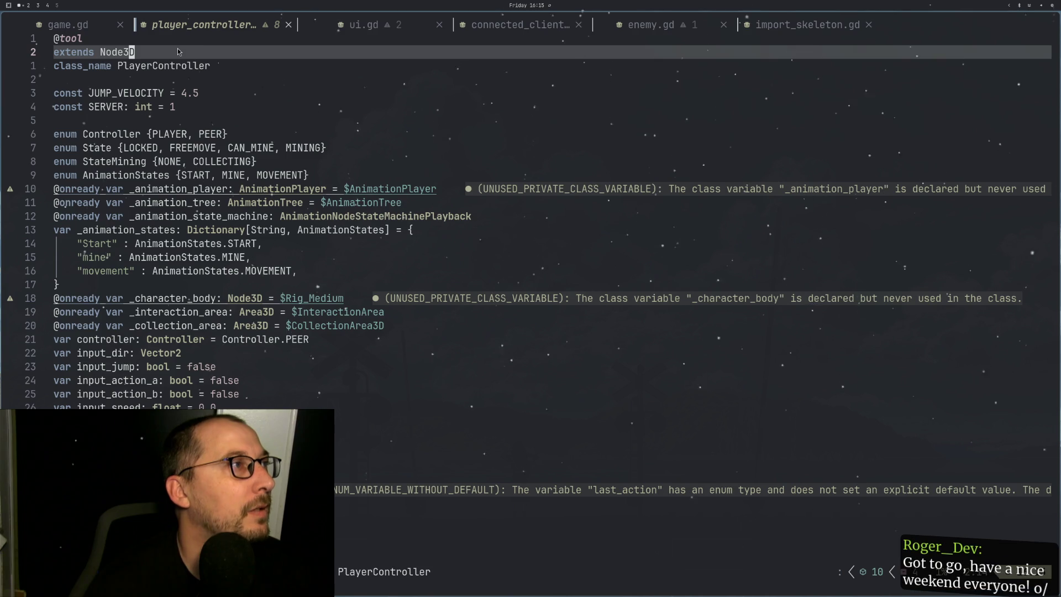
key(k)
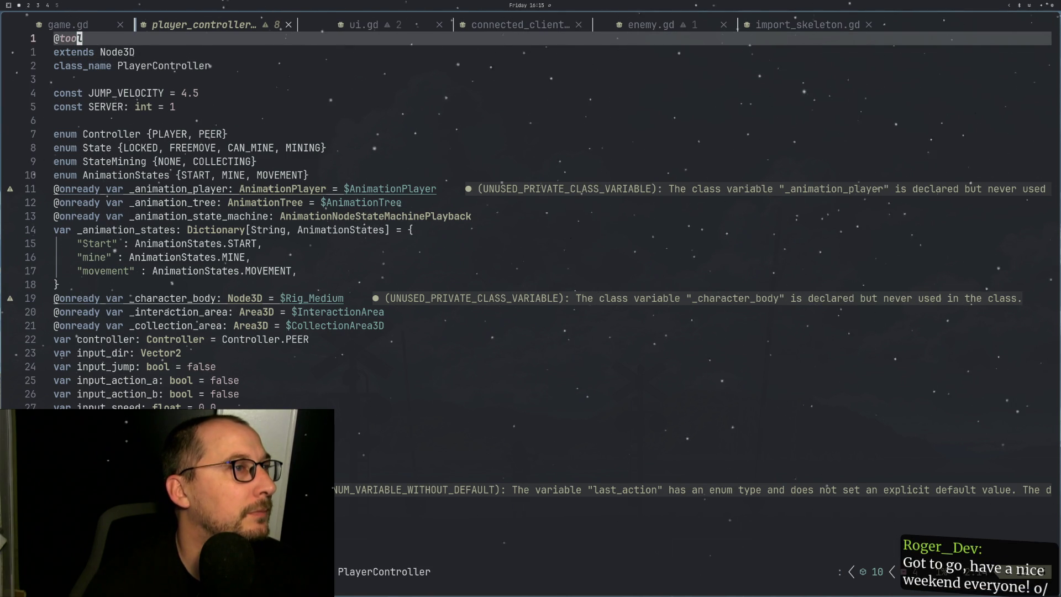
key(d)
key(d)
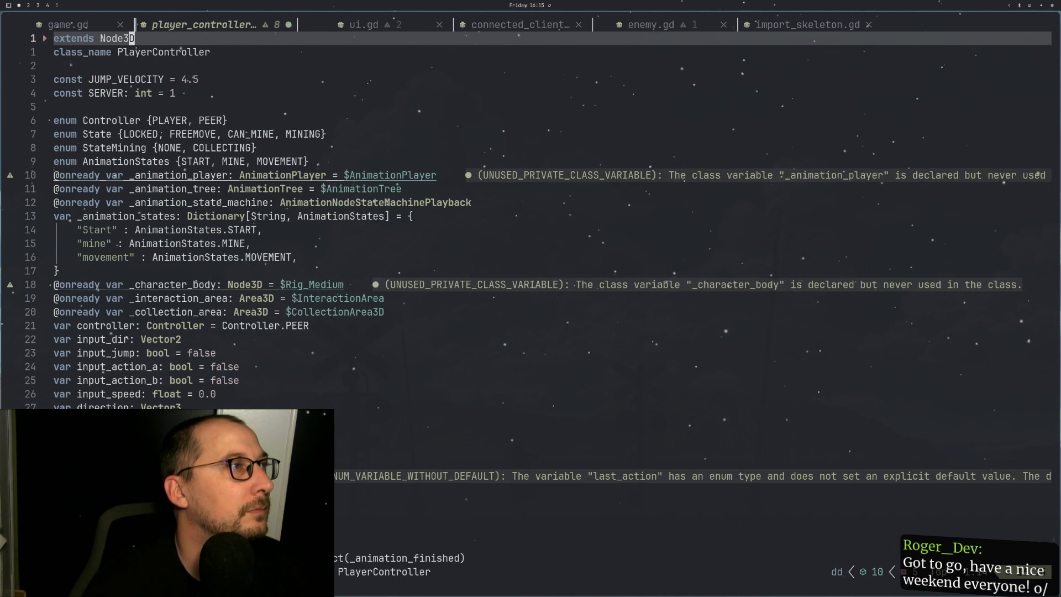
key(u)
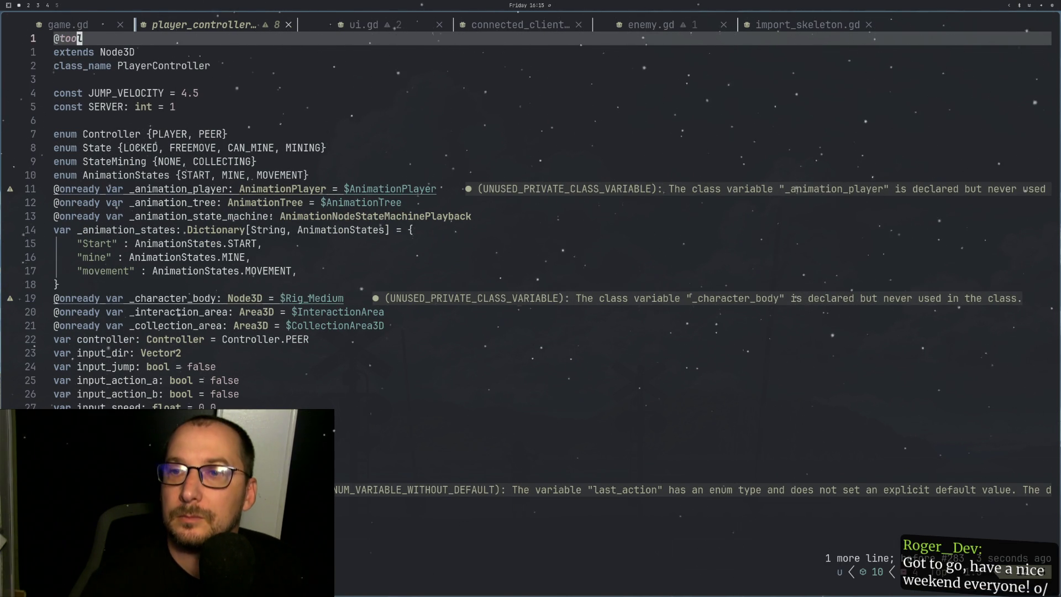
key(g)
key(j)
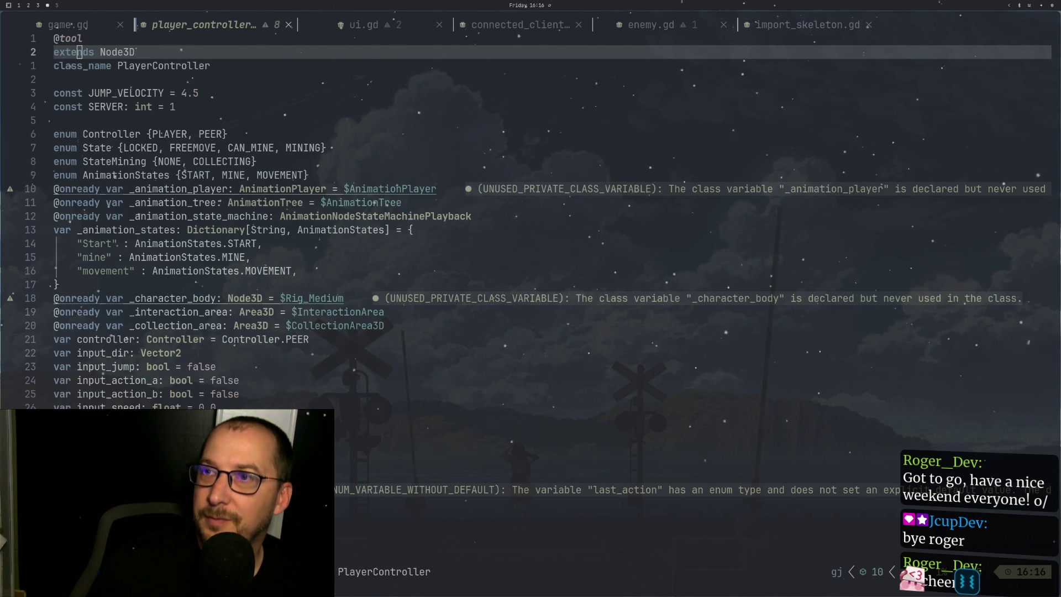
click(480, 303)
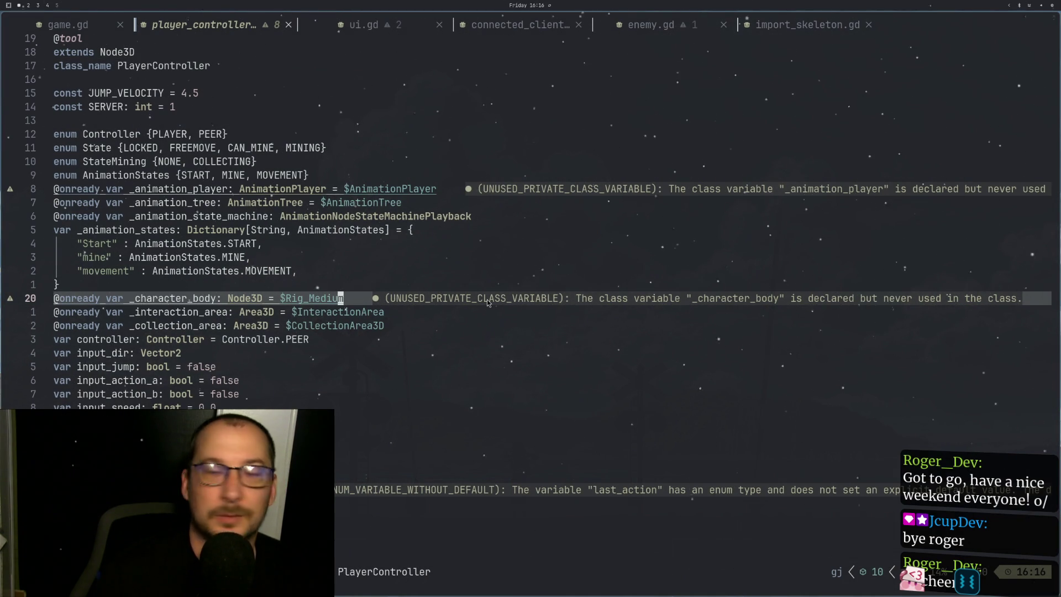
key(k)
key(k)
key(j)
key(j)
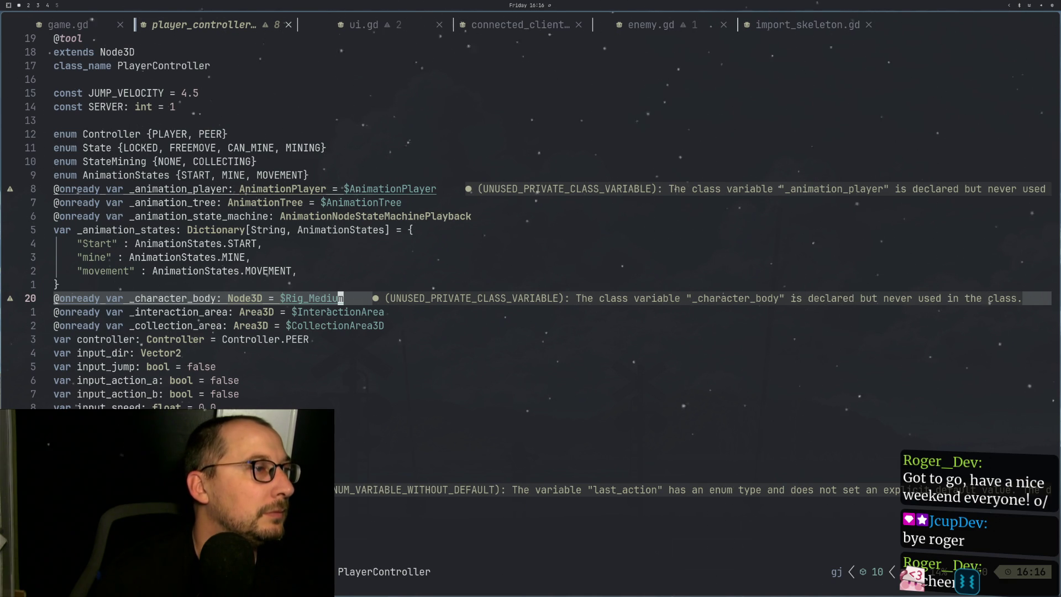
key(k)
key(k)
key(k)
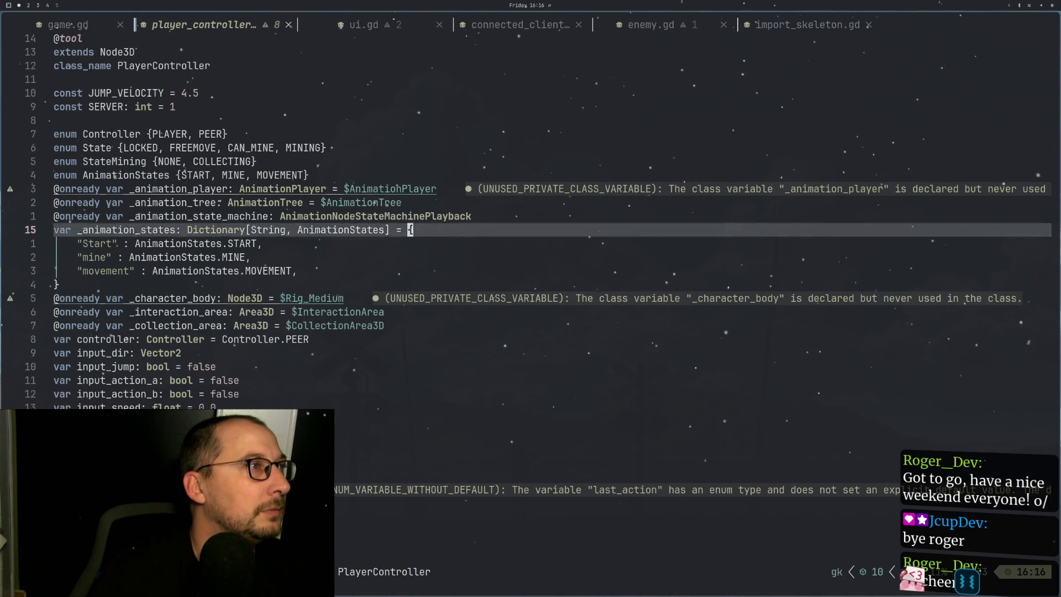
key(j)
Step: Replace the Node3D base type with CharacterBody3D and save the script with :w
key(a)
key(BackSpace)
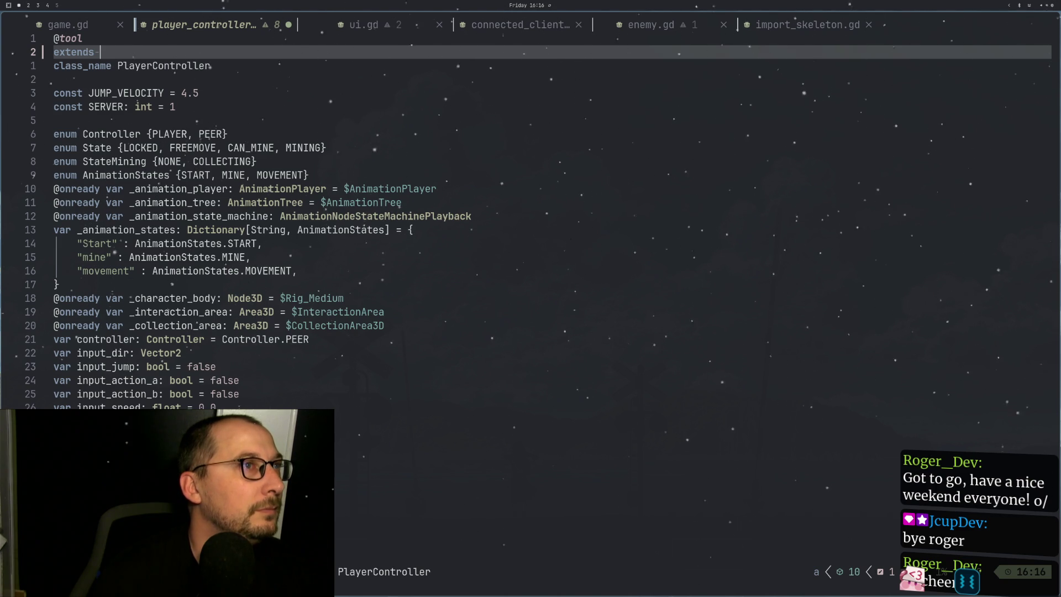
text(Charac)
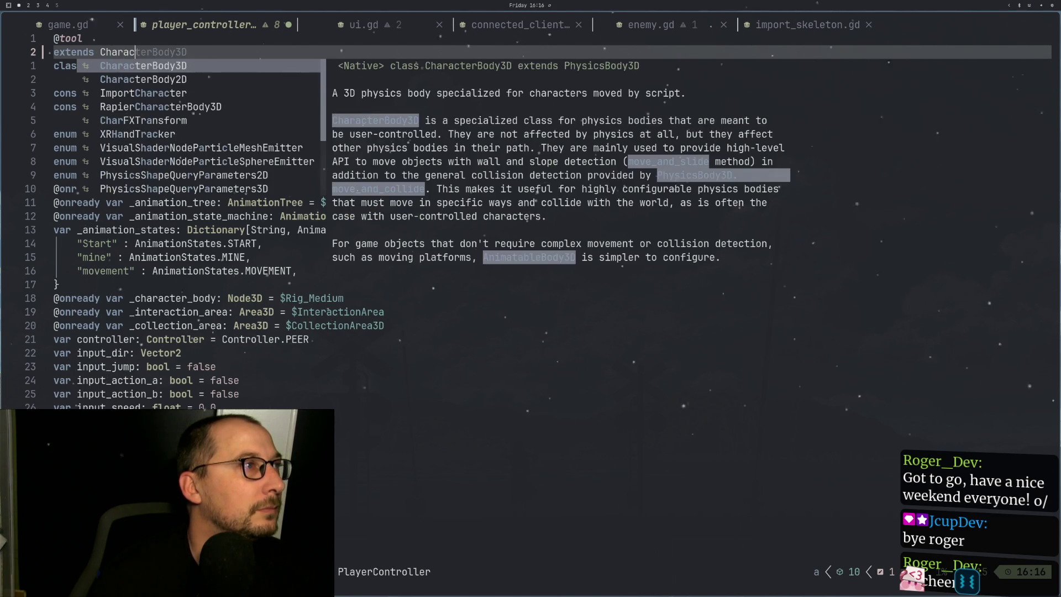
key(Return)
key(Escape)
key(colon)
text(w)
key(Return)
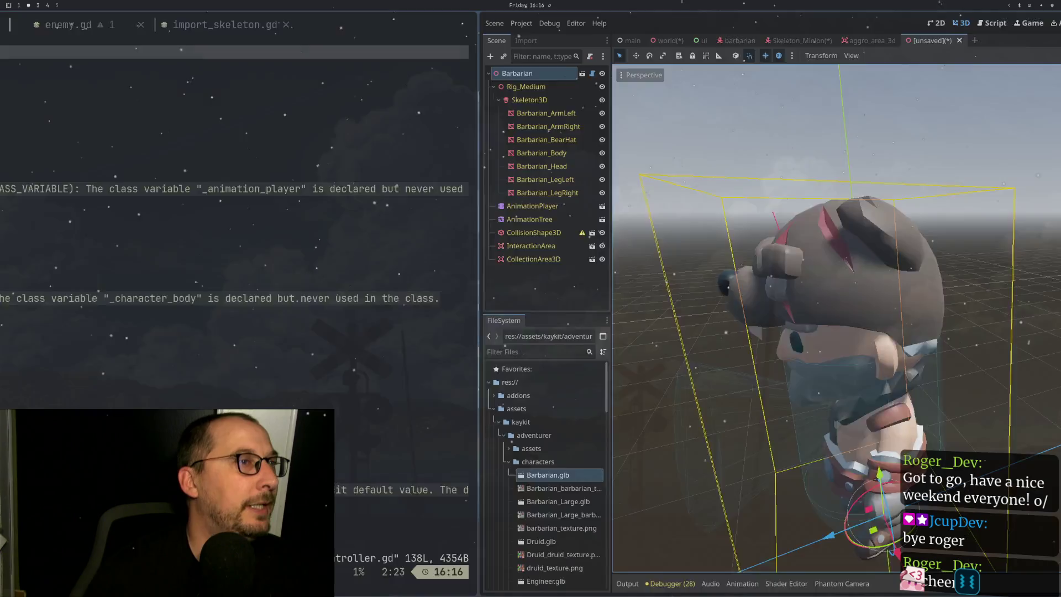
Step: Return to Godot and scroll the FileSystem down to Knight.glb and Mage.glb
key(super+2)
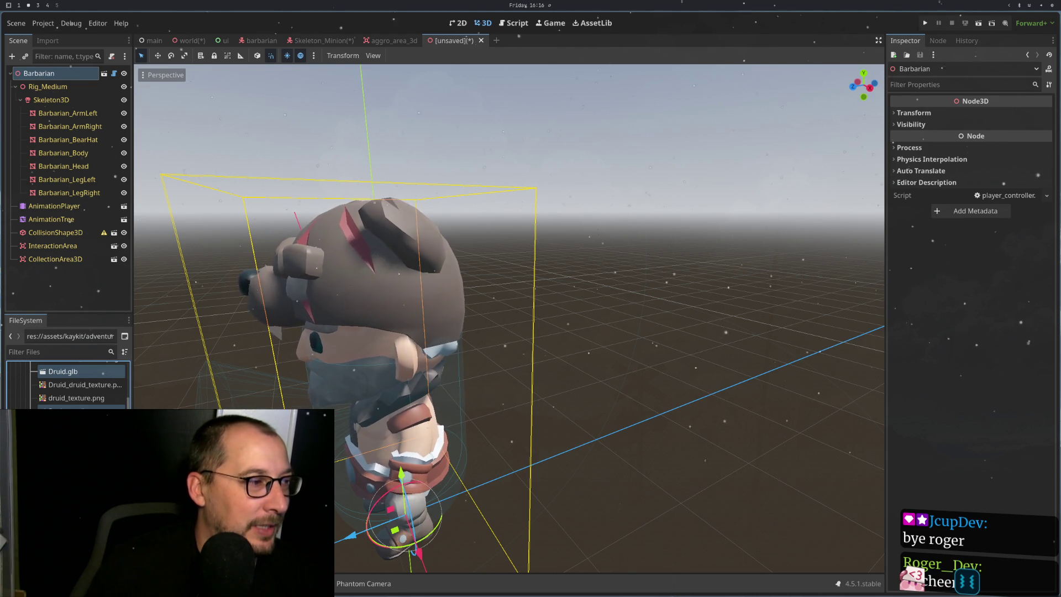
scroll(66, 386, down, 3)
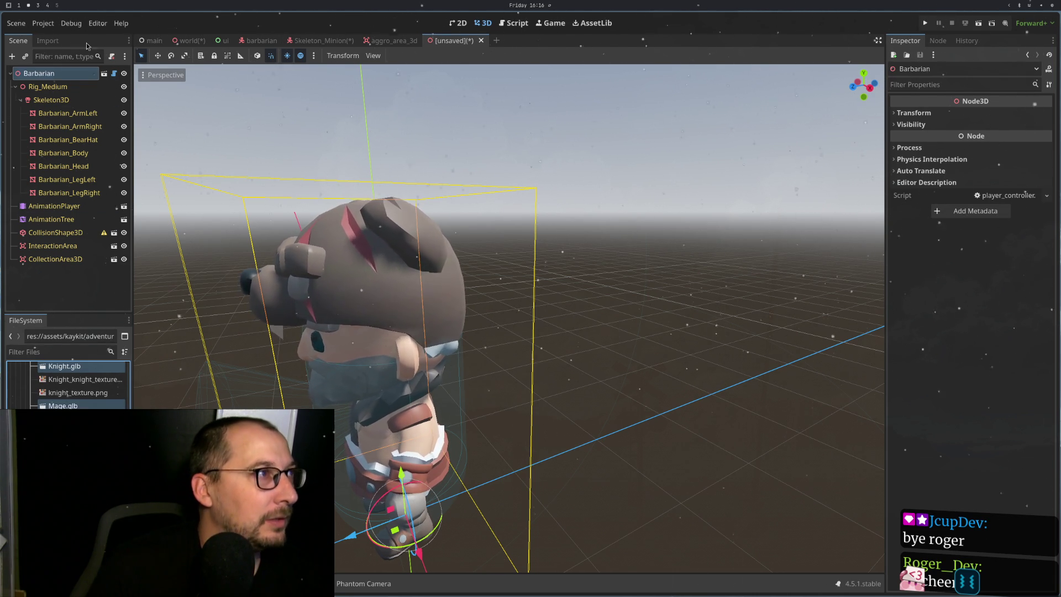
Step: Set the model's import Root Type to PlayerController, reimport, and close the unsaved scene
click(47, 40)
click(94, 116)
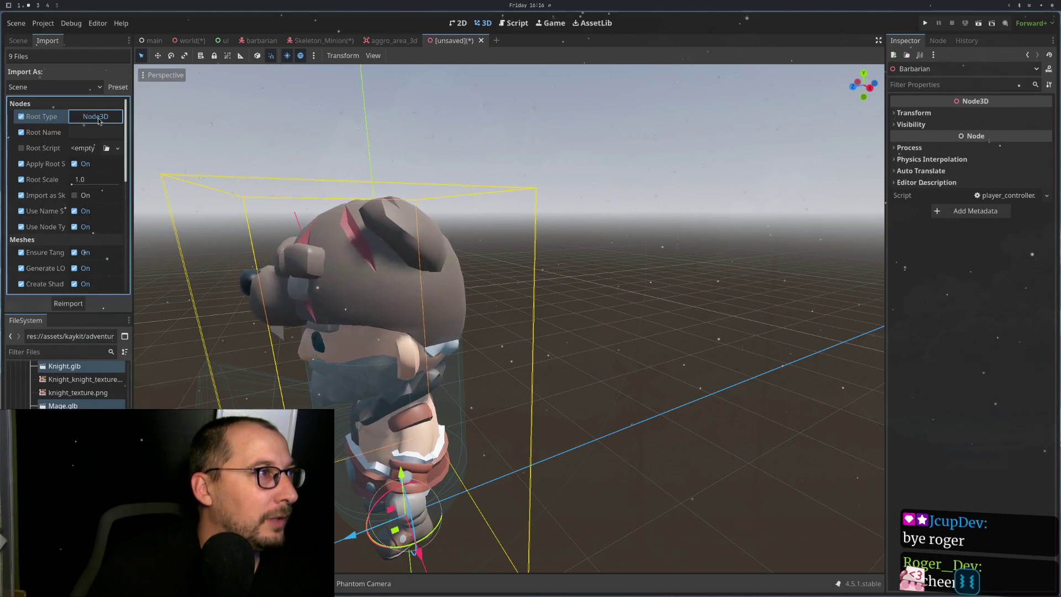
key(BackSpace)
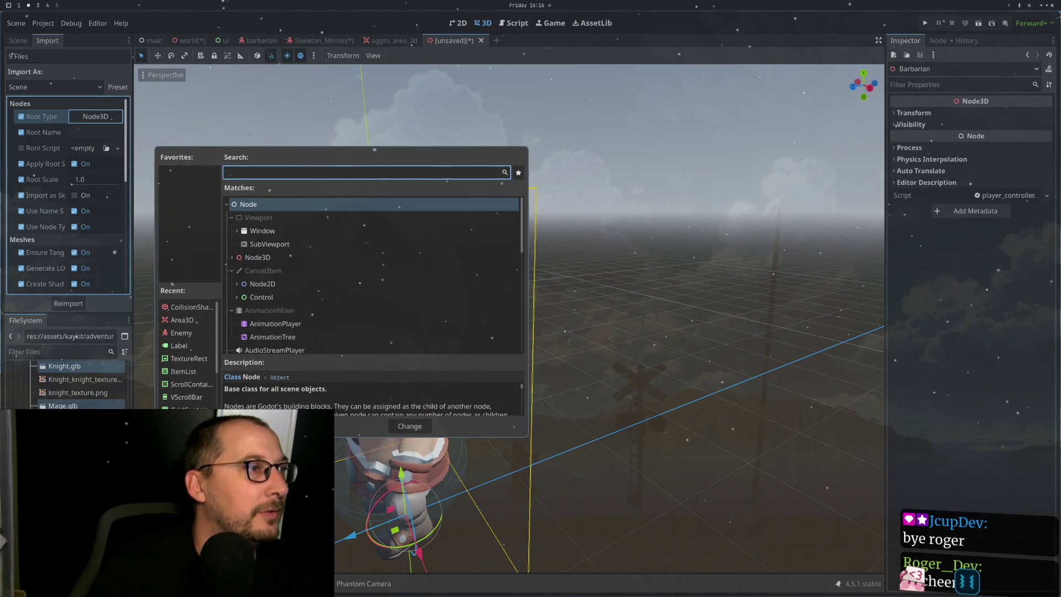
text(player)
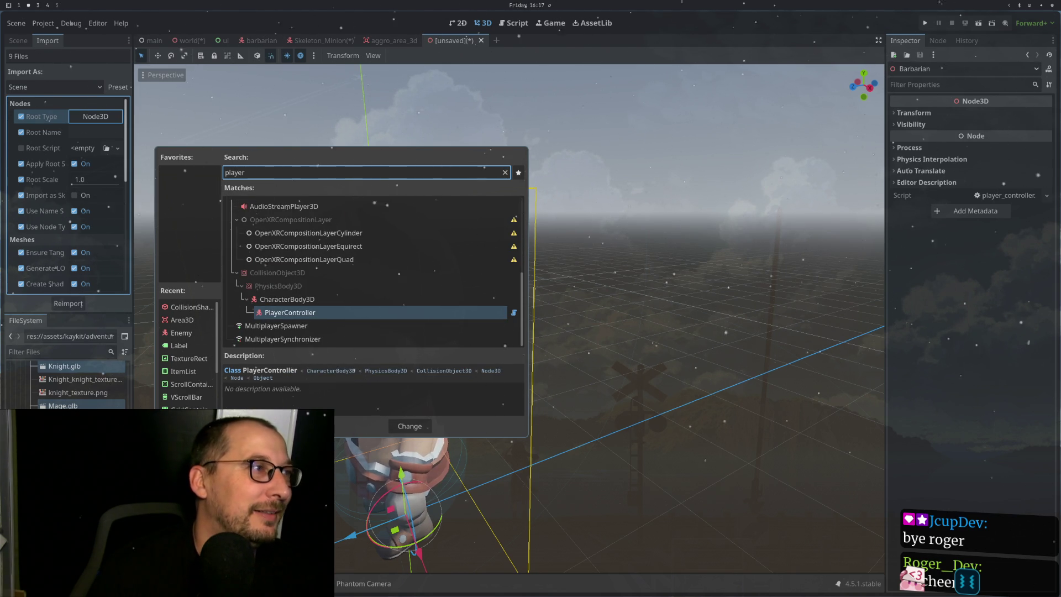
key(Return)
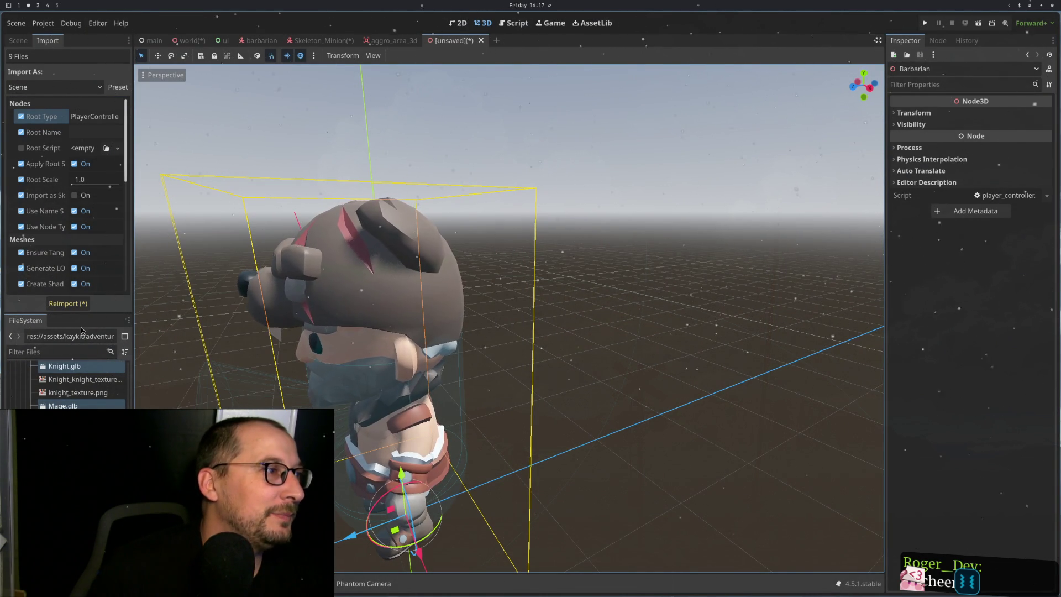
click(68, 303)
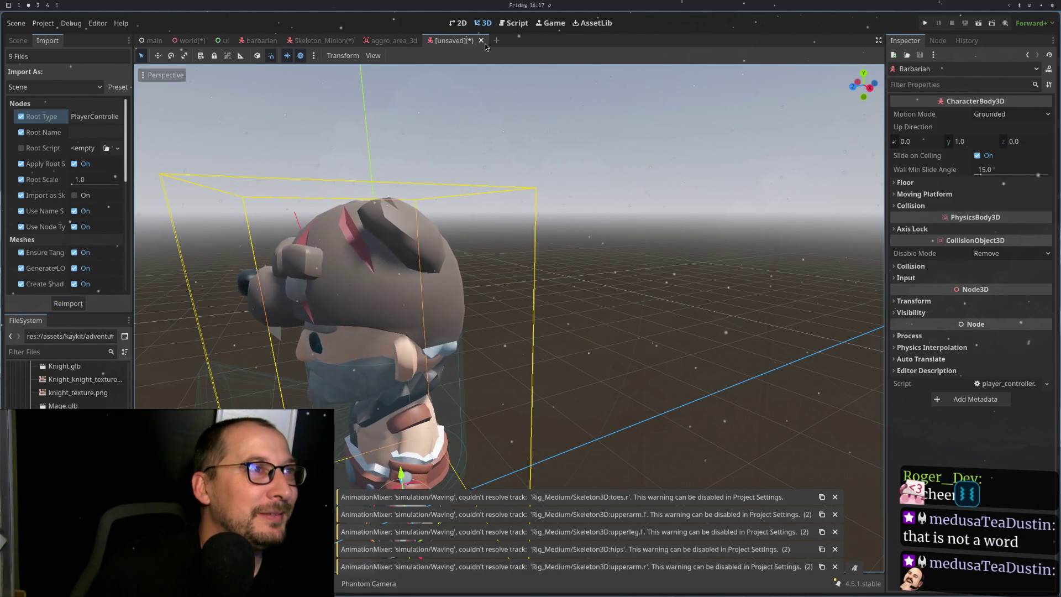
key(ctrl+shift+w)
Step: Discard the unsaved scene, create a New Inherited Barbarian scene from the world, and select its root
click(473, 317)
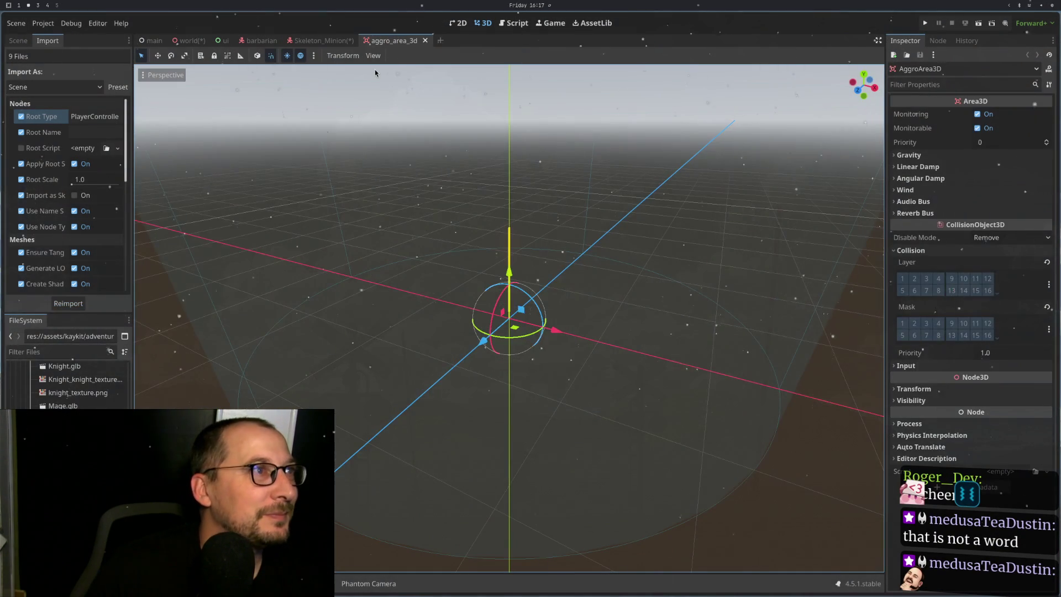
click(189, 40)
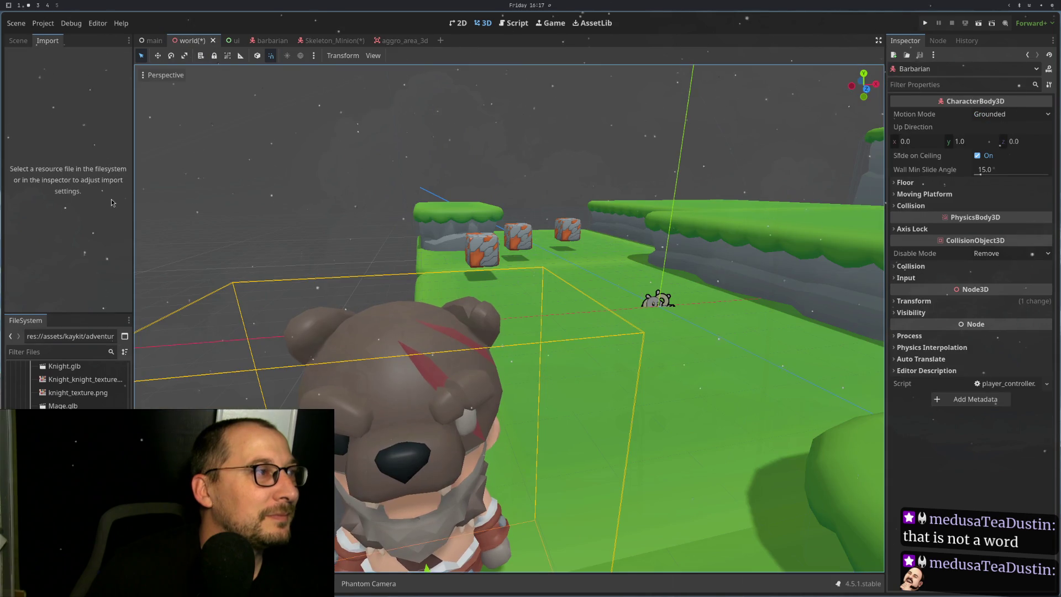
drag(18, 40, 55, 41)
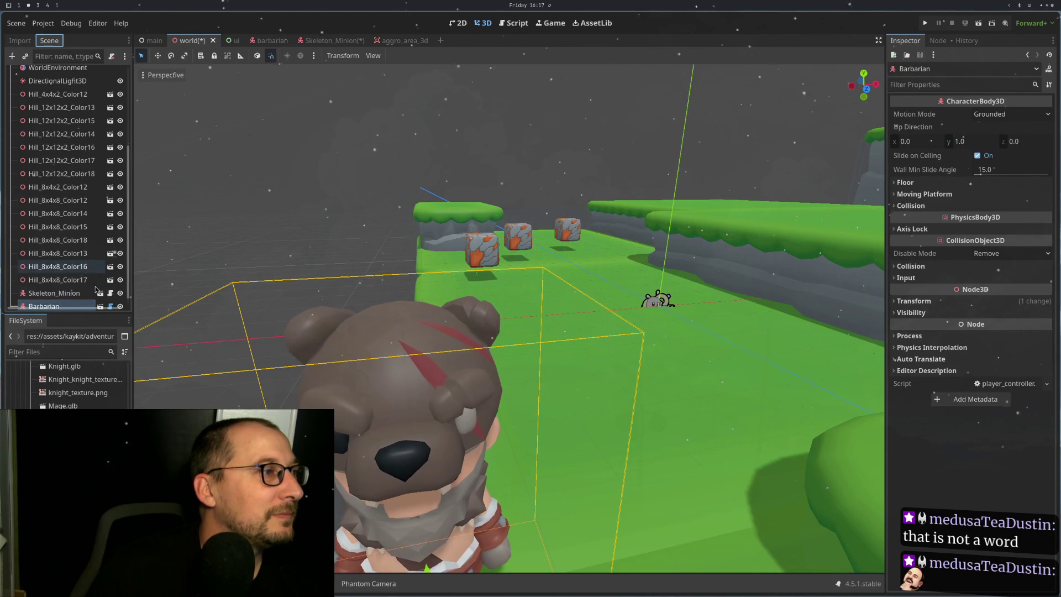
click(100, 306)
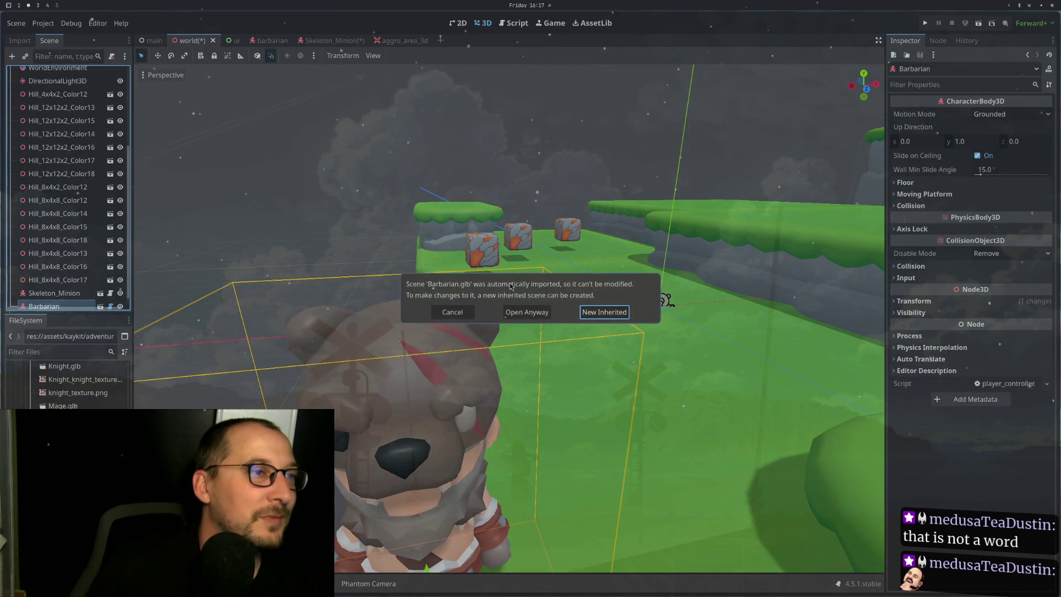
click(596, 307)
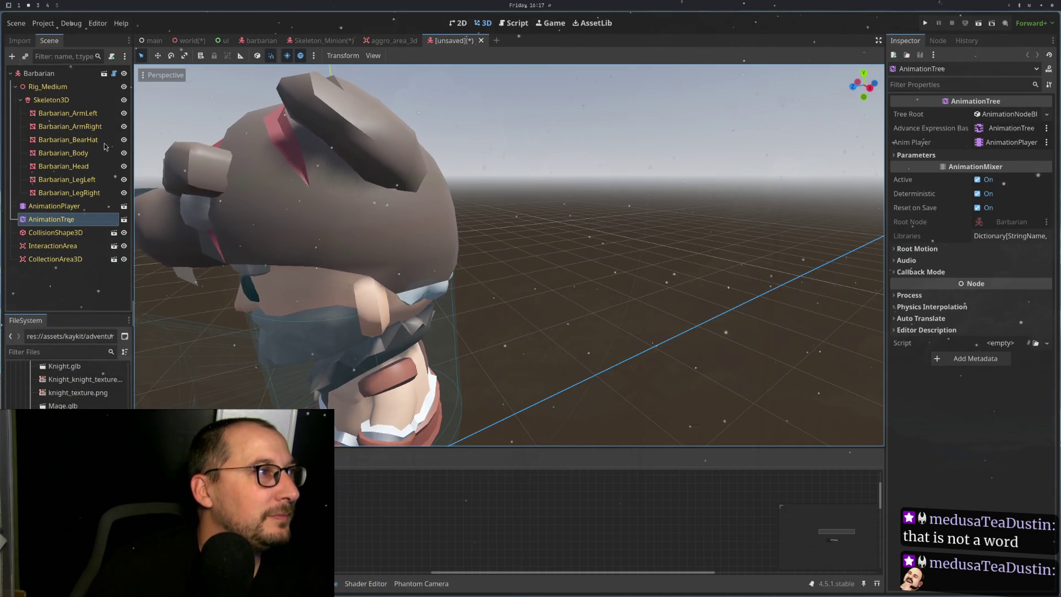
click(45, 73)
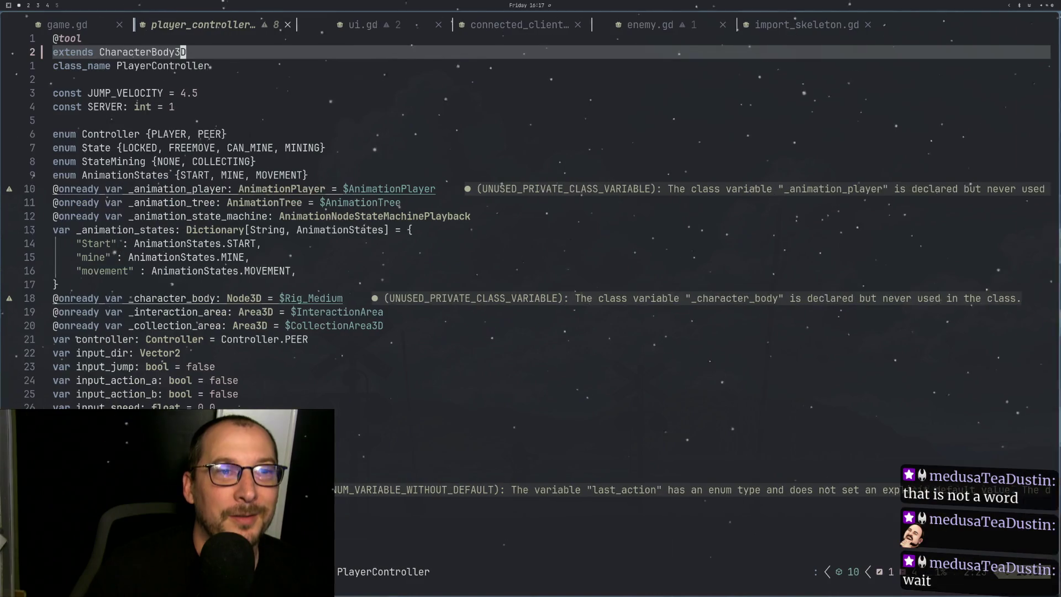
Step: In Neovim, open imports/import_character.gd through the project file picker
key(super+1)
click(535, 190)
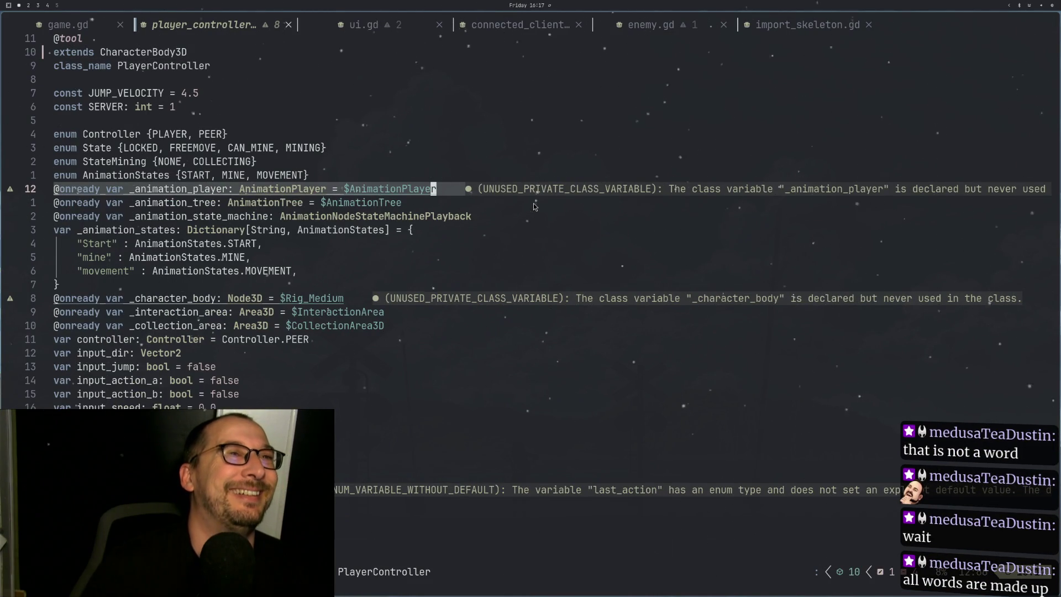
key(space)
text(fim)
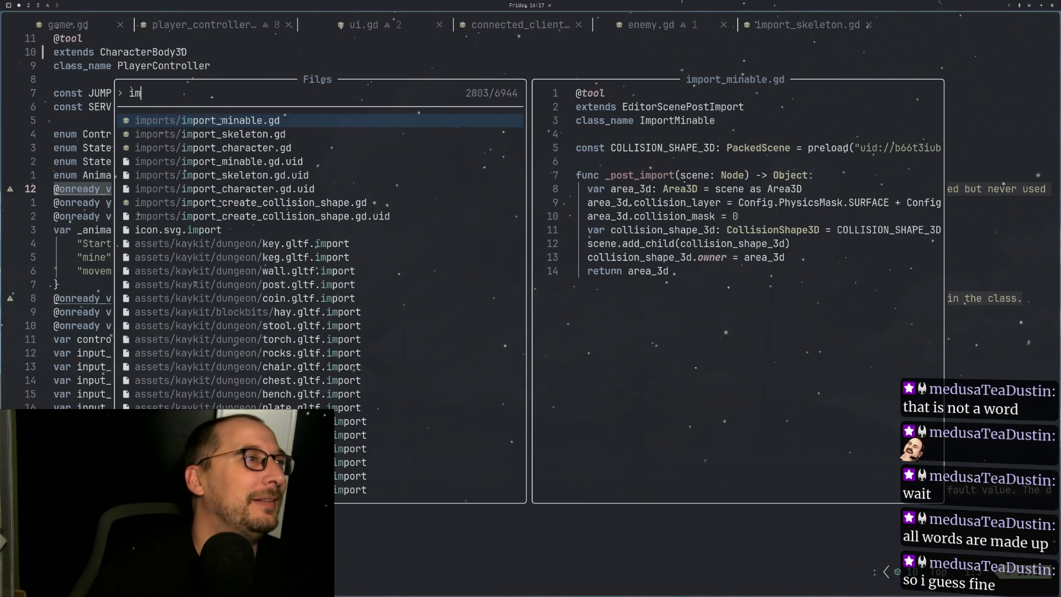
key(Down)
key(Down)
key(Return)
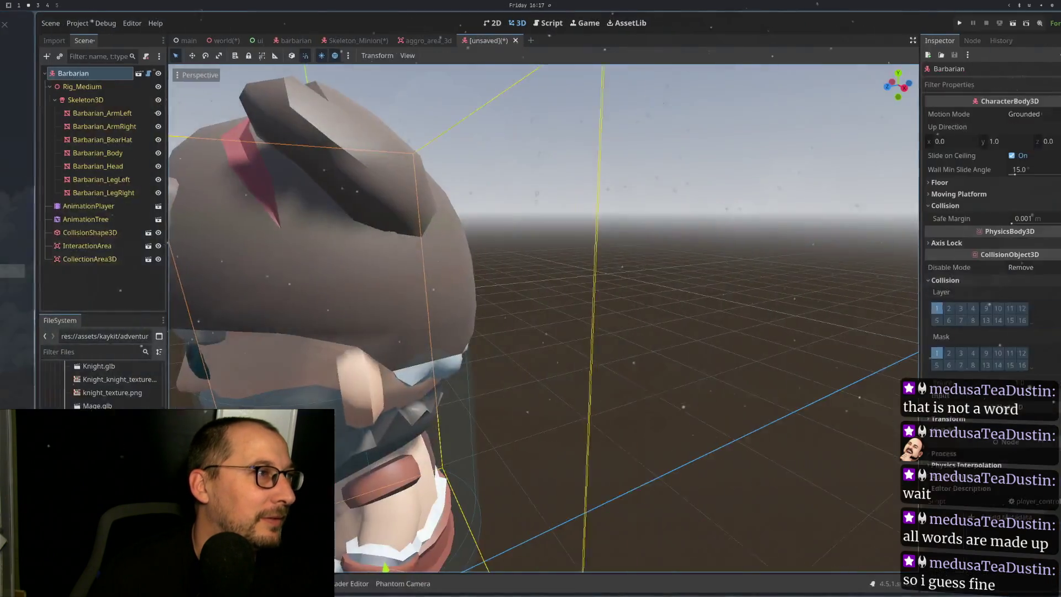
key(super+2)
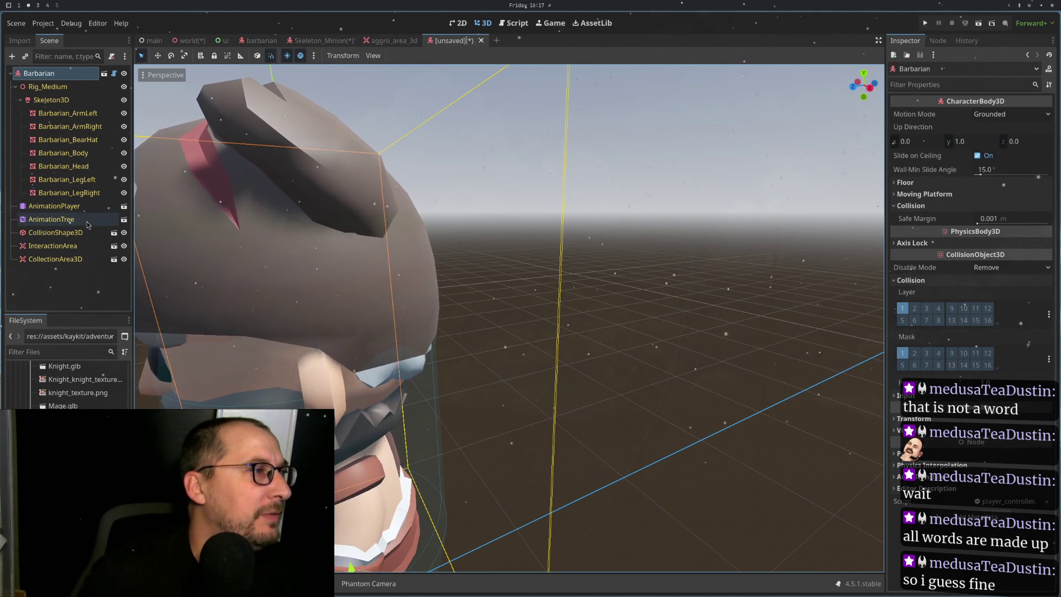
click(55, 232)
scroll(217, 245, down, 5)
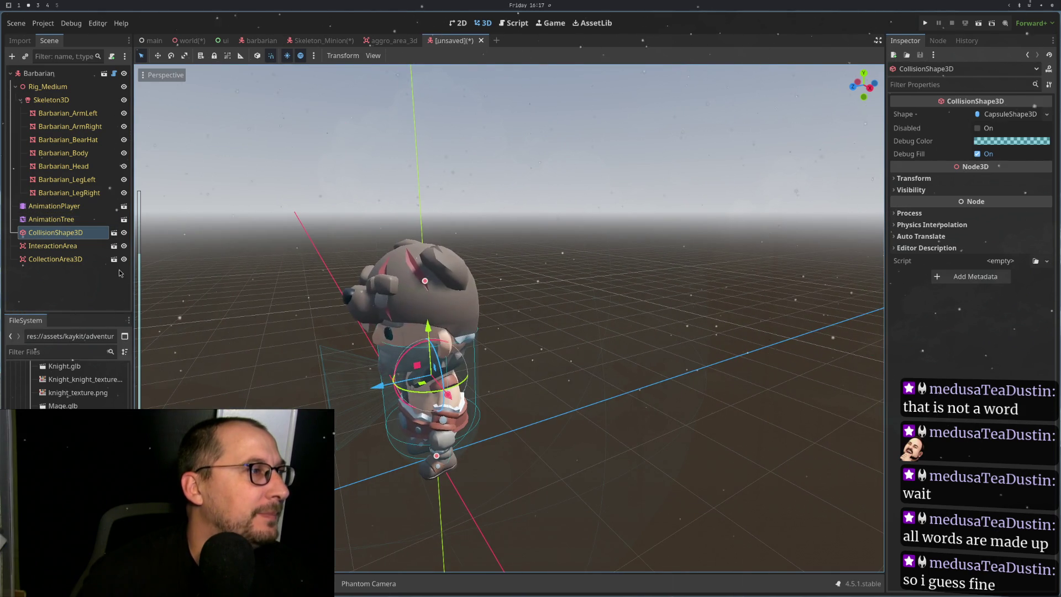
click(94, 261)
scroll(313, 238, up, 5)
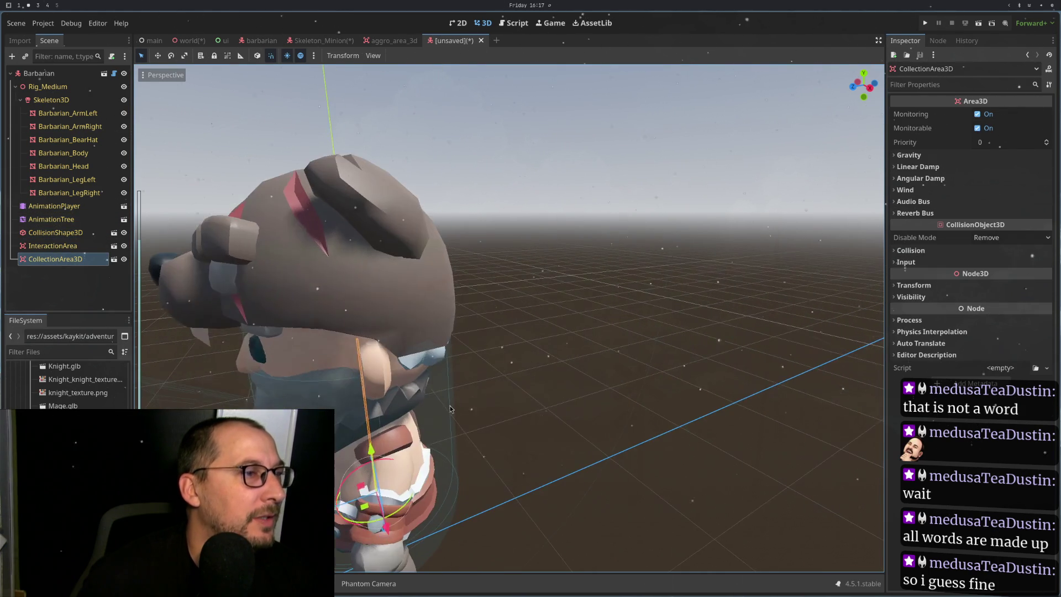
click(124, 259)
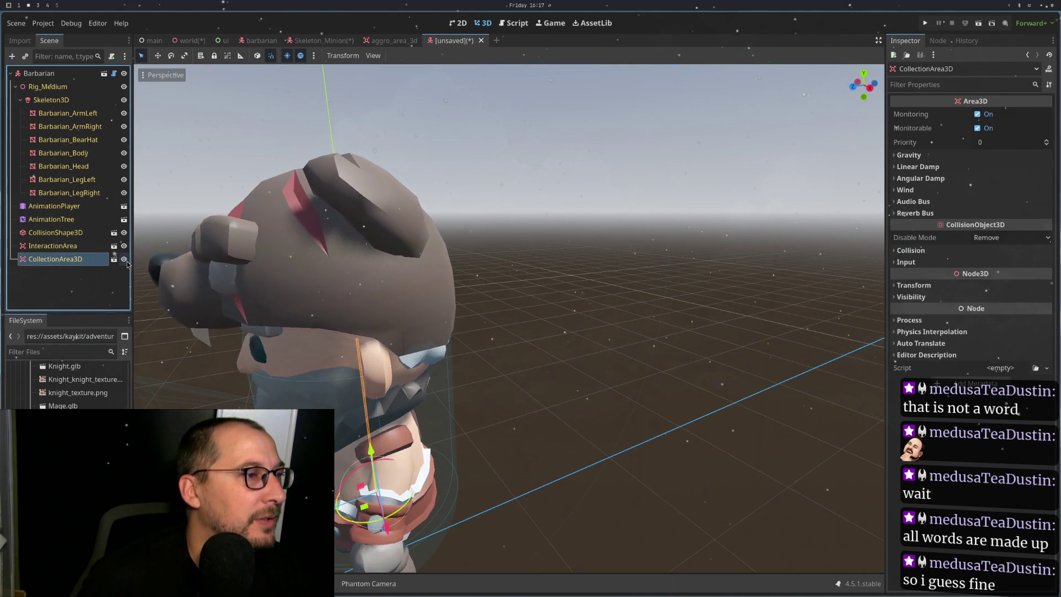
click(126, 260)
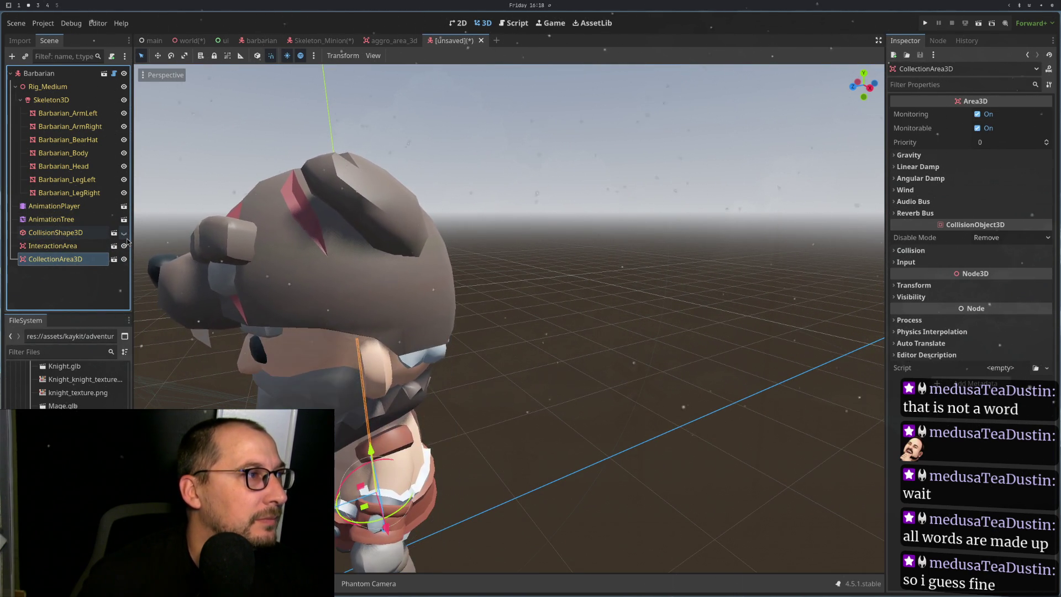
scroll(190, 300, down, 5)
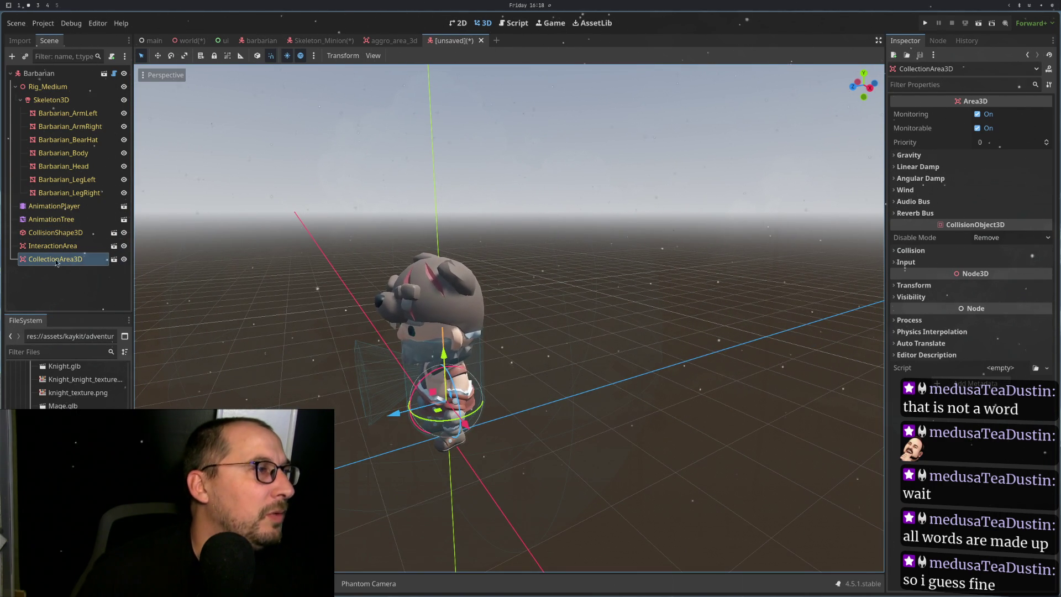
click(73, 245)
click(65, 263)
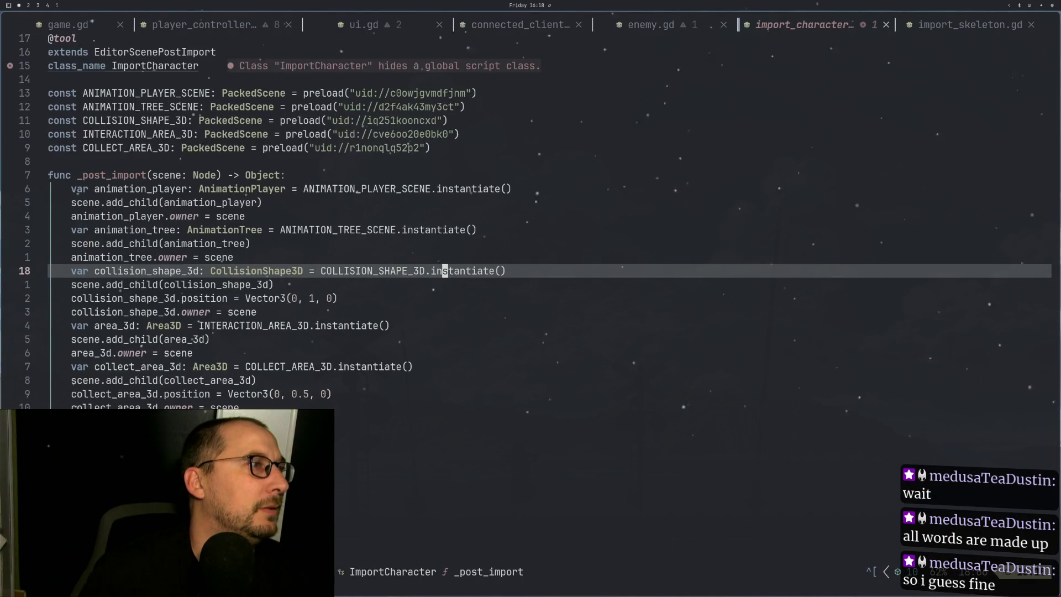
Step: Back in Godot, expand CollectionArea3D's Collision settings and select the CollisionShape3D node
key(super+2)
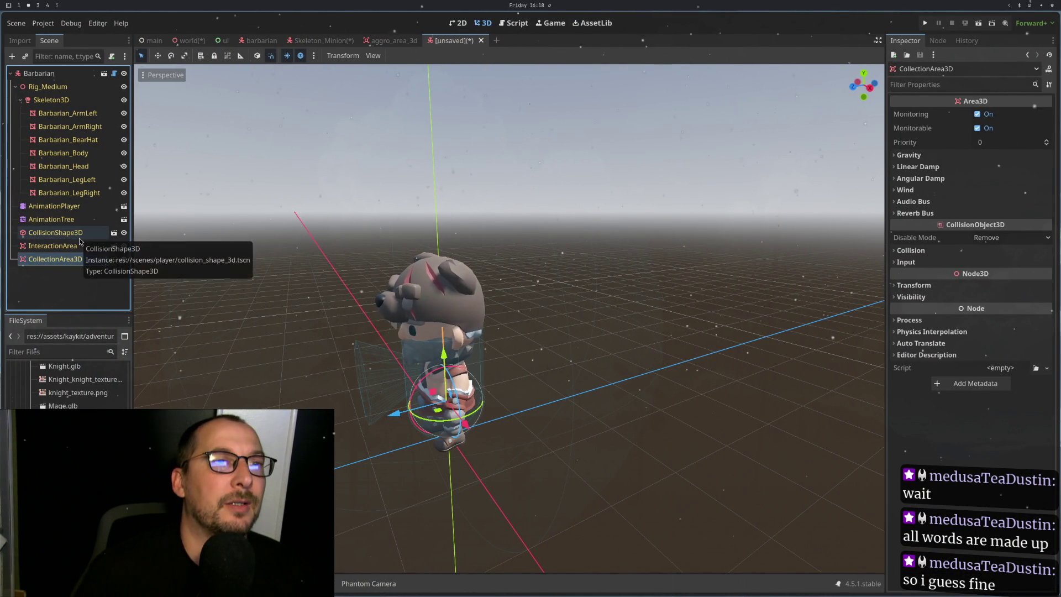
click(905, 255)
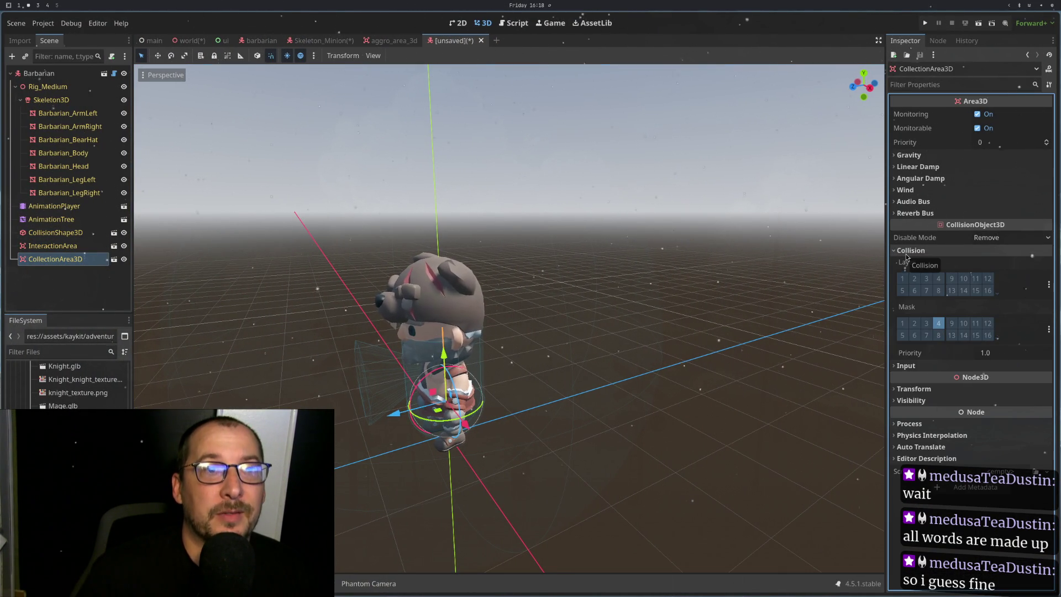
click(23, 231)
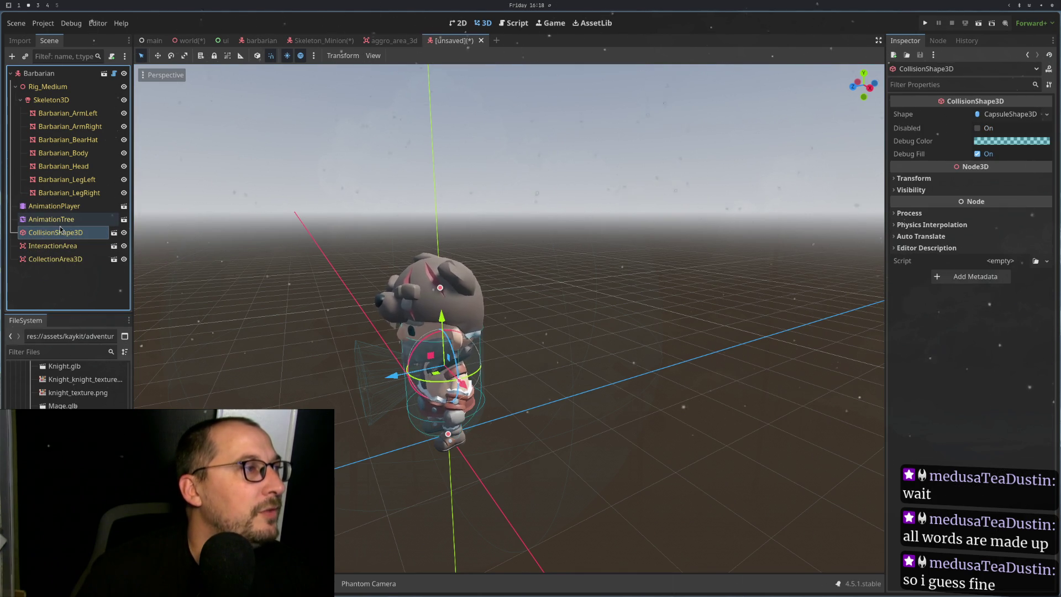
Step: Review the CollisionShape3D instantiate and add_child lines in import_character.gd
key(super+1)
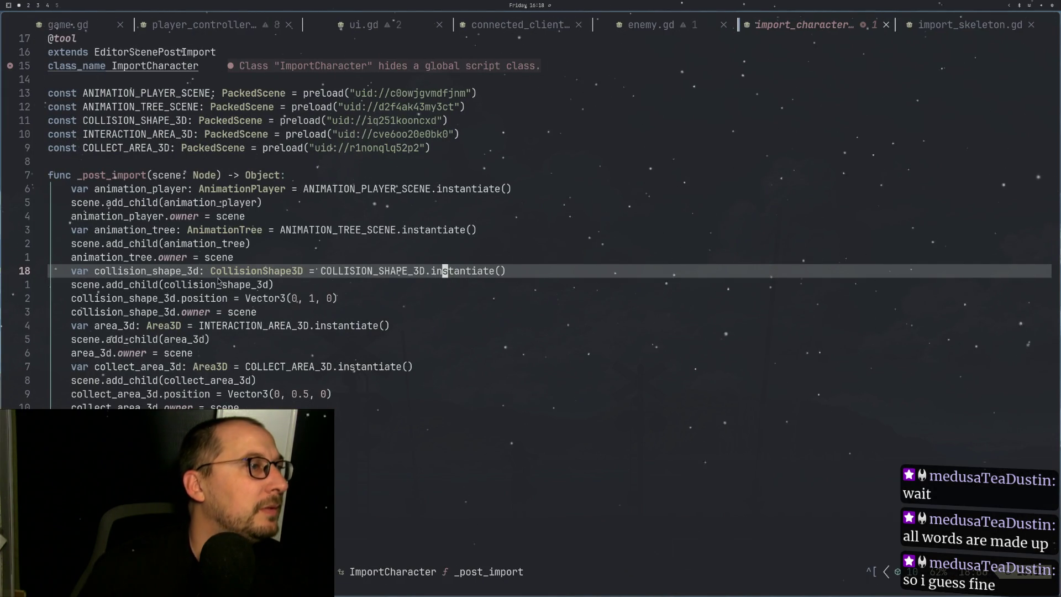
key(shift+f)
key(s)
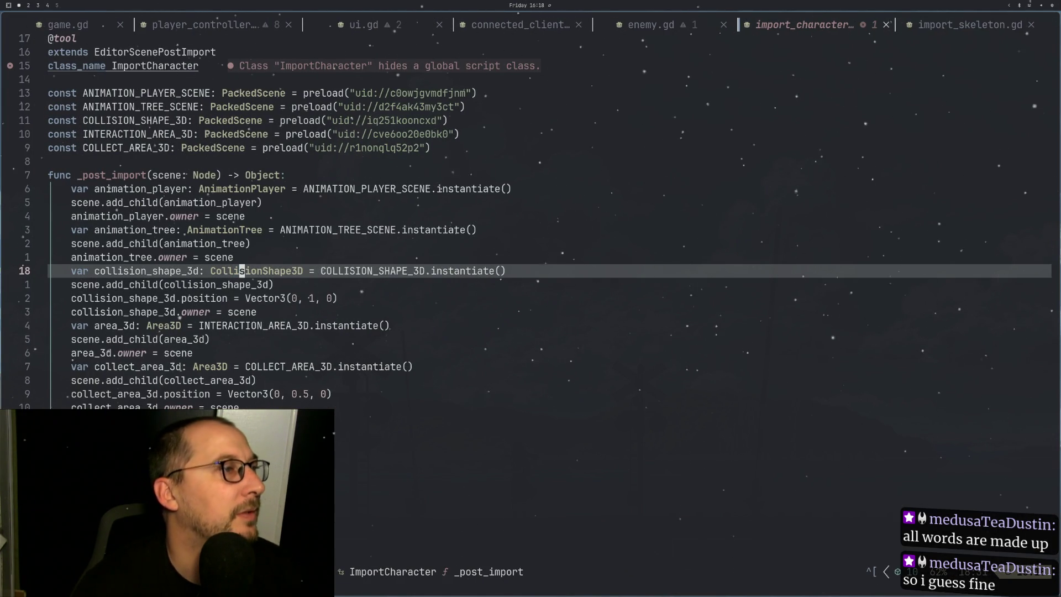
key(k)
key(k)
key(j)
key(j)
key(j)
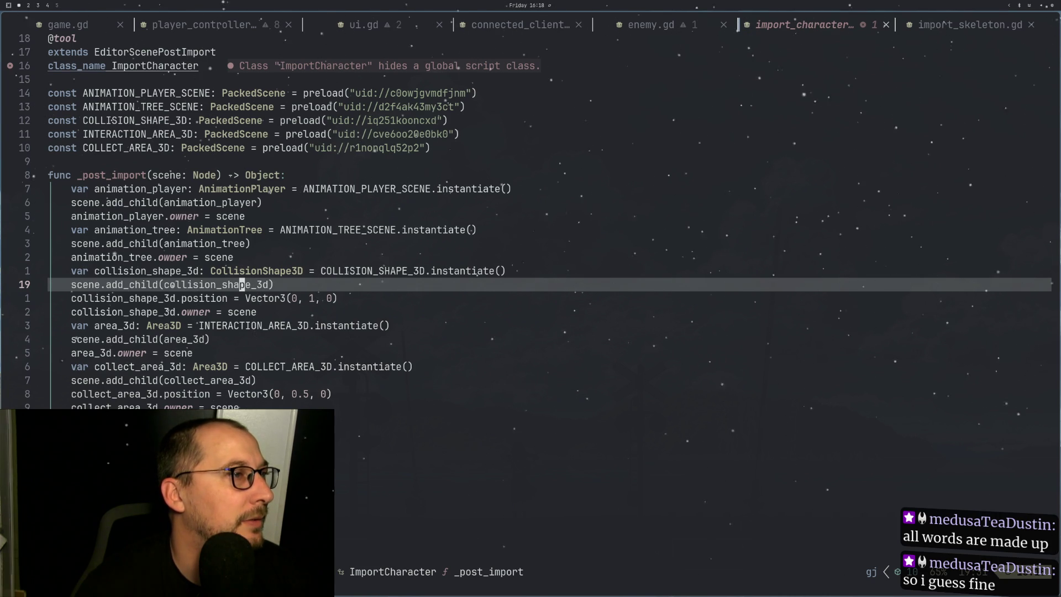
Step: Return to Godot, frame the CollisionShape3D in the viewport, and check the Import panel
key(k)
key(super+l)
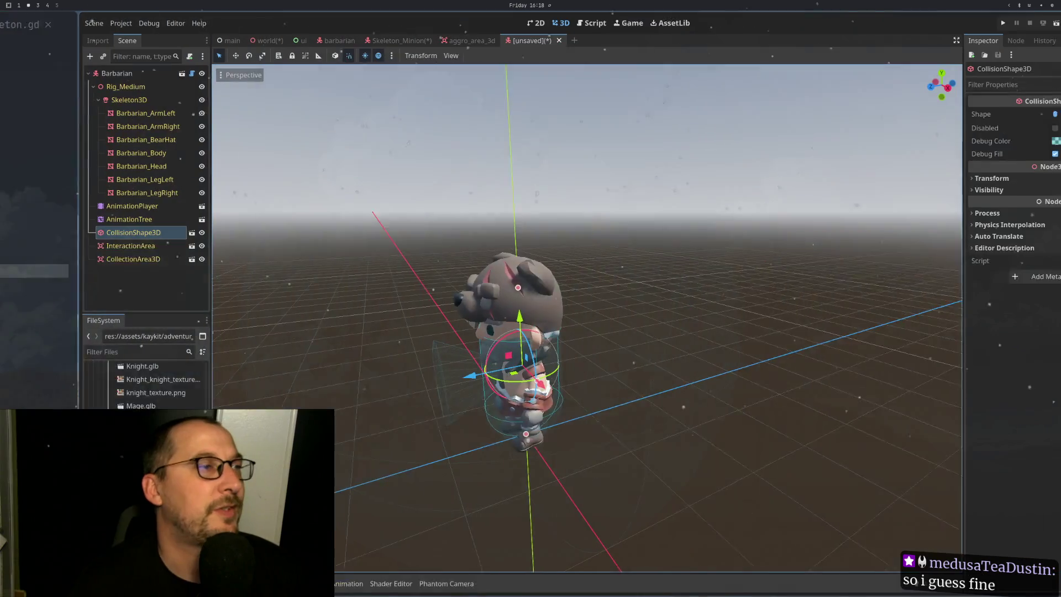
key(f)
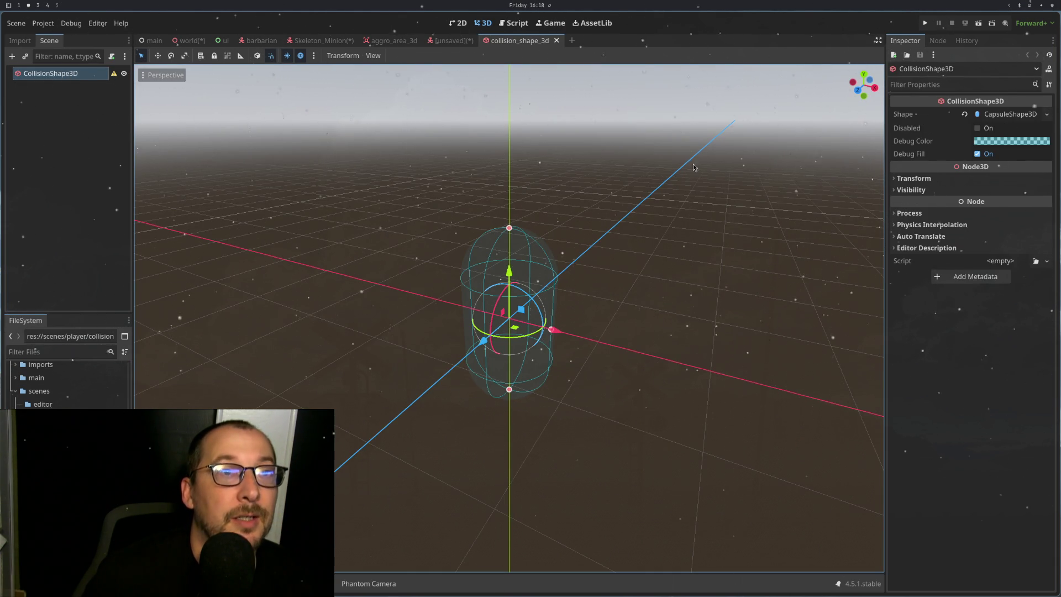
click(19, 40)
click(49, 40)
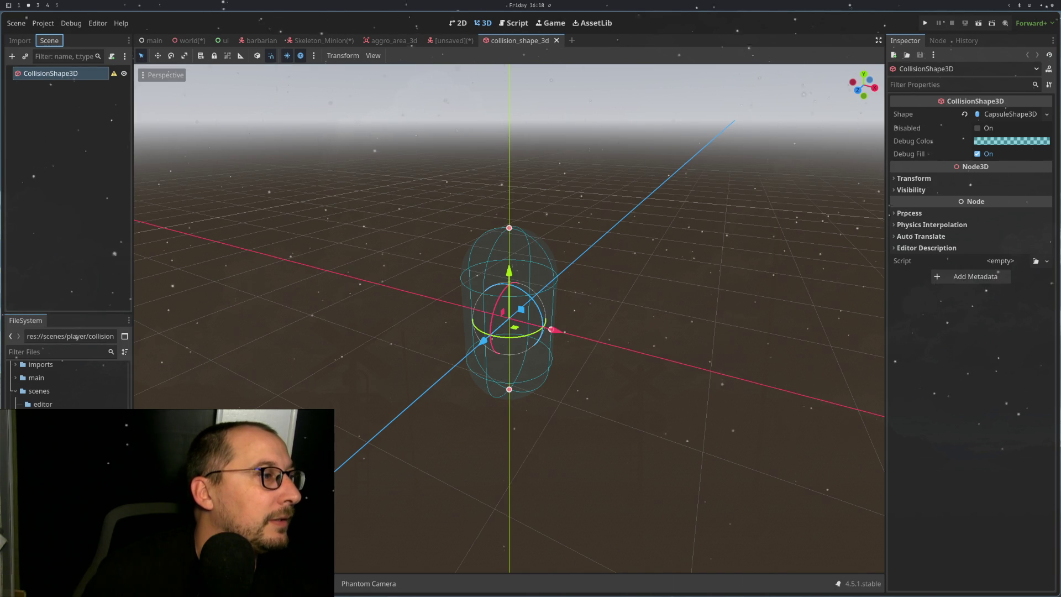
click(17, 42)
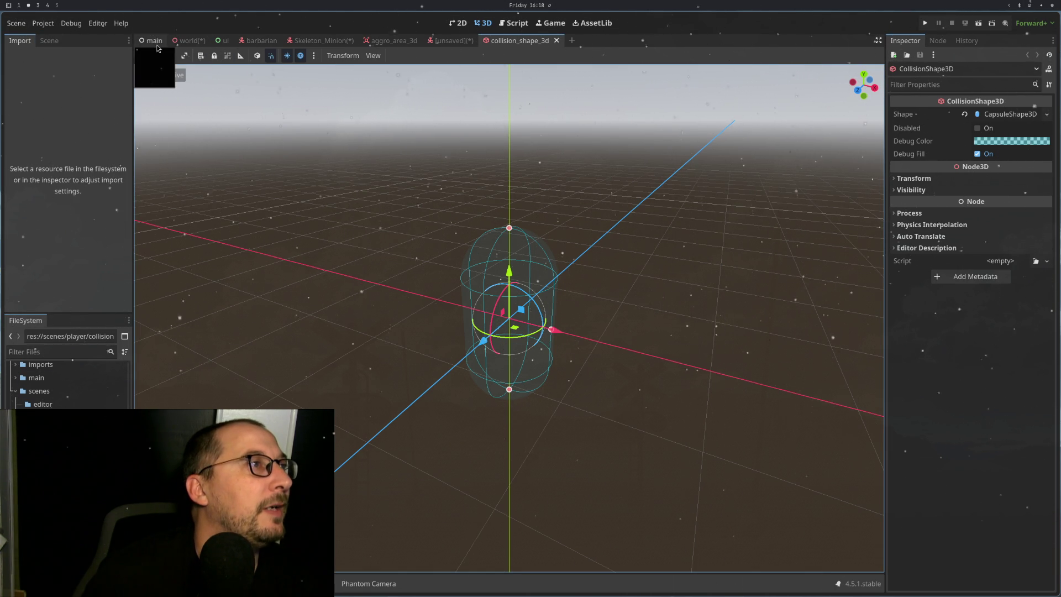
Step: Create a New Inherited scene from the world's Barbarian instance and select its root node
click(188, 41)
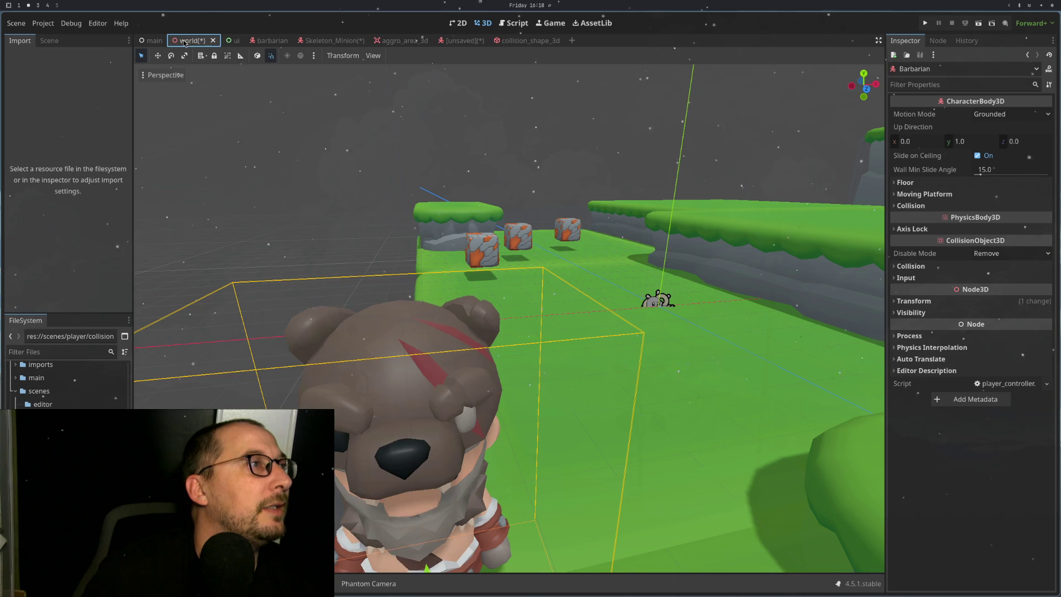
click(48, 41)
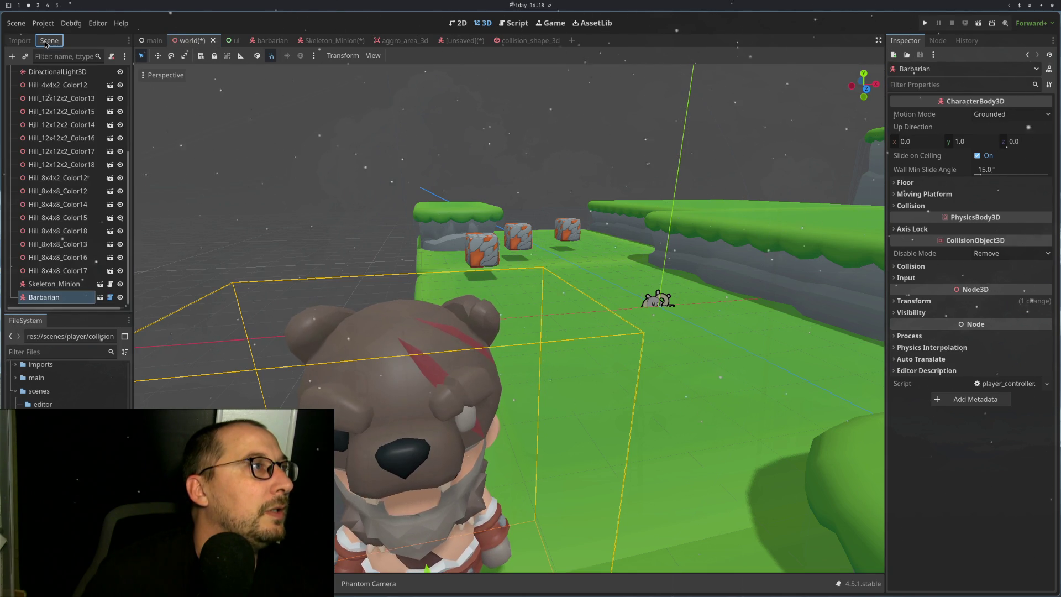
click(108, 298)
click(429, 317)
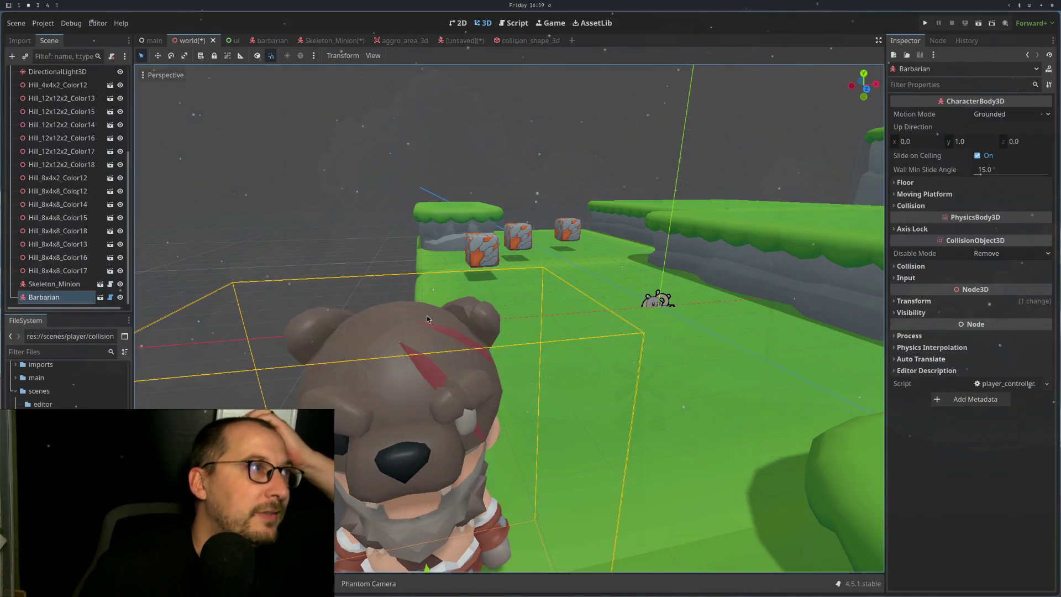
click(110, 297)
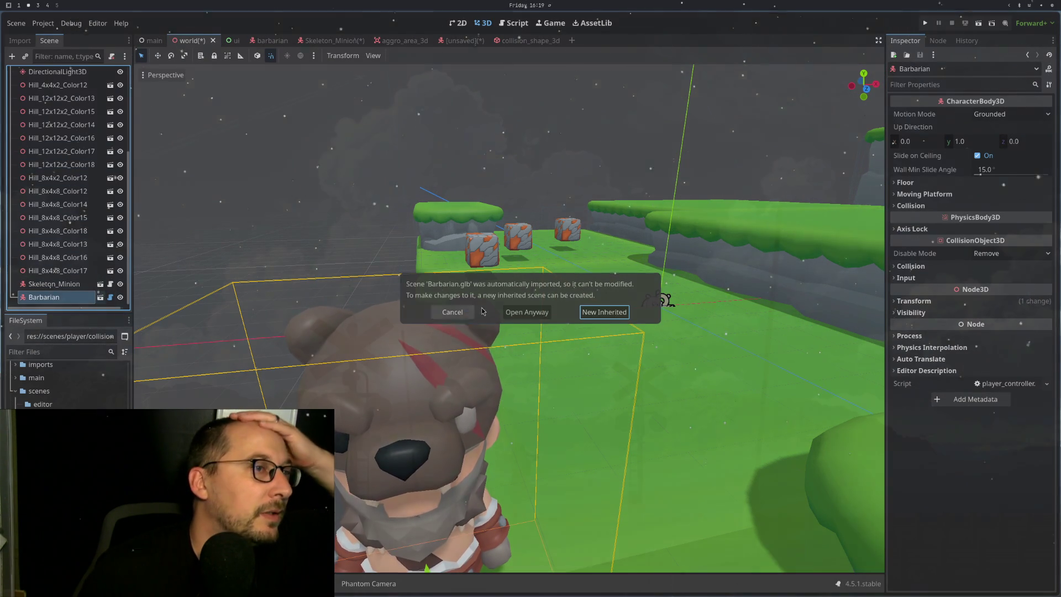
click(603, 311)
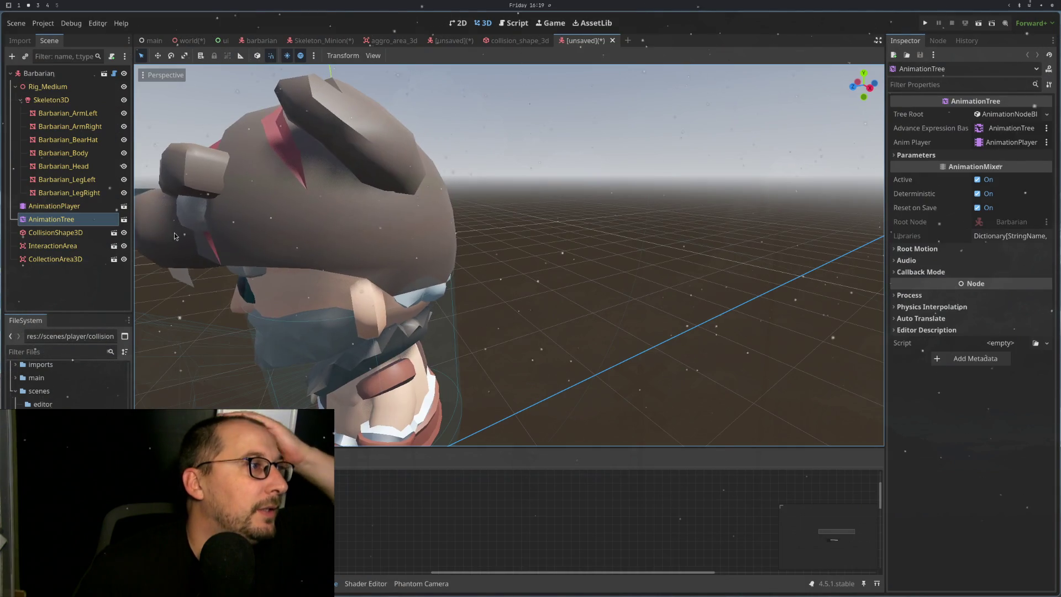
click(40, 73)
Step: At the end of _post_import in import_character.gd, add a for loop over scene.get_children()
key(super+1)
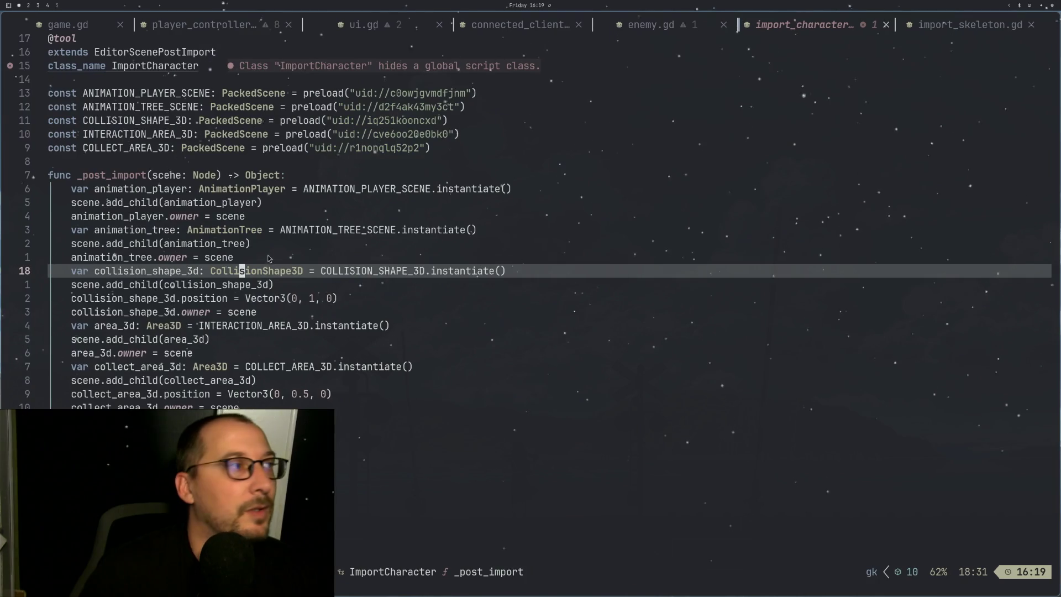
key(j)
key(j)
key(j)
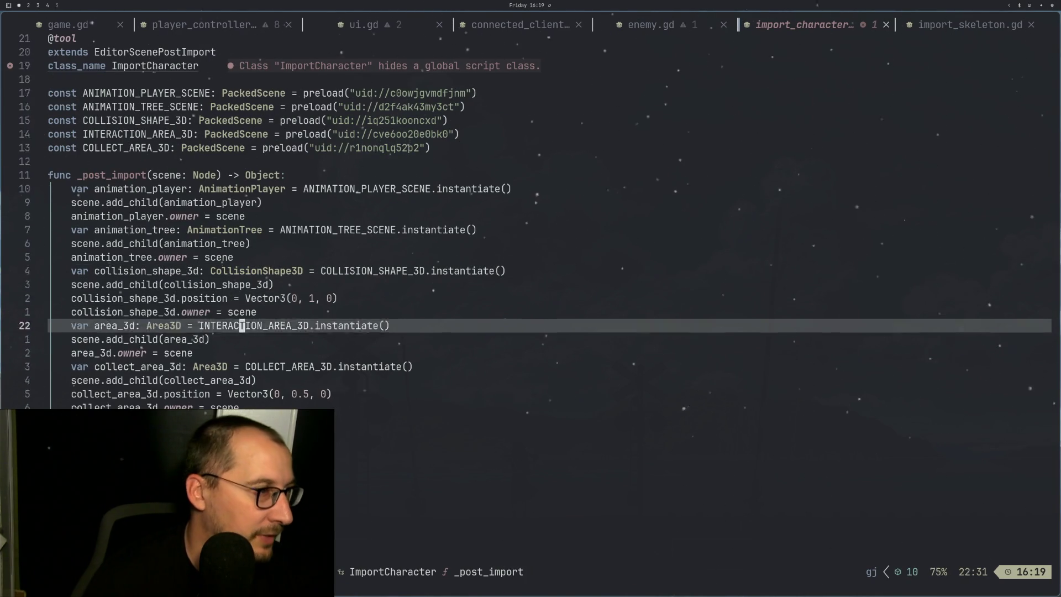
key(G)
key(o)
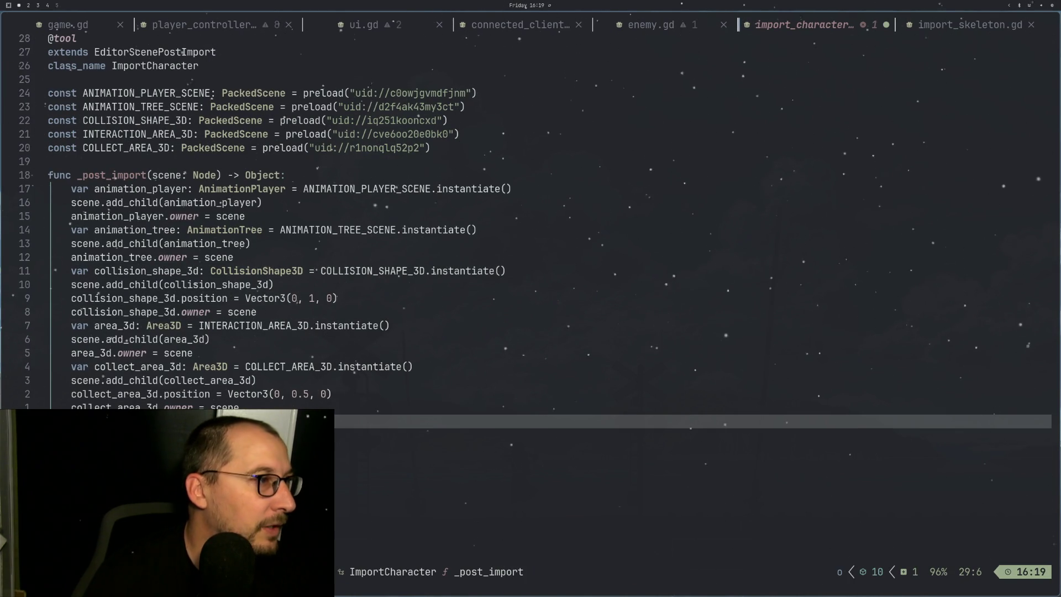
text(r)
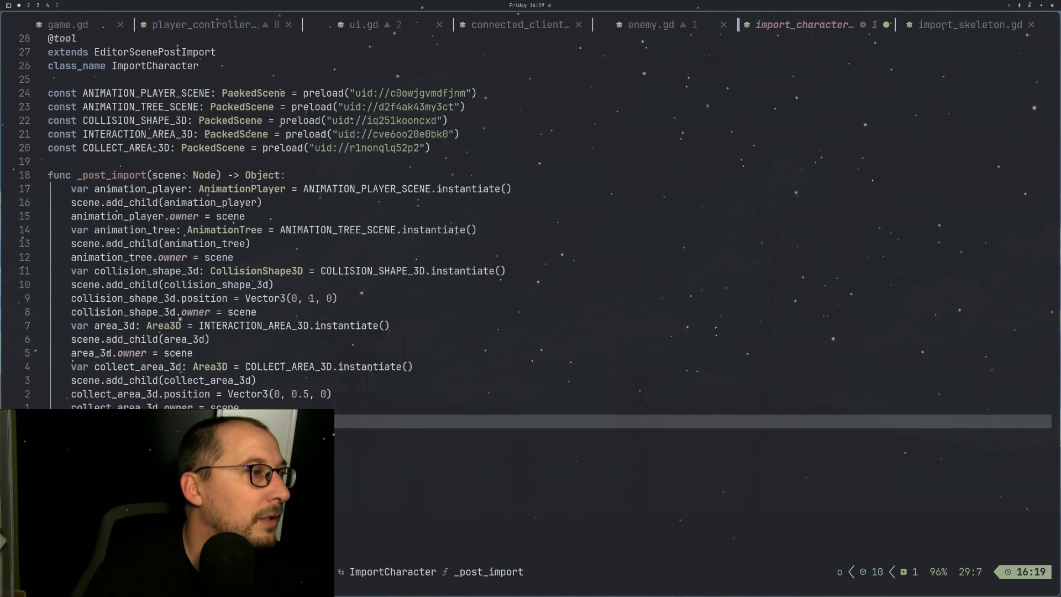
key(BackSpace)
key(BackSpace)
key(BackSpace)
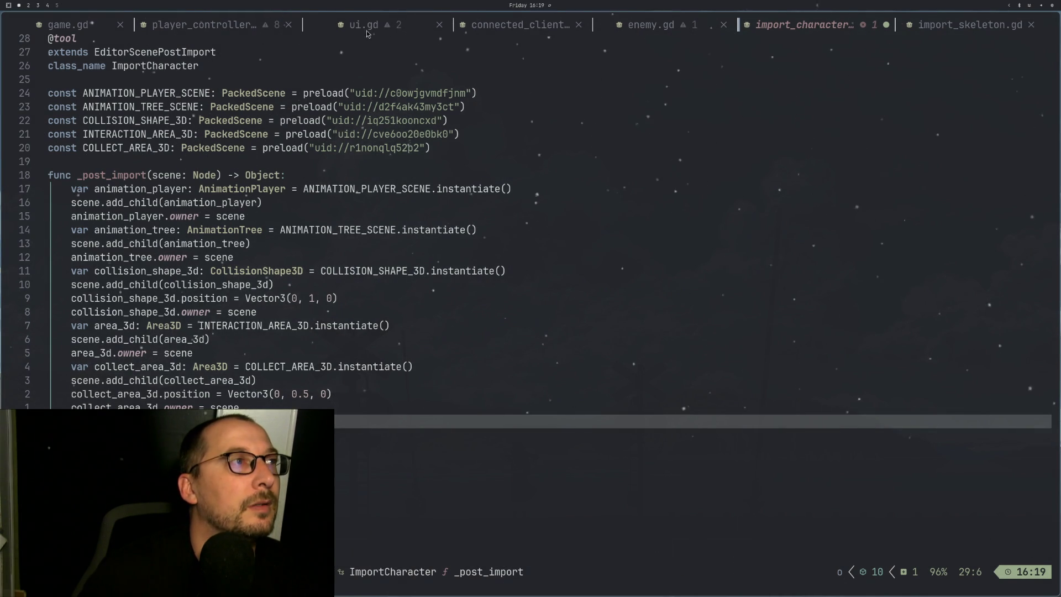
click(178, 23)
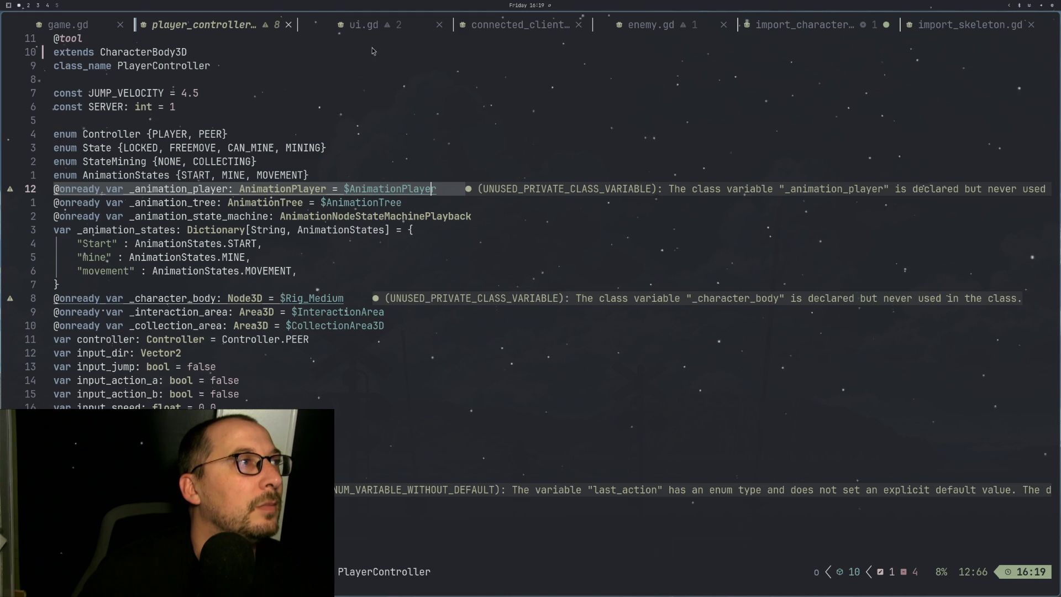
click(769, 27)
text(rn )
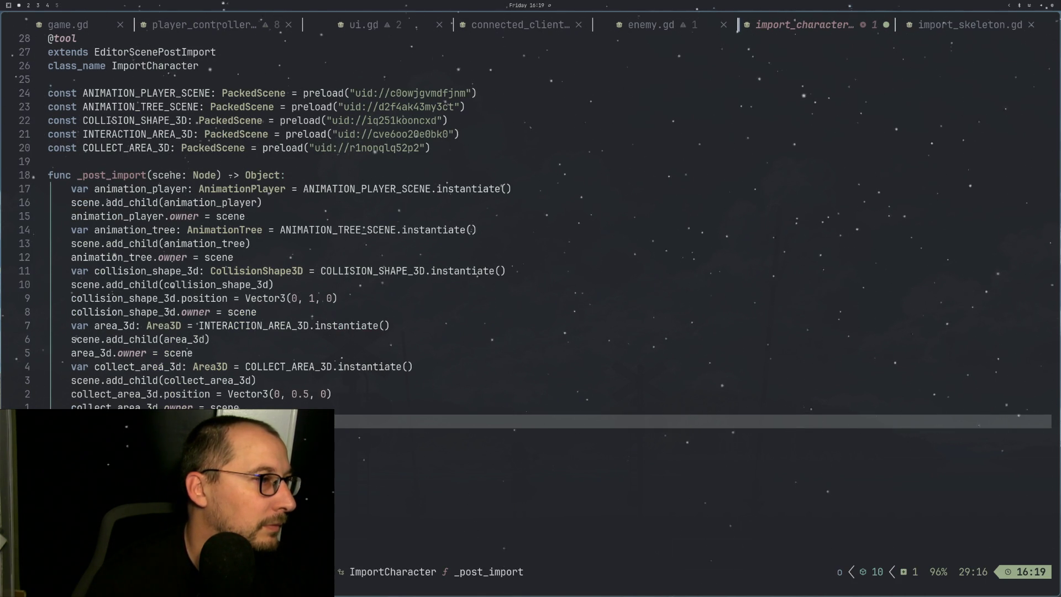
text(sce)
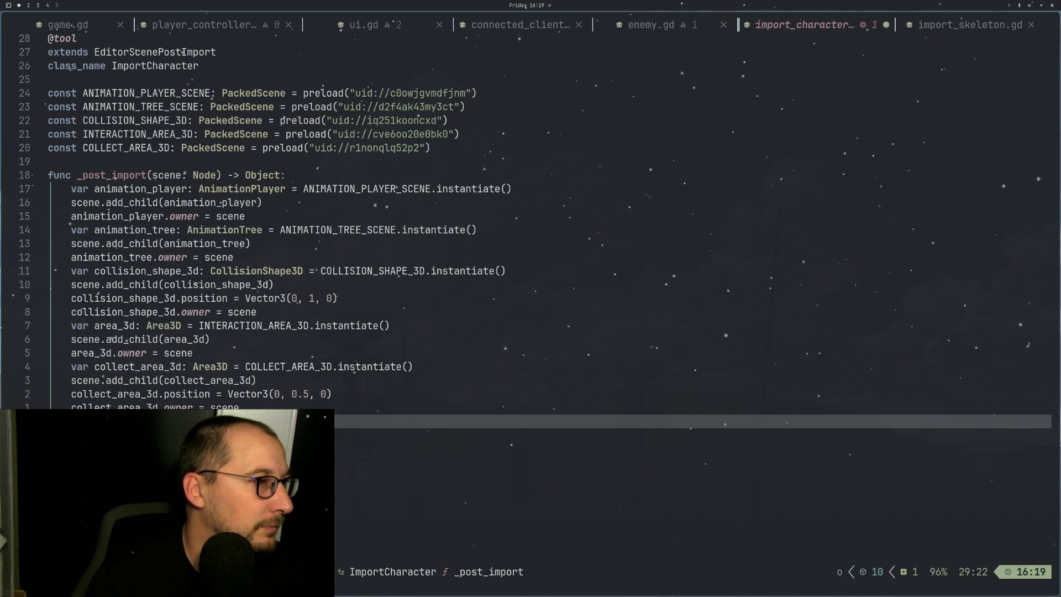
text(children():)
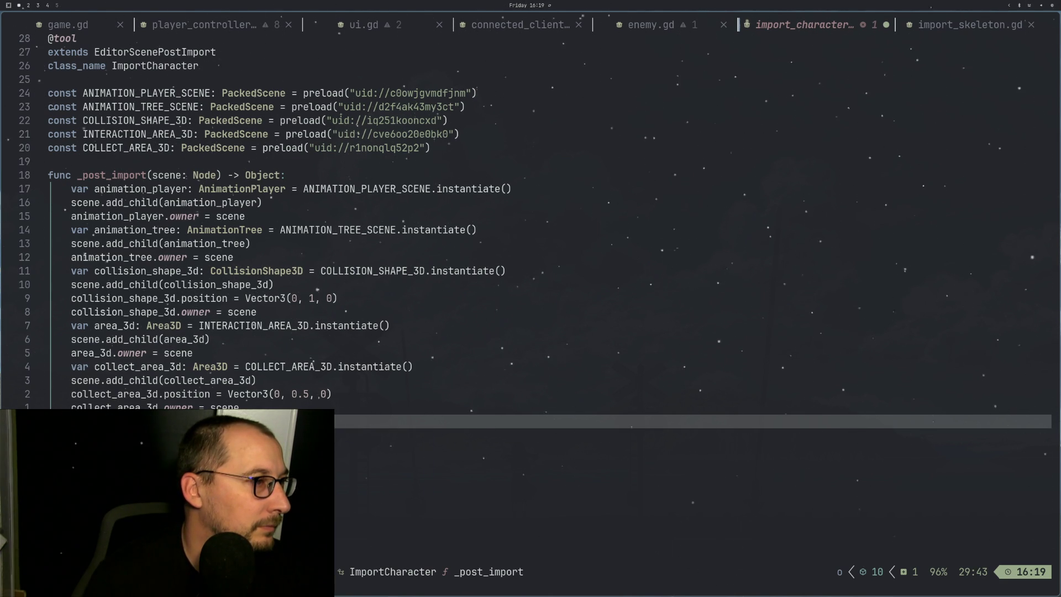
text(scene)
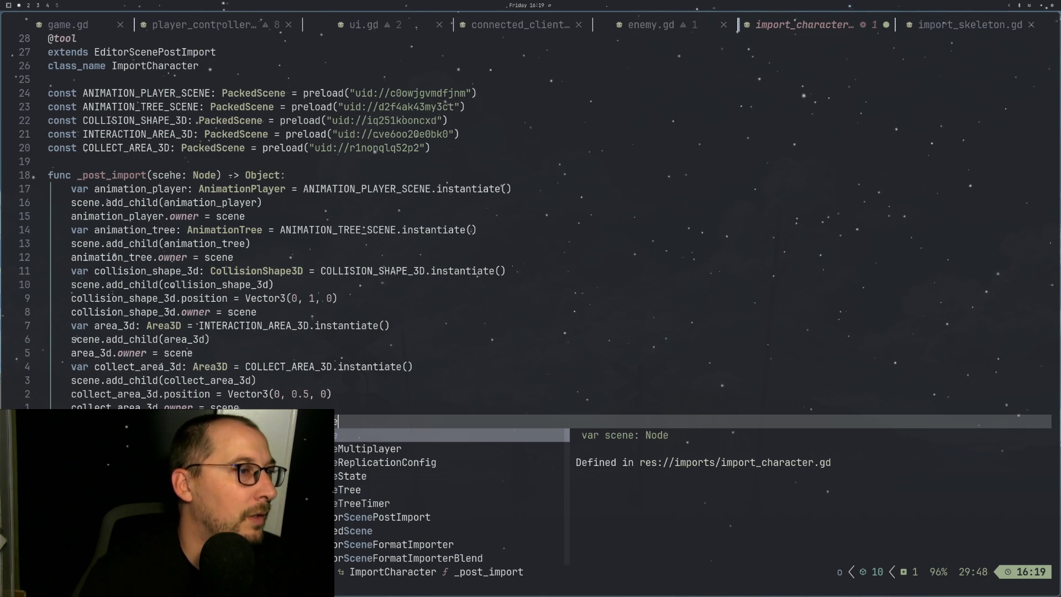
Step: Inside the loop, write a child.owner assignment and a Config.PhysicsMask.CHARACTER line
key(Return)
key(Return)
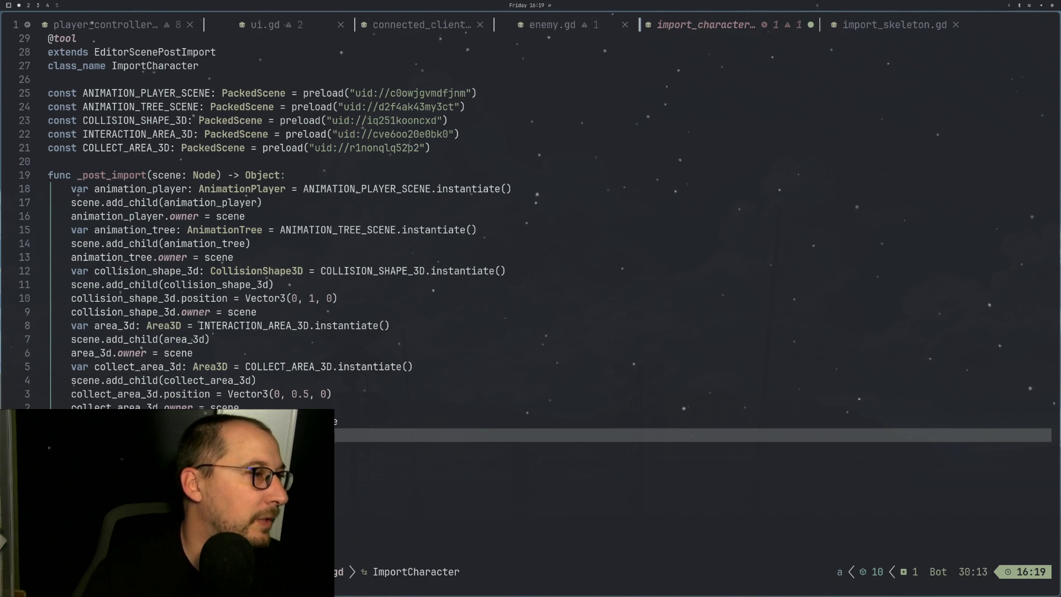
text(child.owner =)
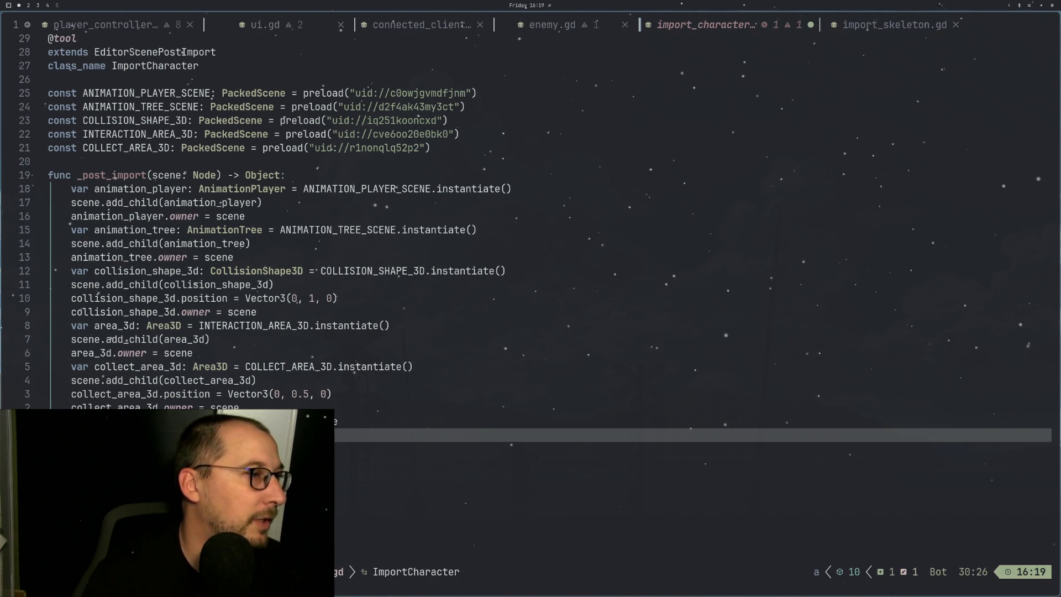
key(Escape)
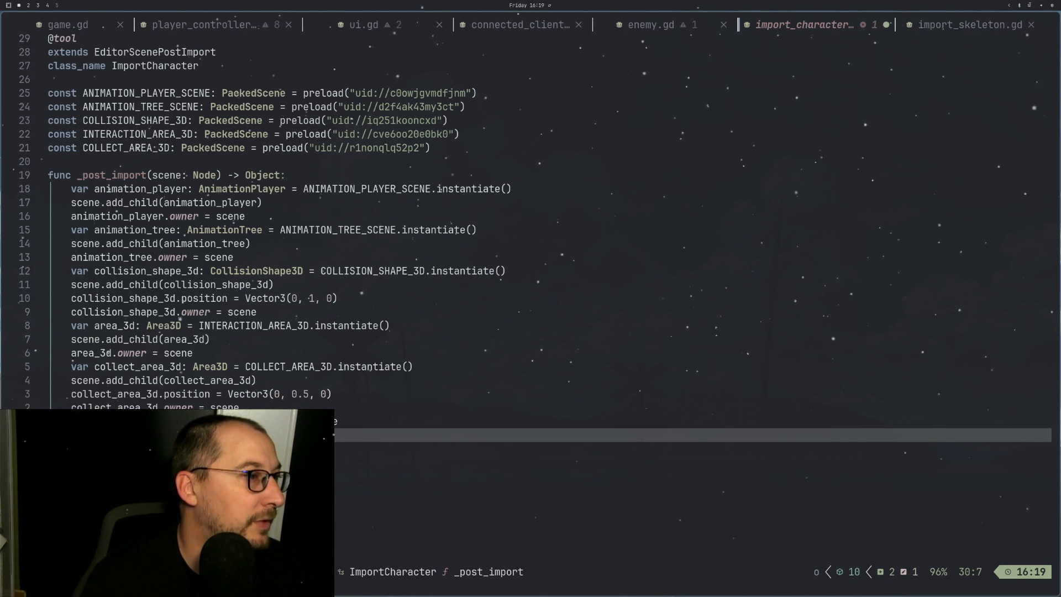
click(158, 435)
key(l)
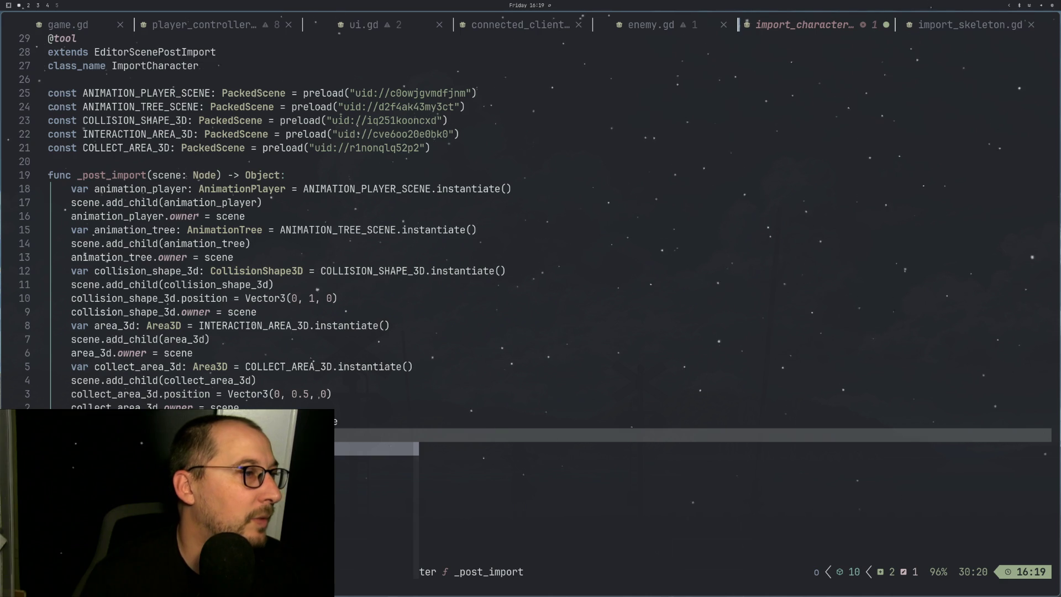
key(dollar)
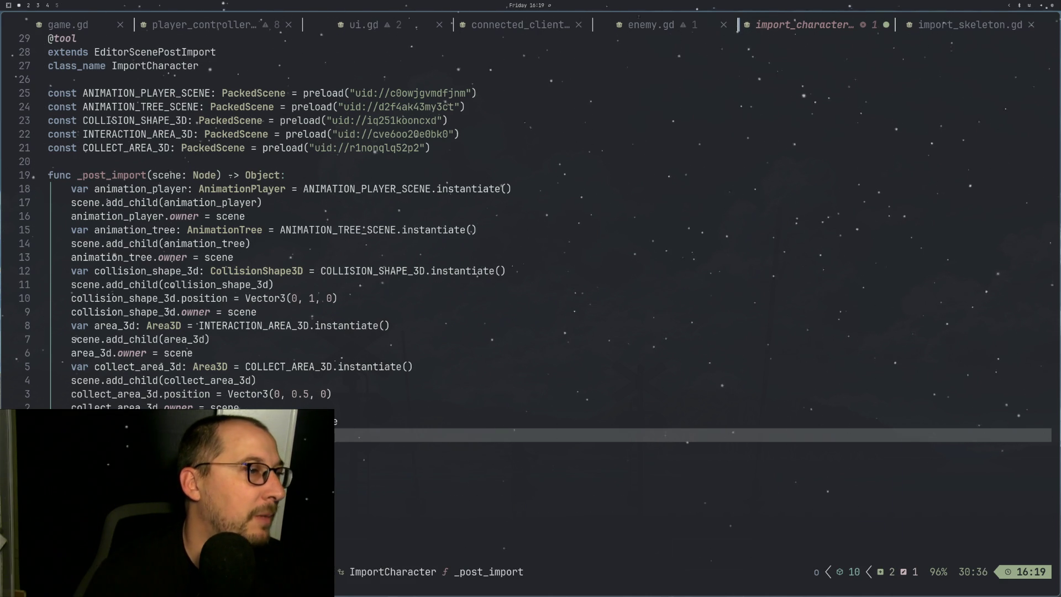
text(Config.Phy)
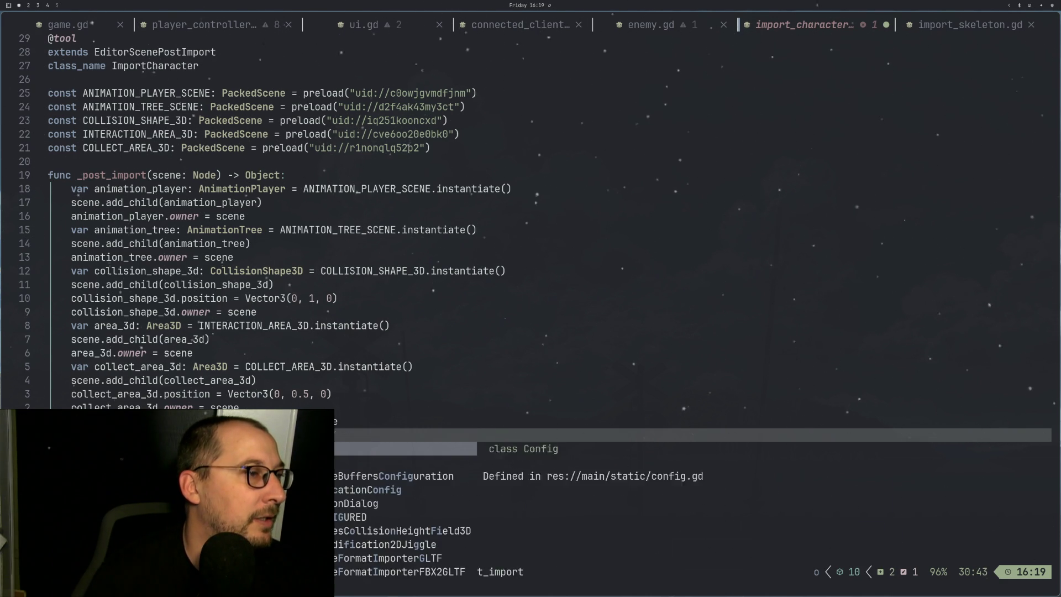
key(Return)
text(.)
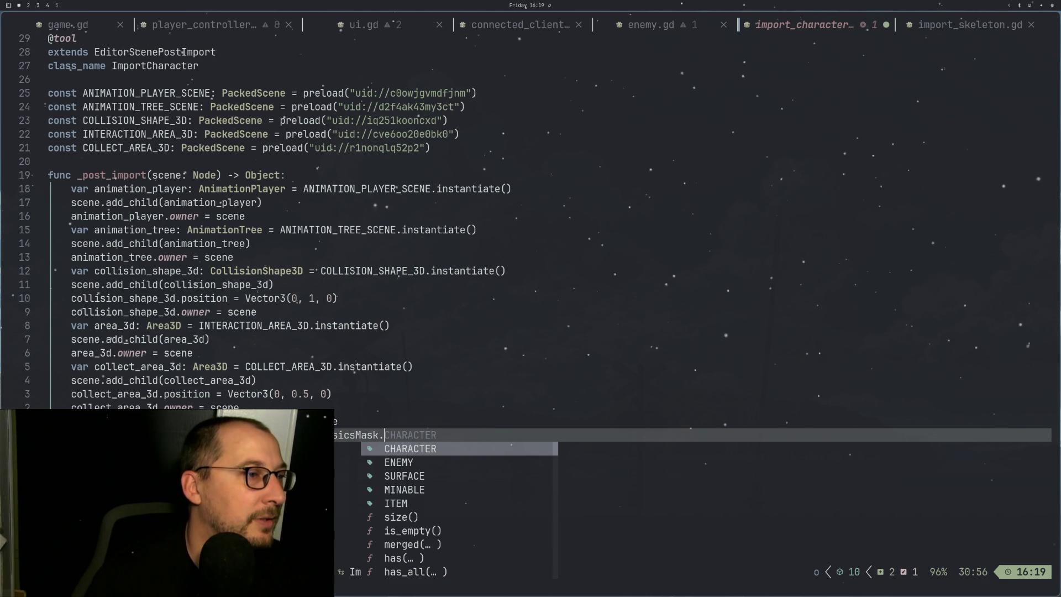
key(Return)
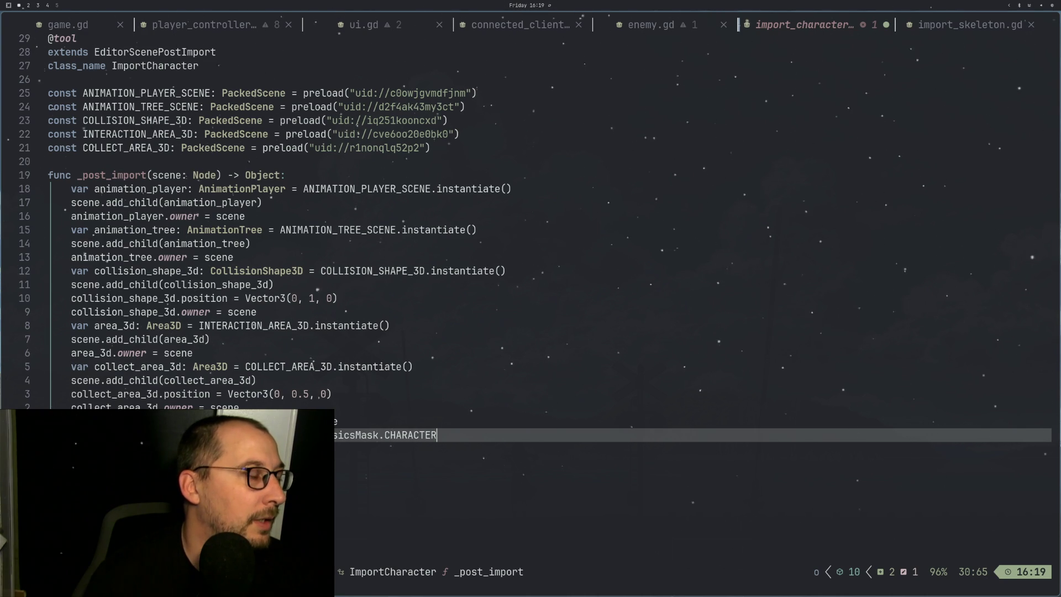
key(Escape)
key(h)
key(h)
key(h)
key(h)
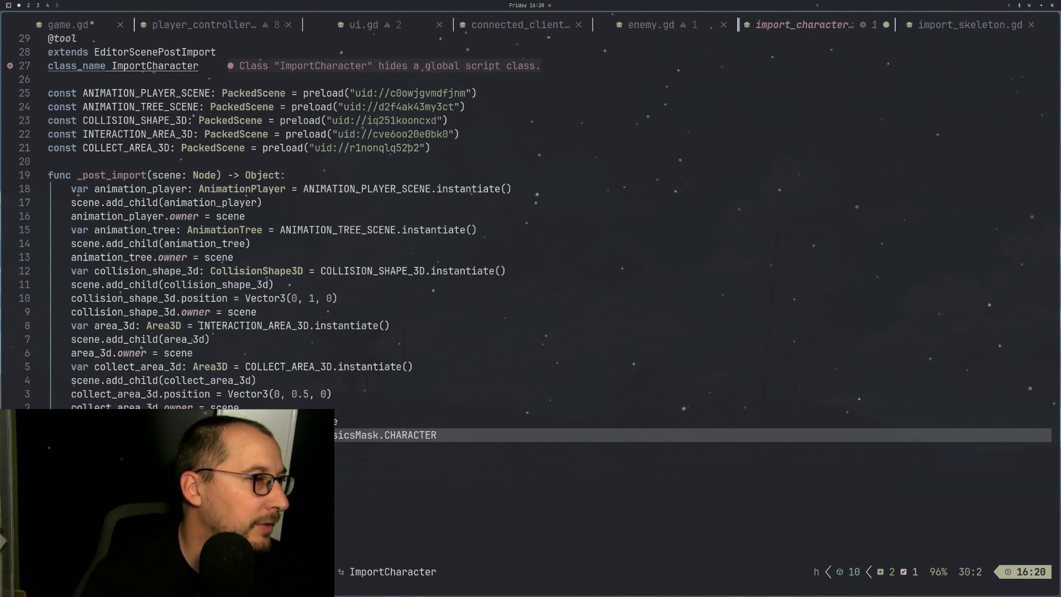
Step: Duplicate part of line 30 onto a new line below and remove the stray character
key(v)
key(e)
key(e)
key(y)
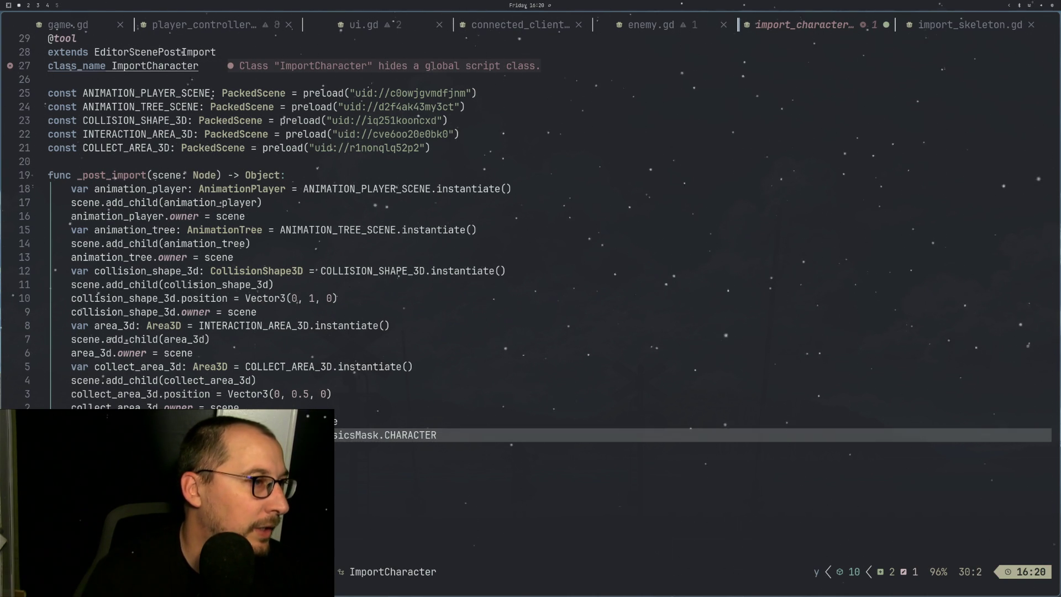
text(op)
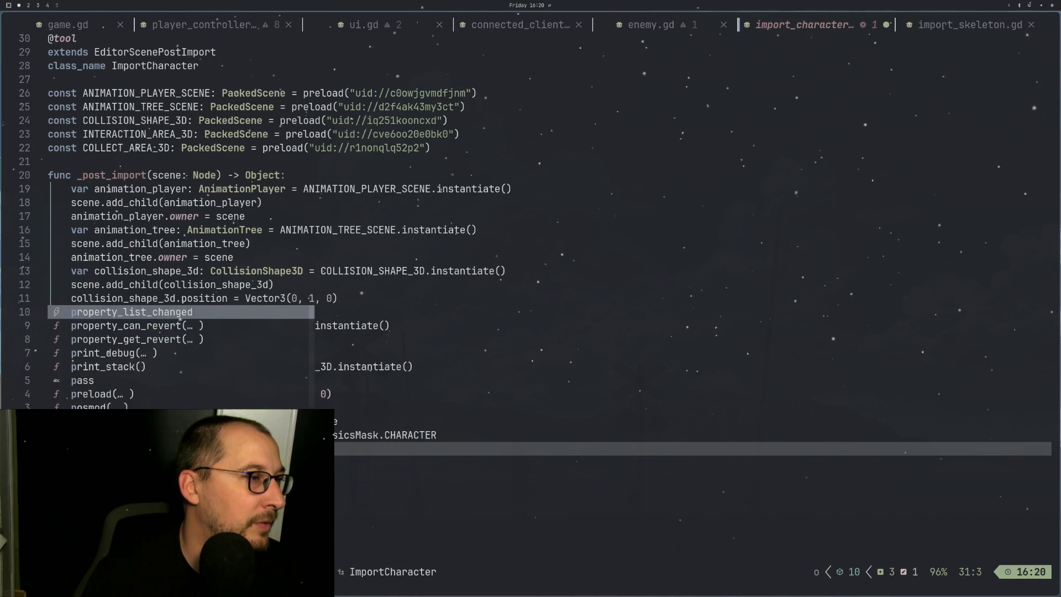
key(Escape)
key(p)
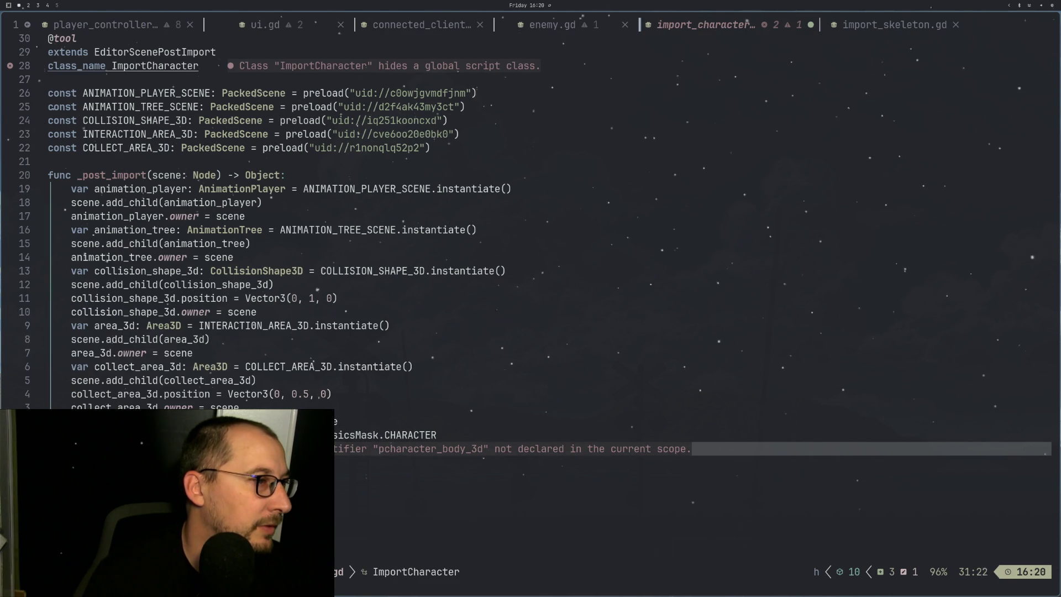
key(h)
key(h)
key(x)
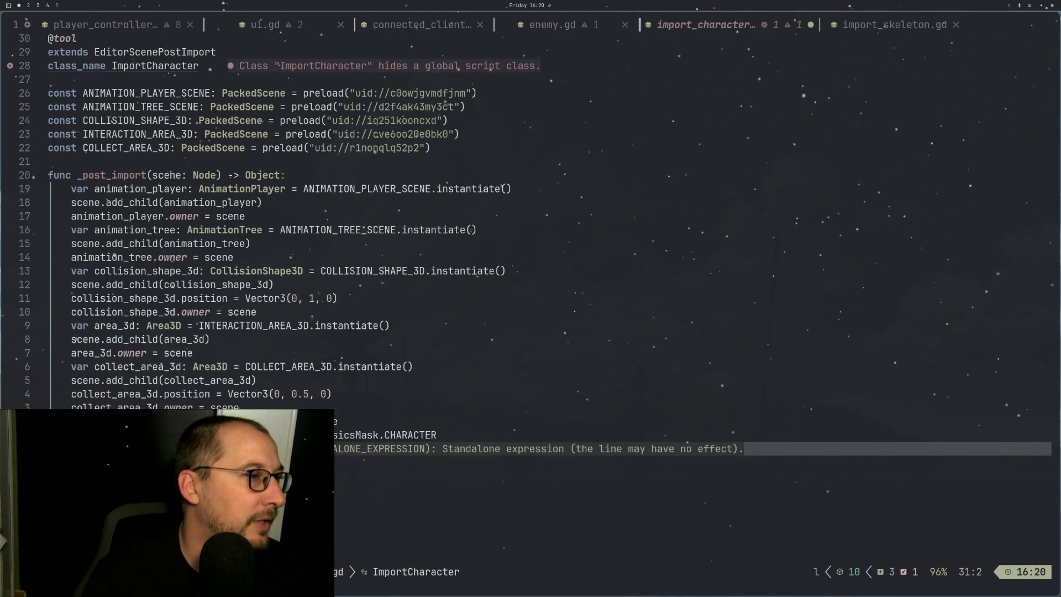
key(super+2)
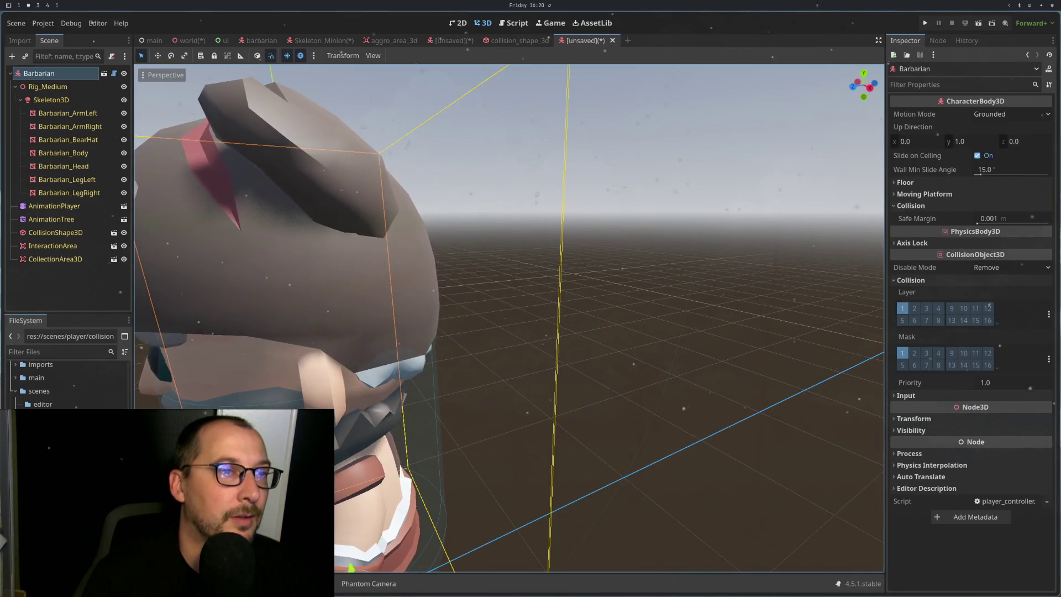
key(super+4)
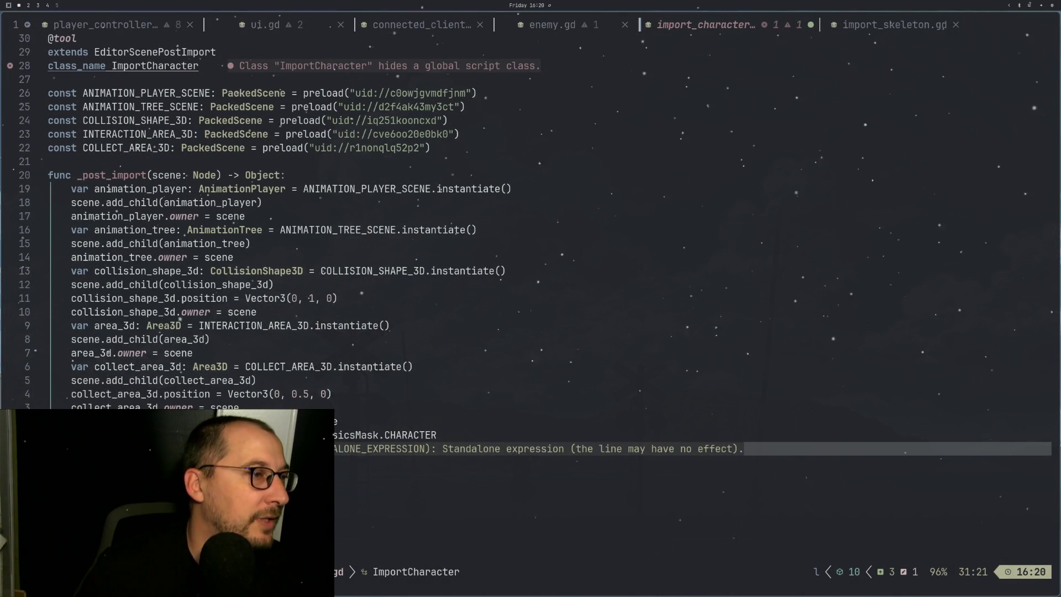
Step: Start a collect_area_3d collision line below line 30, then delete the typed mask text
click(219, 407)
key(j)
key(j)
key(x)
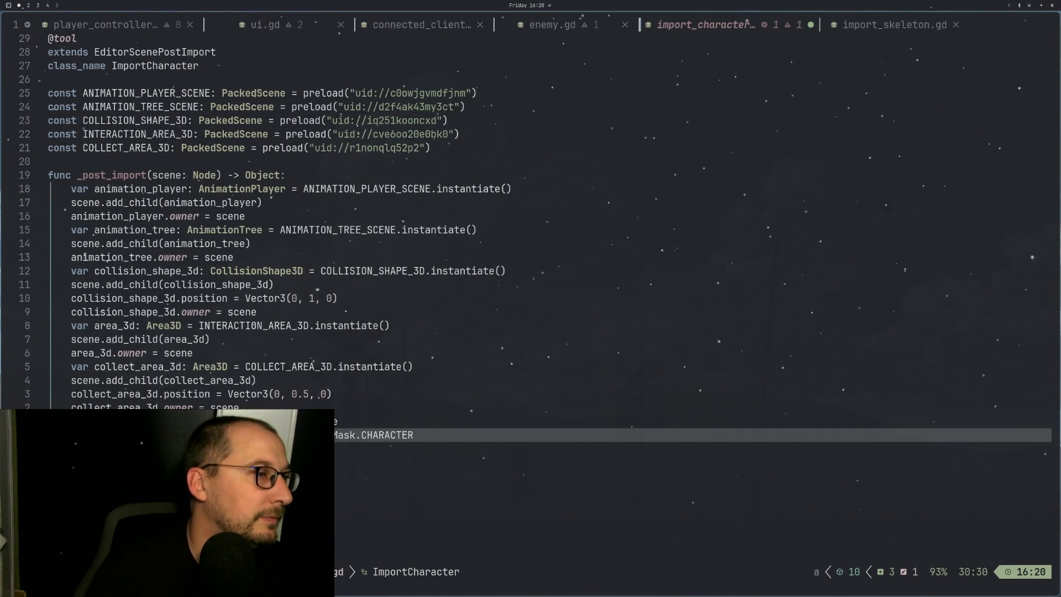
text(ocollect_area_3d.coll)
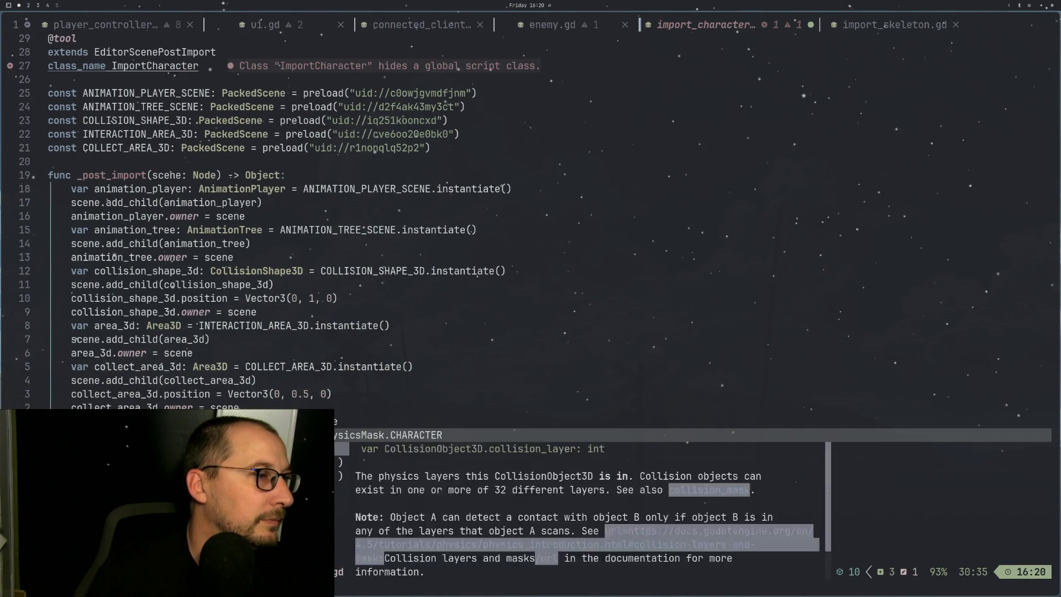
text( = )
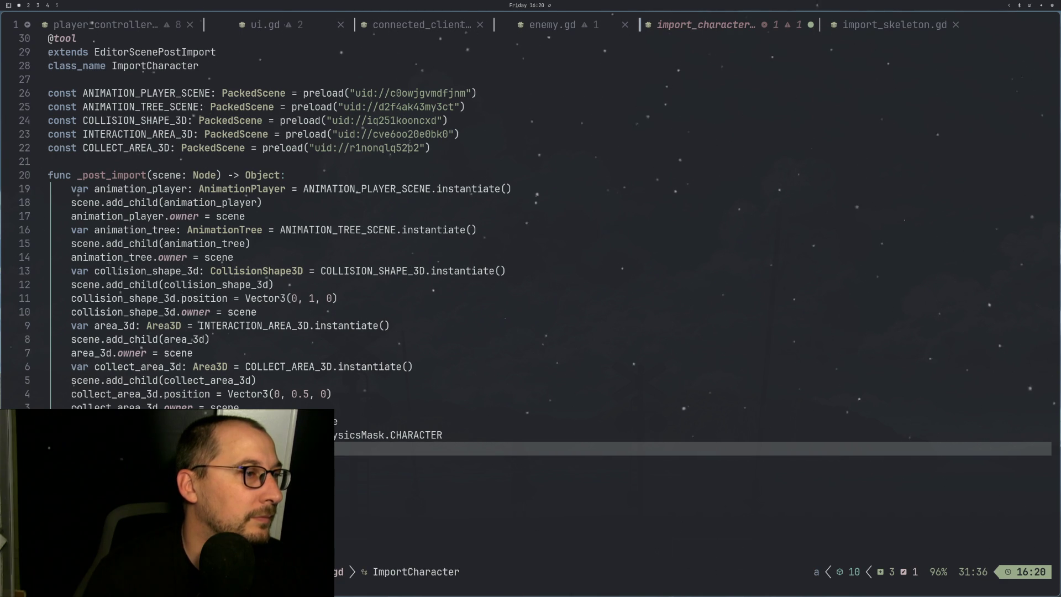
text(PhysicsMask.)
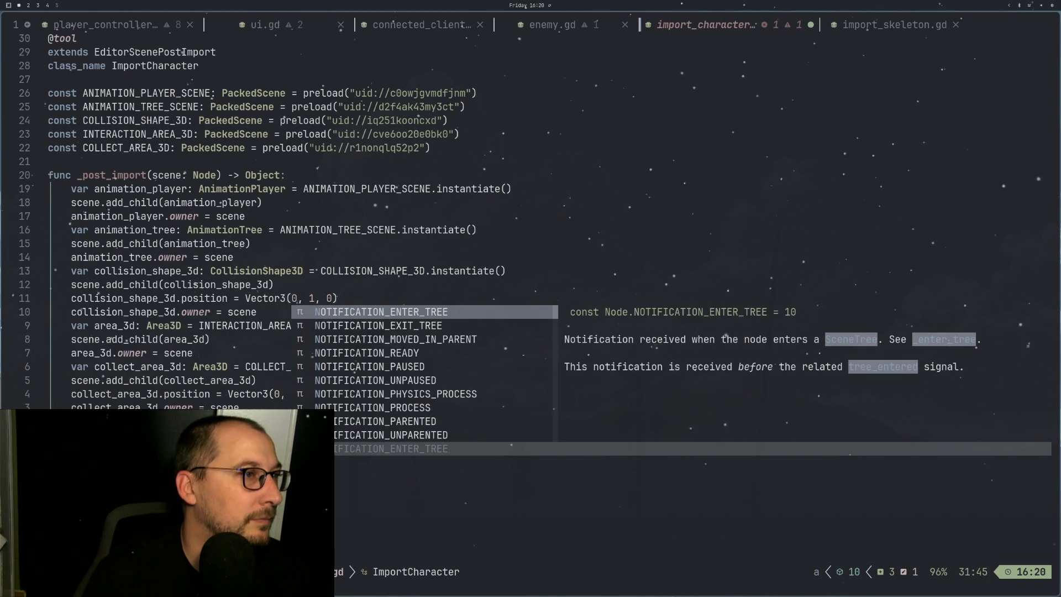
key(ctrl+w)
key(ctrl+w)
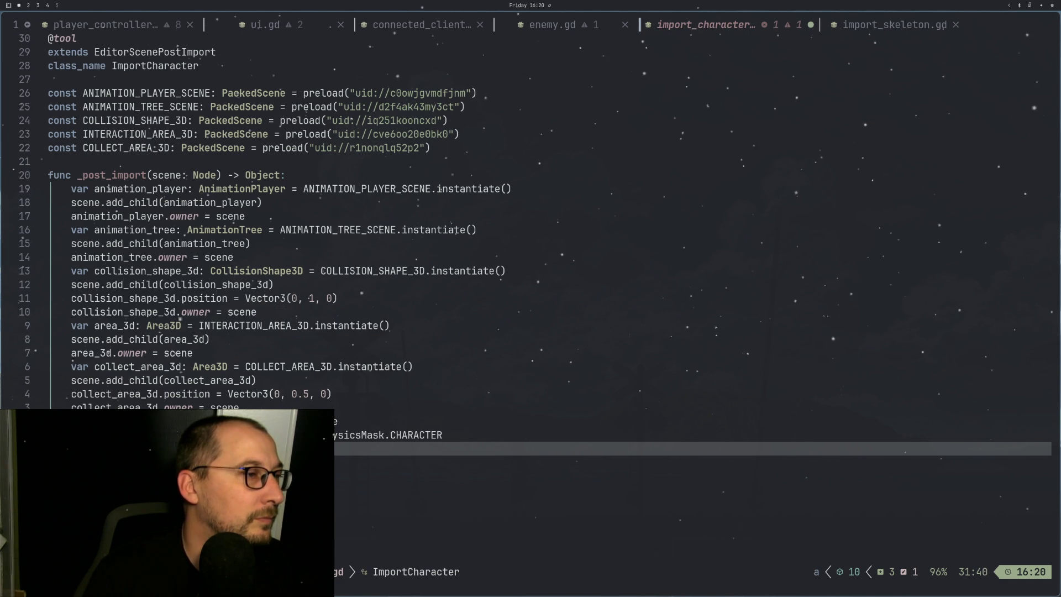
key(Escape)
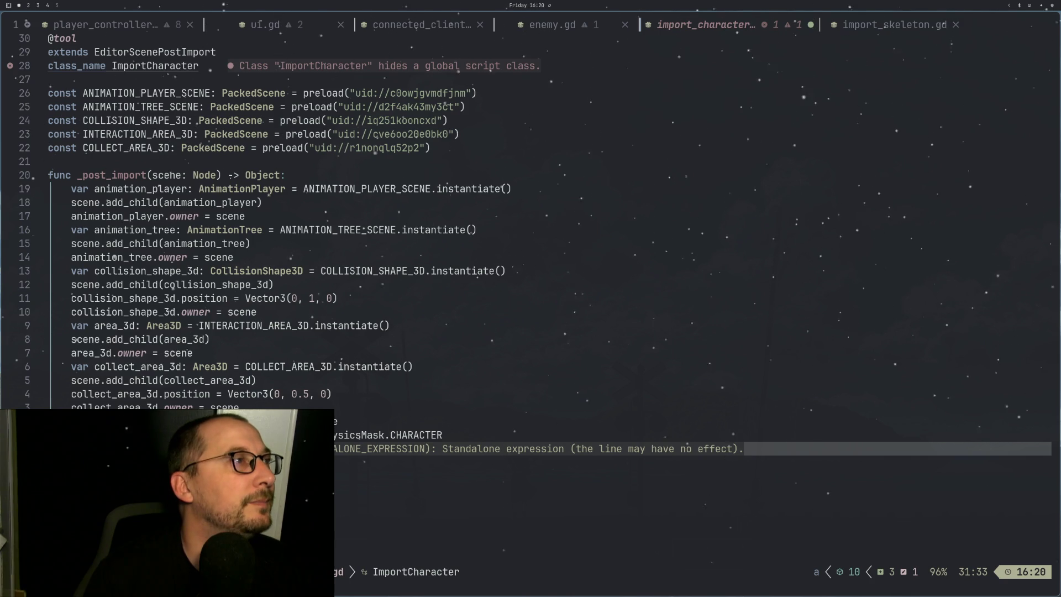
Step: Open config.gd in Helix, add a new member line under enum PhysicsMask, and save
key(space)
text(f)
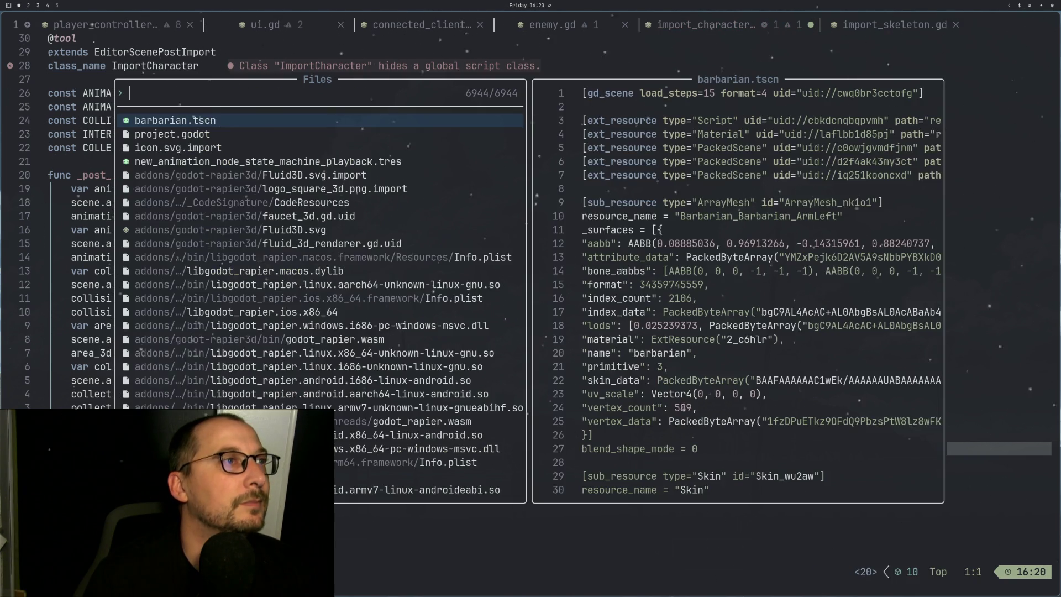
text(conf)
key(Return)
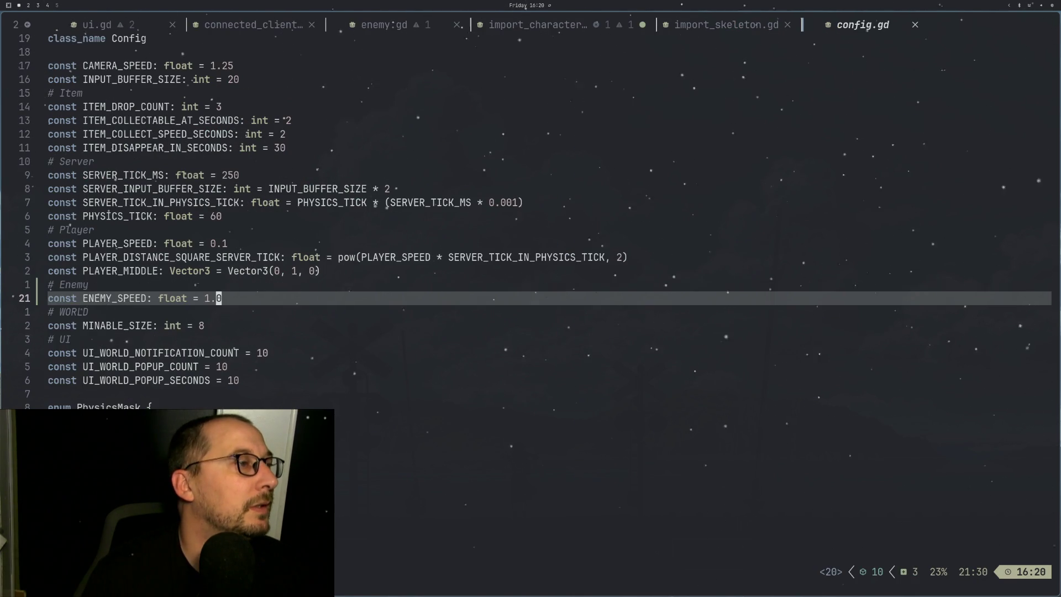
key(j)
key(j)
key(j)
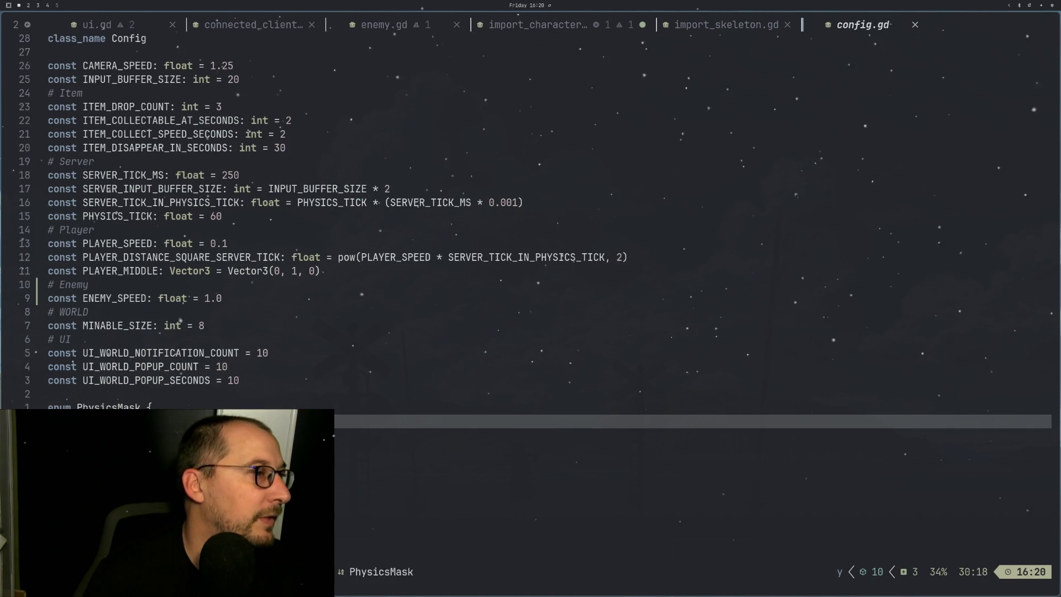
key(o)
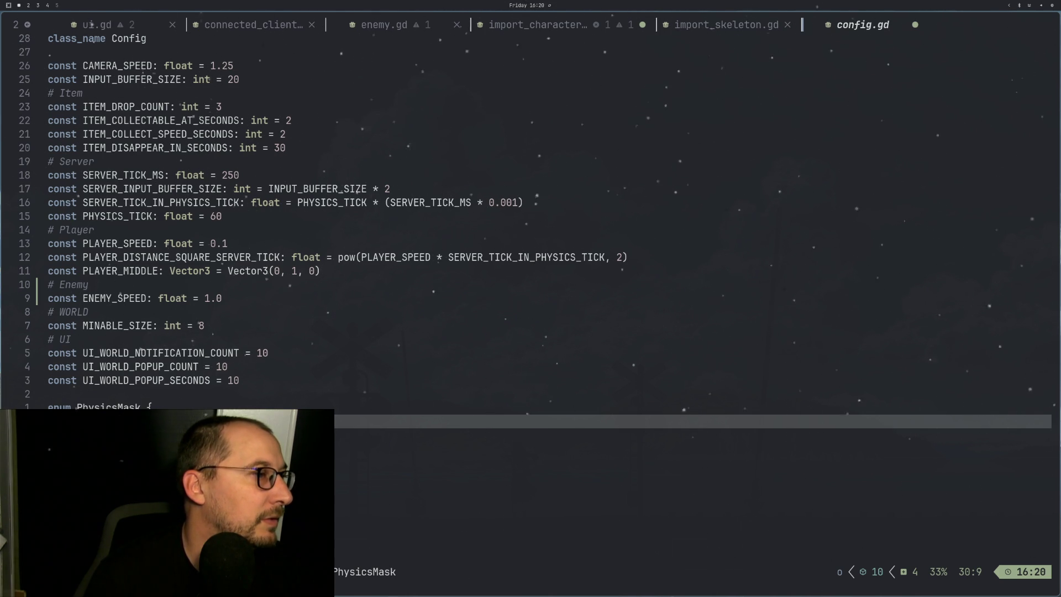
text(P)
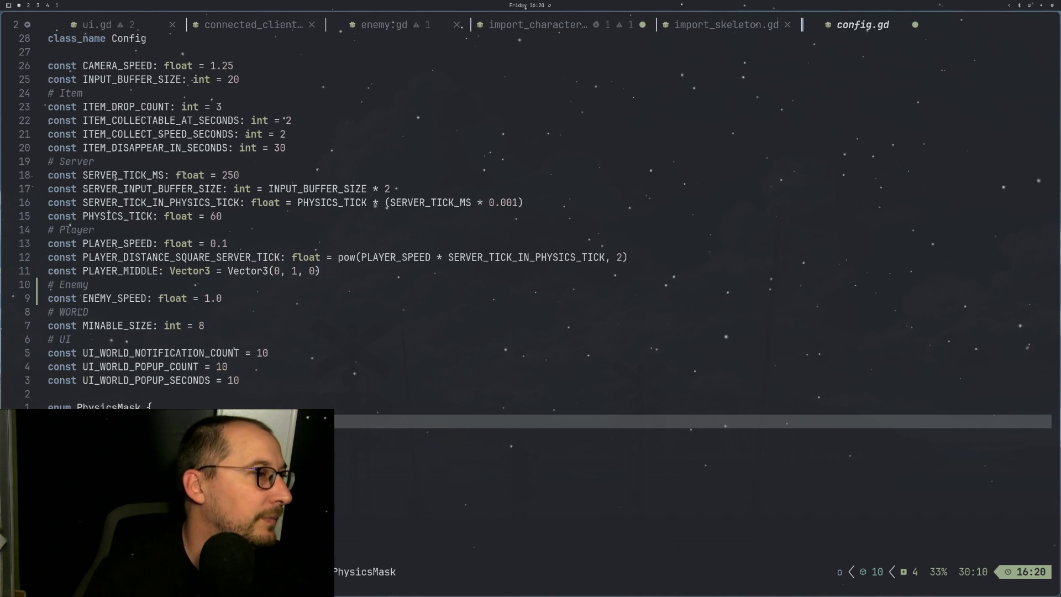
key(ctrl+s)
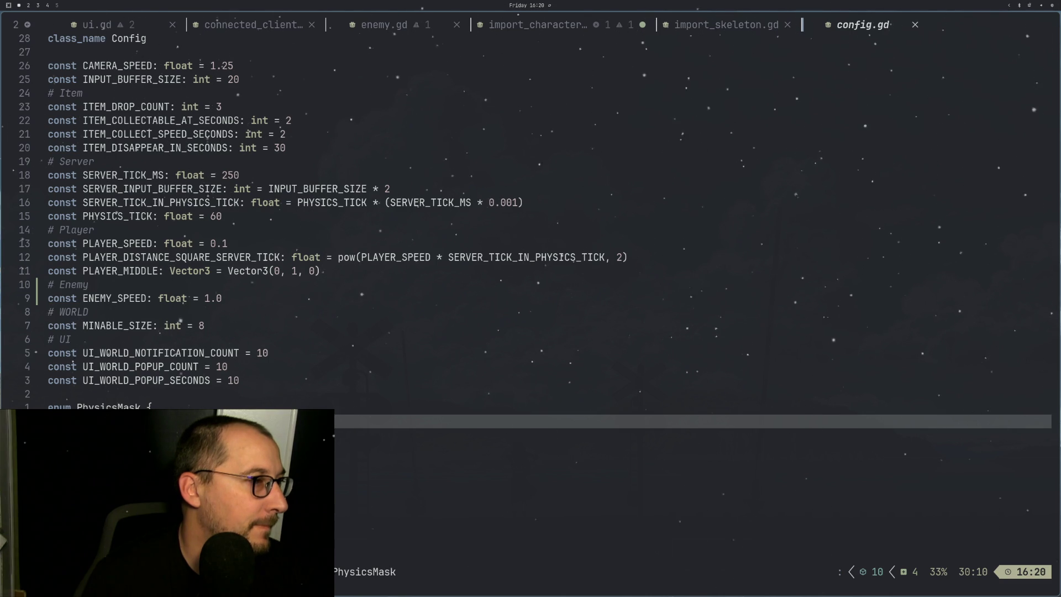
key(alt+Tab)
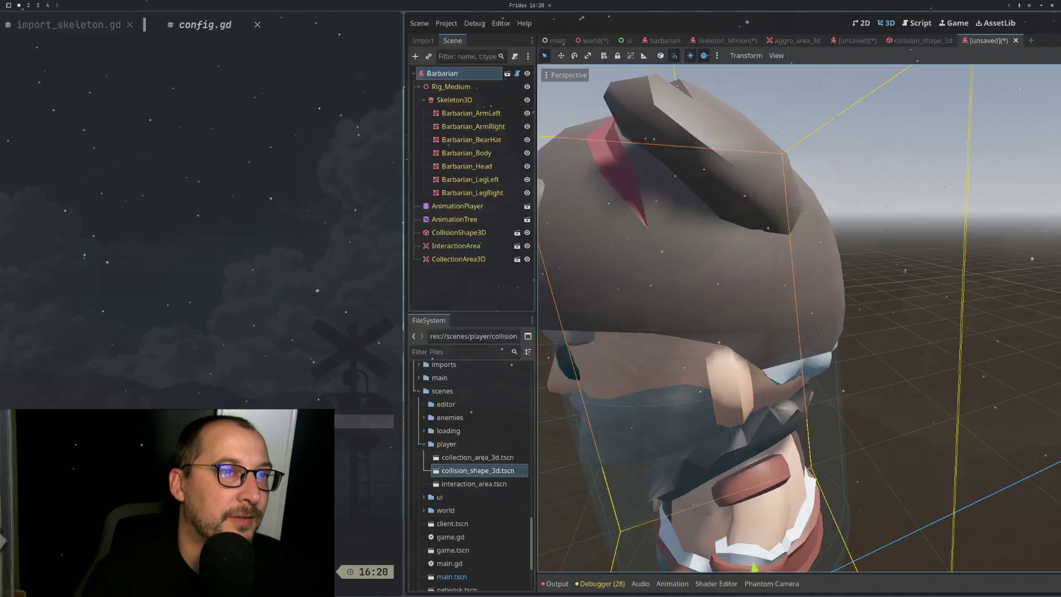
Step: In import_character.gd, add a Config.PhysicsMask.NONE line below the CHARACTER one
key(alt+Tab)
key(ctrl+o)
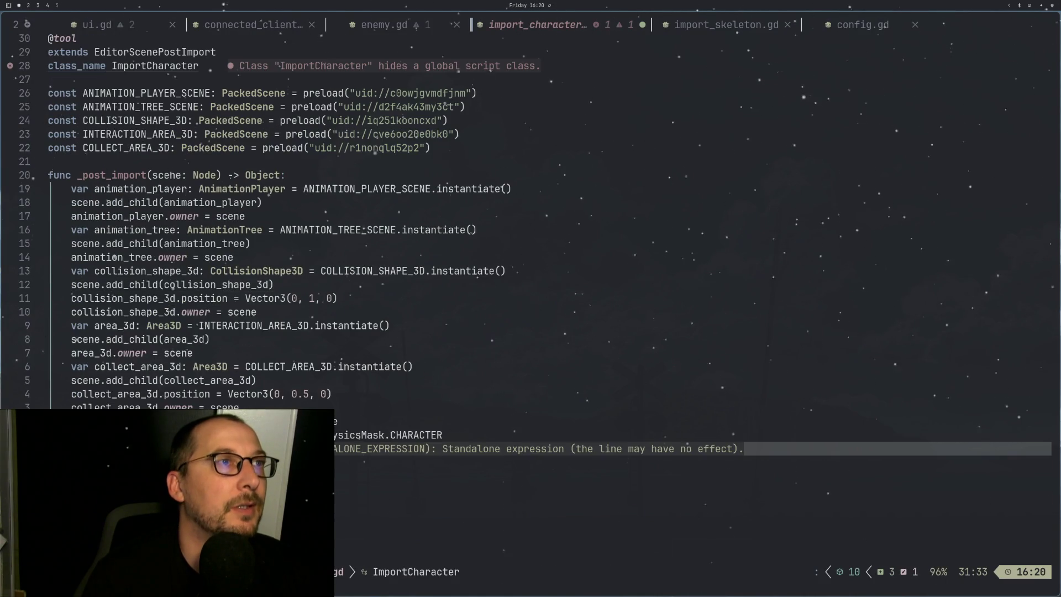
text(ea)
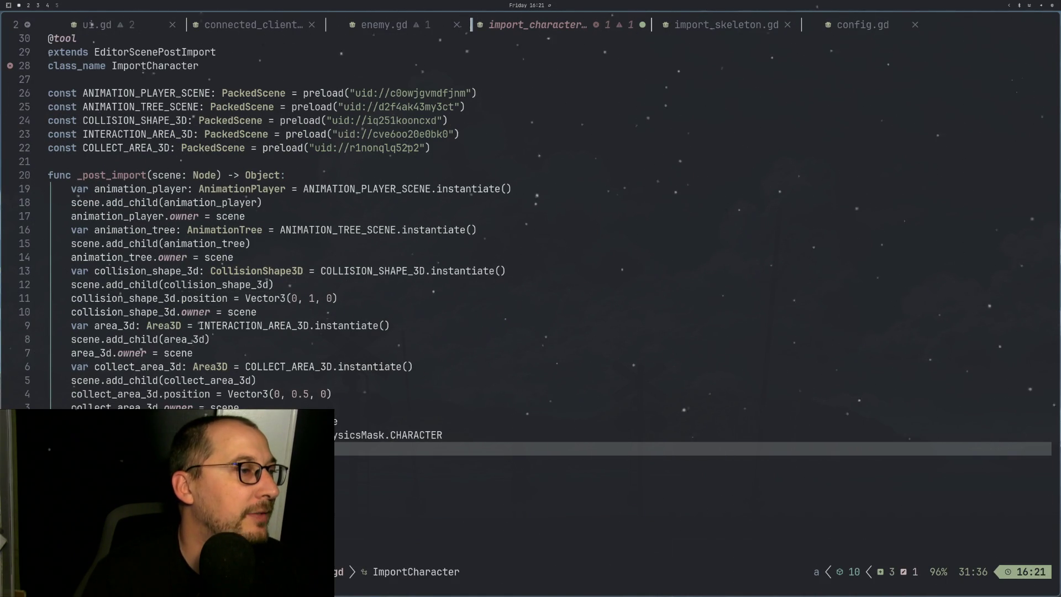
text( Config.PH)
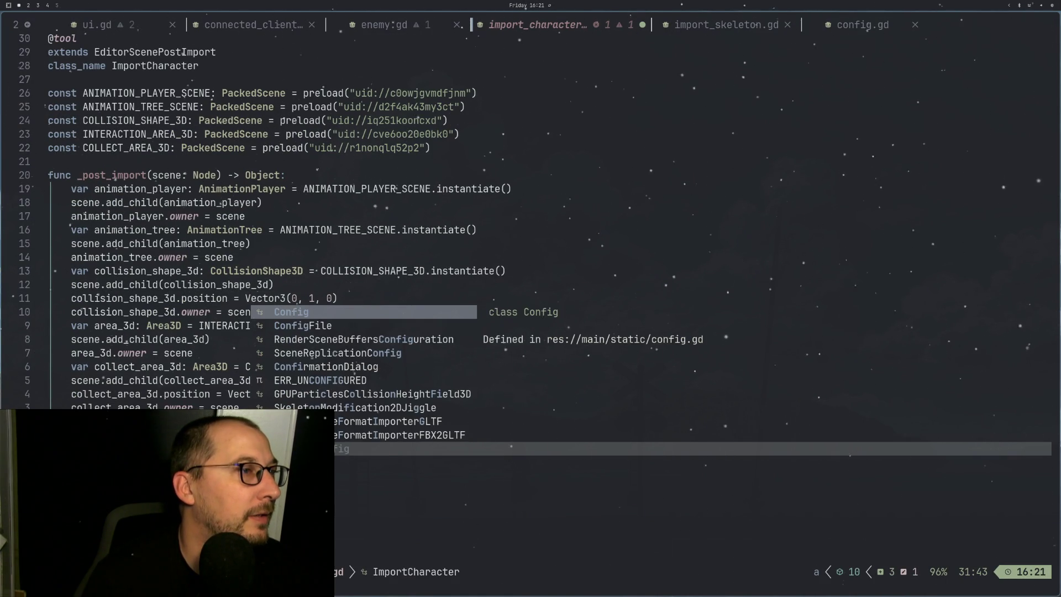
key(Tab)
key(Return)
text(NO)
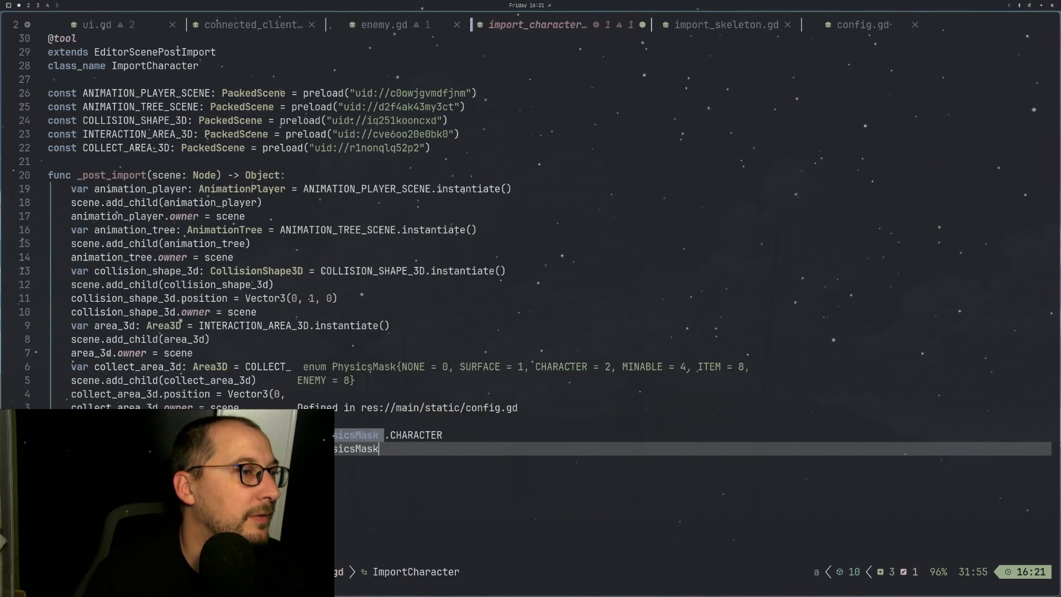
key(BackSpace)
key(BackSpace)
text(.NO)
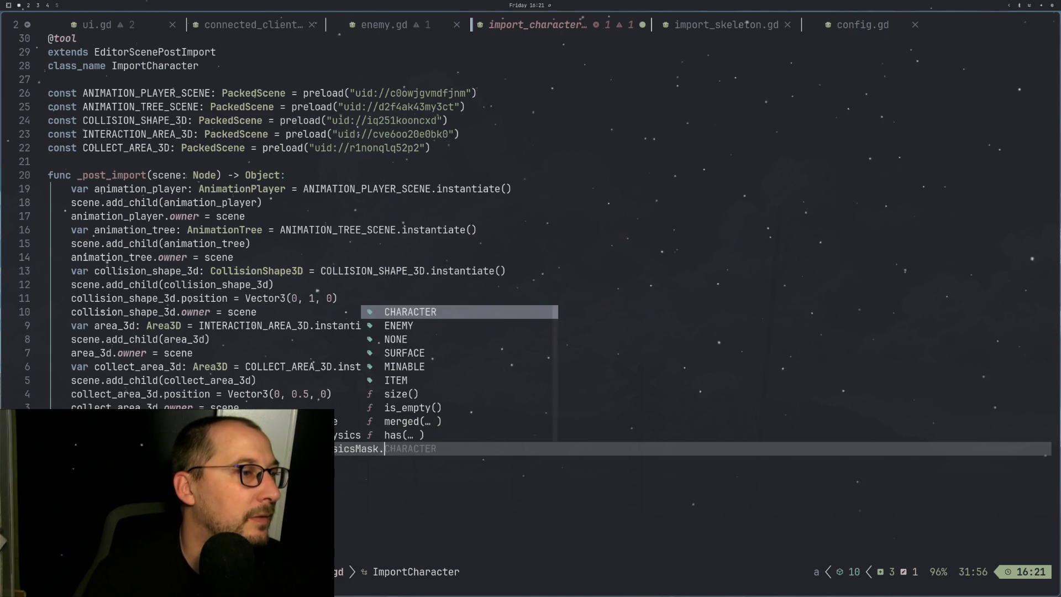
key(Return)
Step: Save import_character.gd with :w and return to the Godot editor
key(Escape)
text(:w)
key(Return)
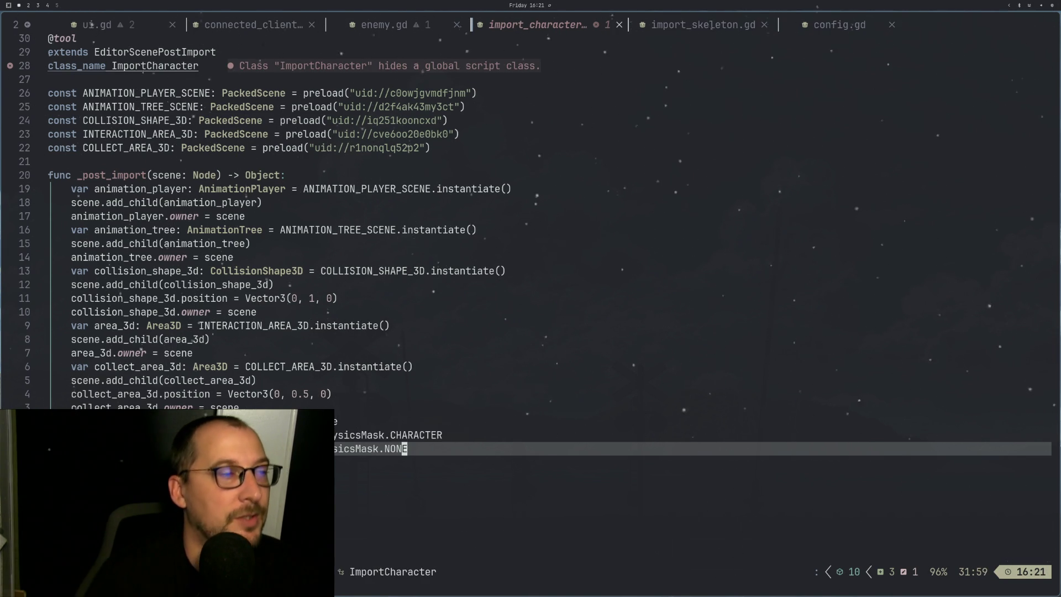
key(super+2)
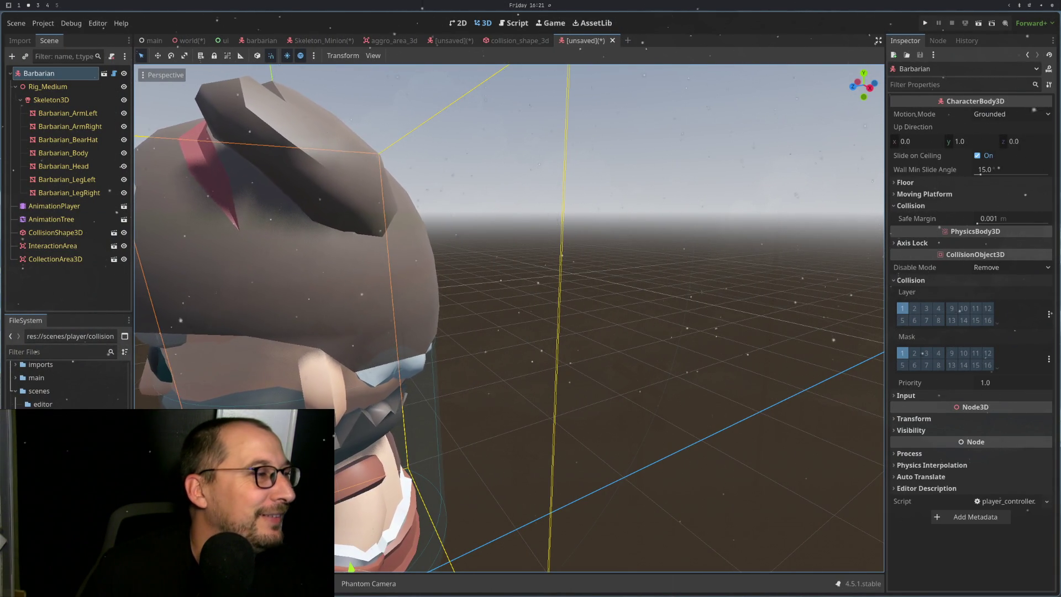
Step: Select Ranger.glb in the kaykit assets folder and reimport it from the Import dock
scroll(66, 387, up, 10)
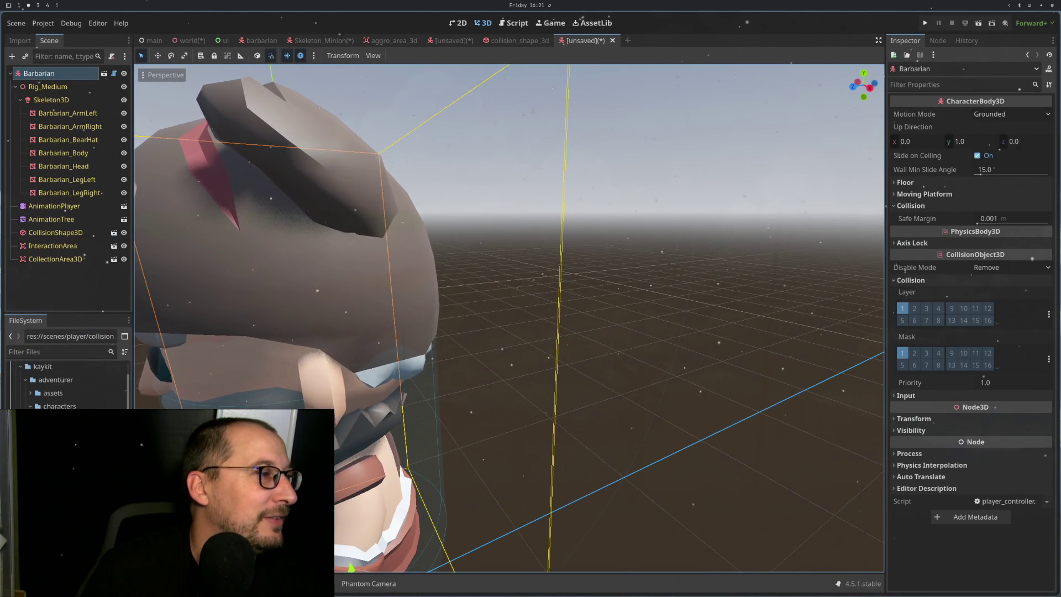
click(66, 387)
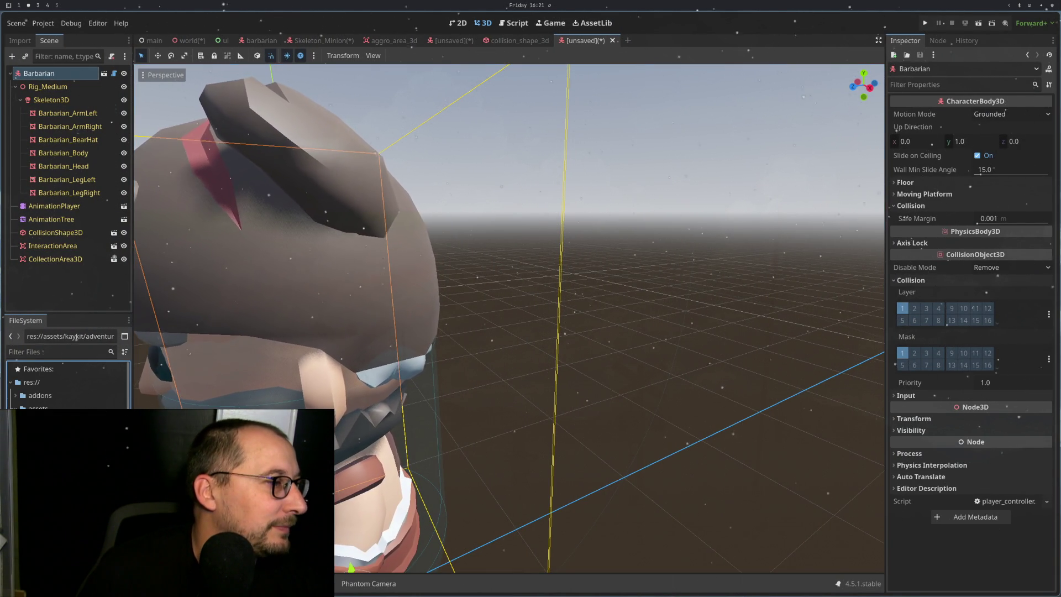
scroll(66, 383, down, 2)
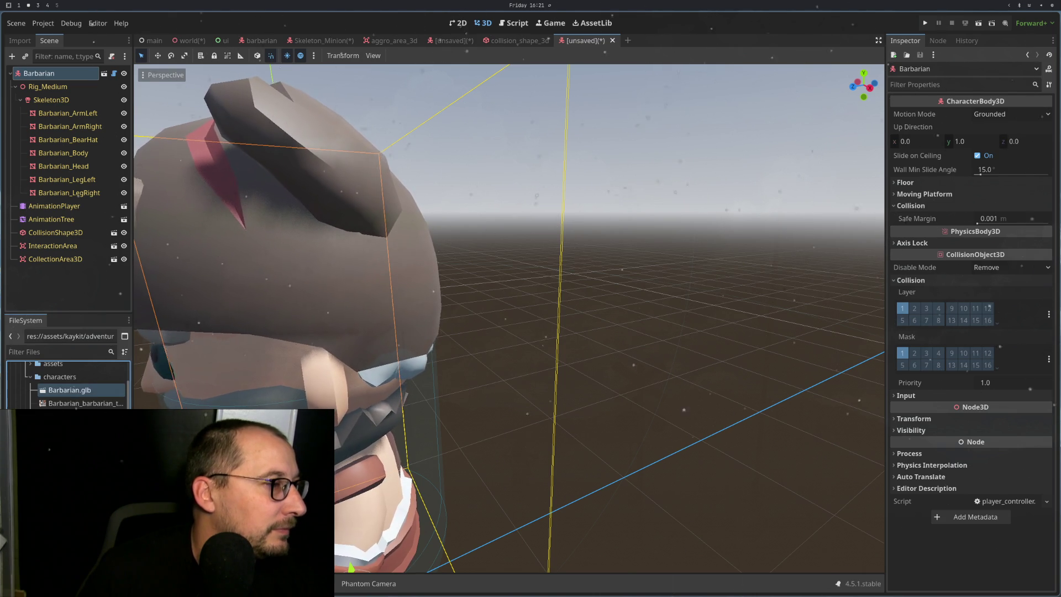
click(67, 383)
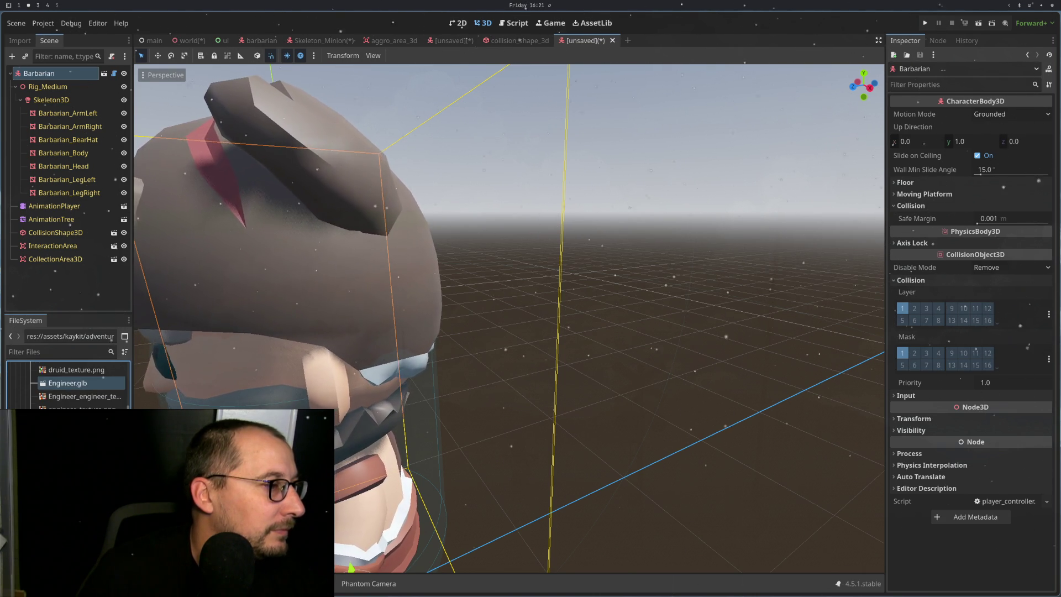
scroll(74, 369, down, 3)
click(64, 388)
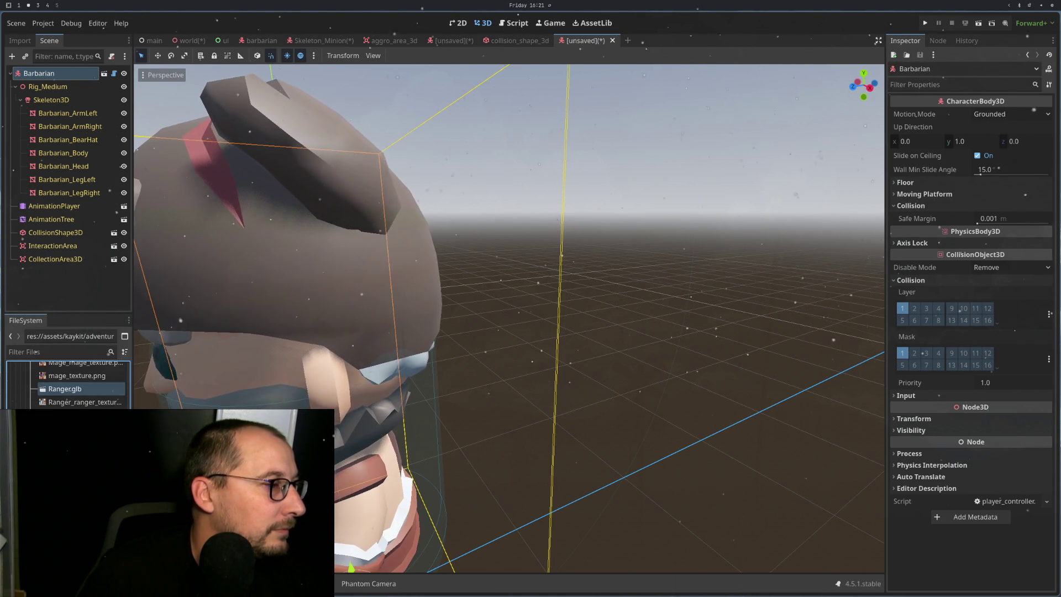
click(20, 40)
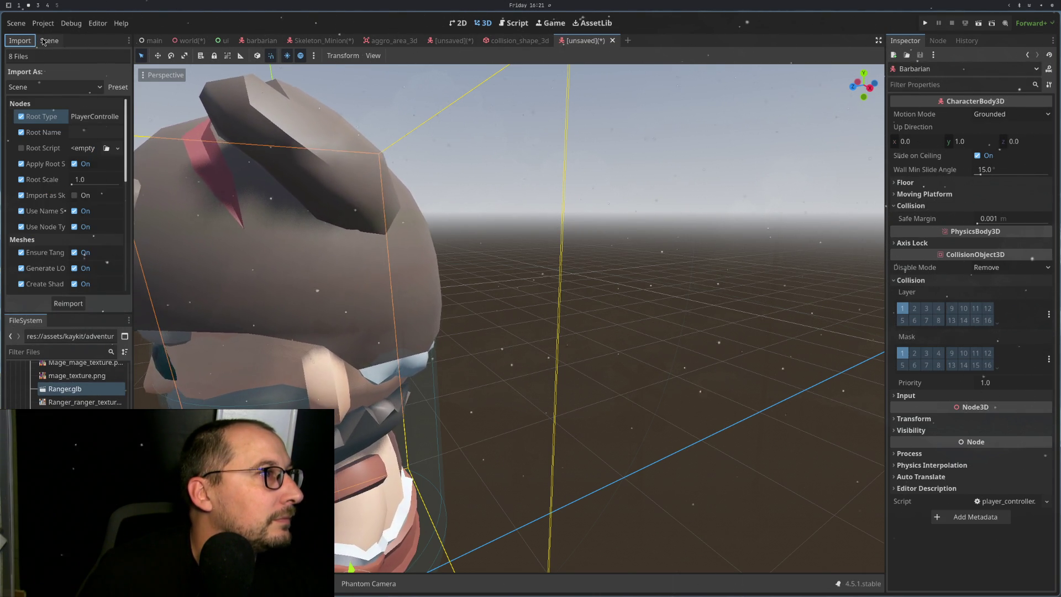
click(75, 308)
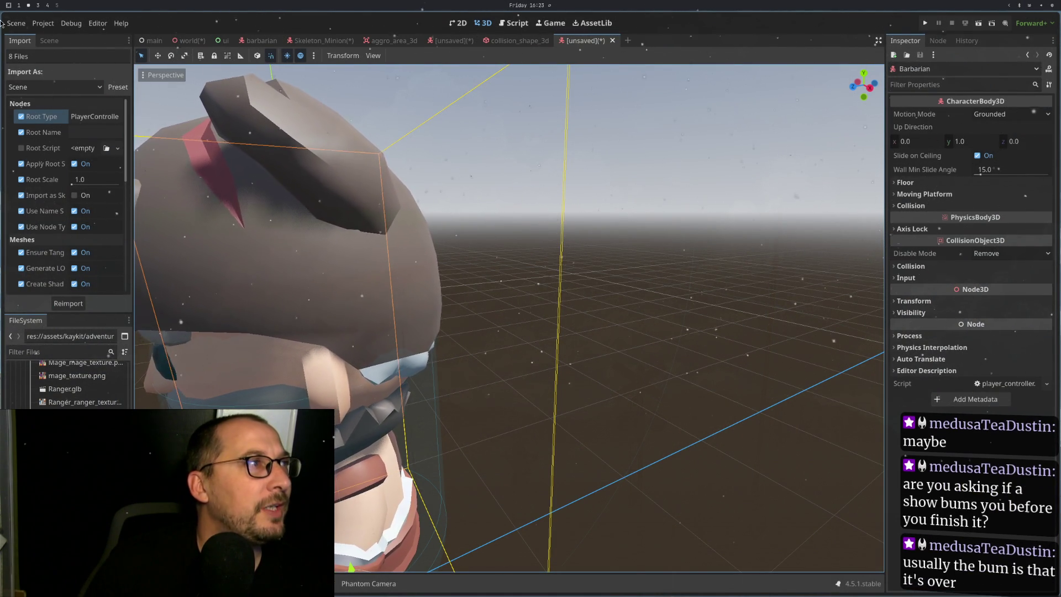
Step: Move the Import dock after the Scene dock and expand the collision layer and mask settings
drag(20, 41, 54, 42)
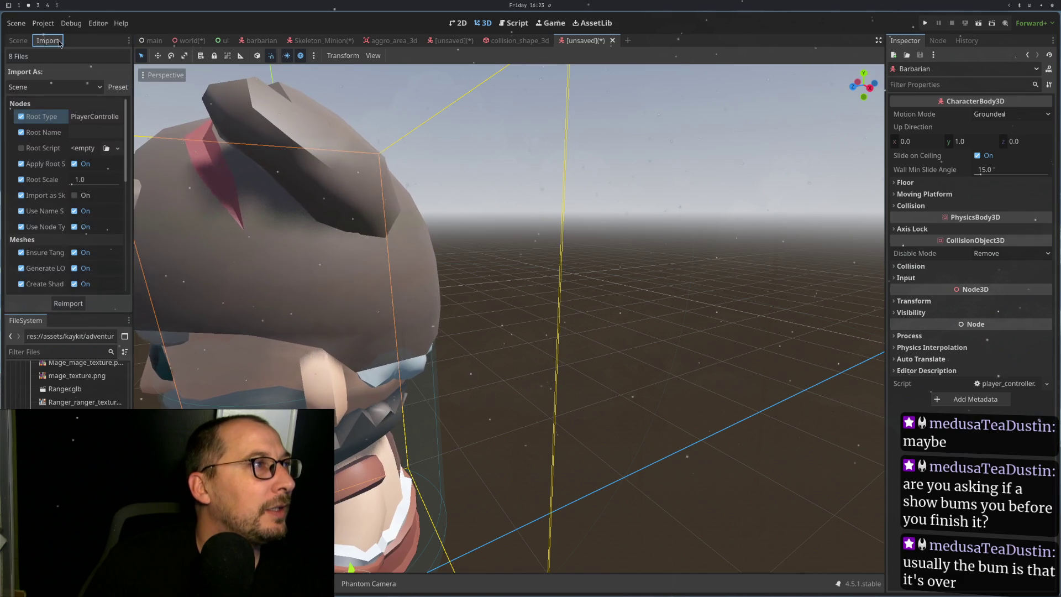
click(18, 41)
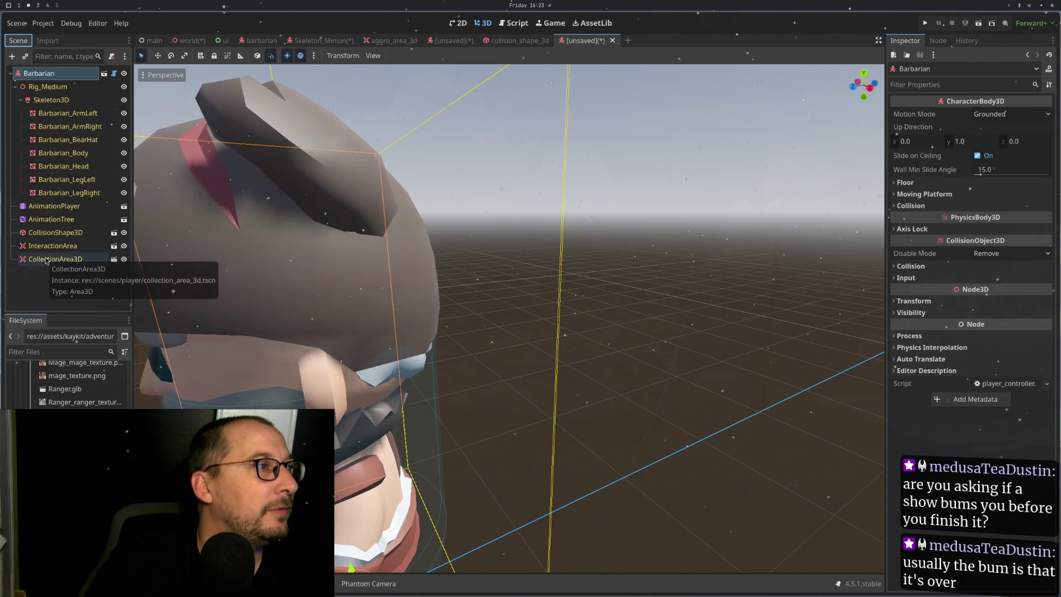
click(910, 266)
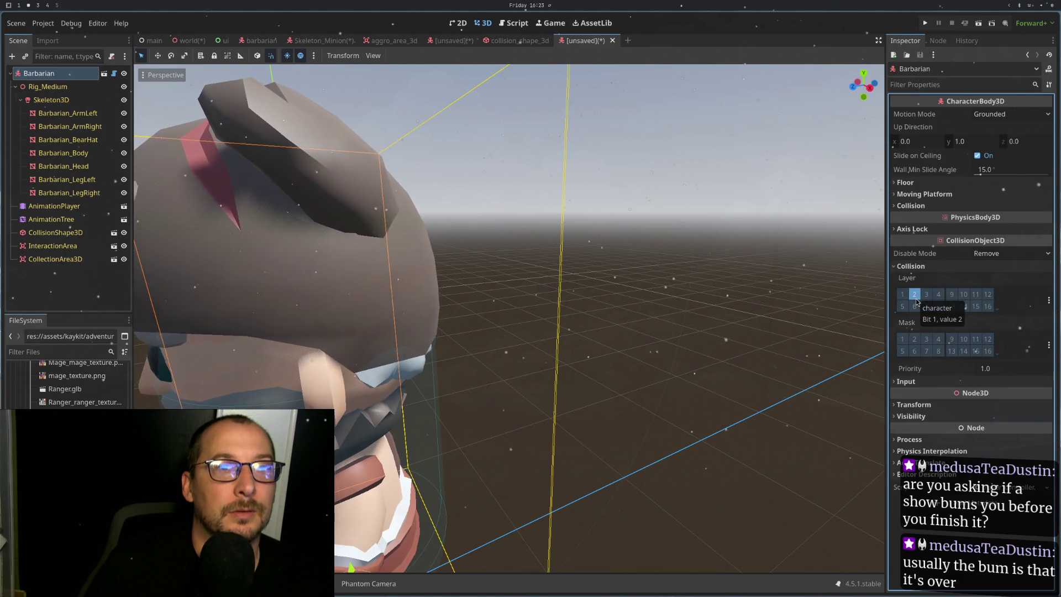
Step: Close the unsaved, collision_shape_3d, aggro_area_3d, Skeleton_Minion and barbarian tabs without saving
click(612, 41)
click(473, 318)
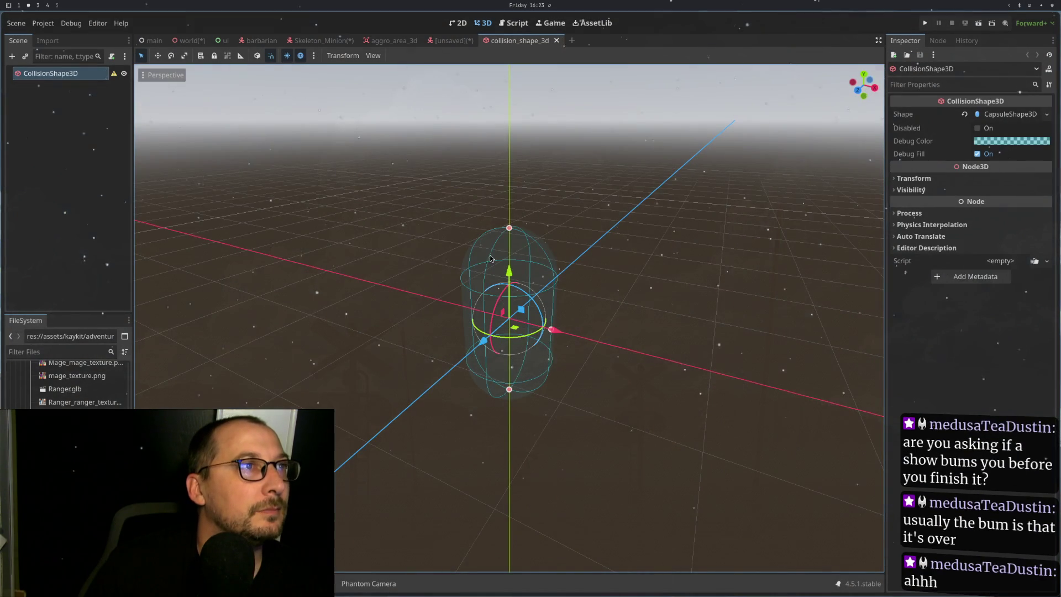
click(556, 40)
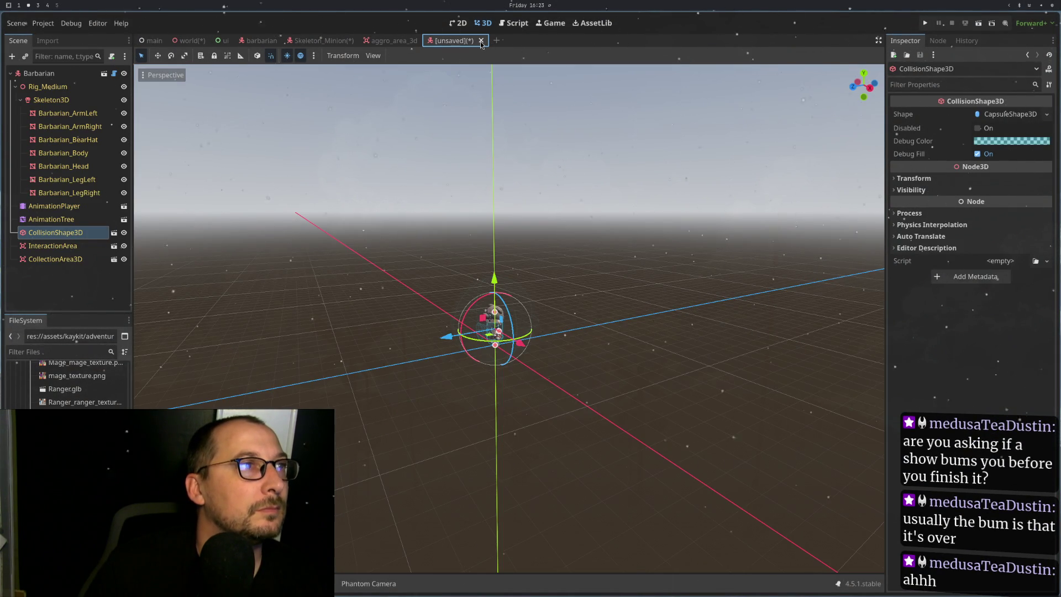
click(481, 40)
click(473, 318)
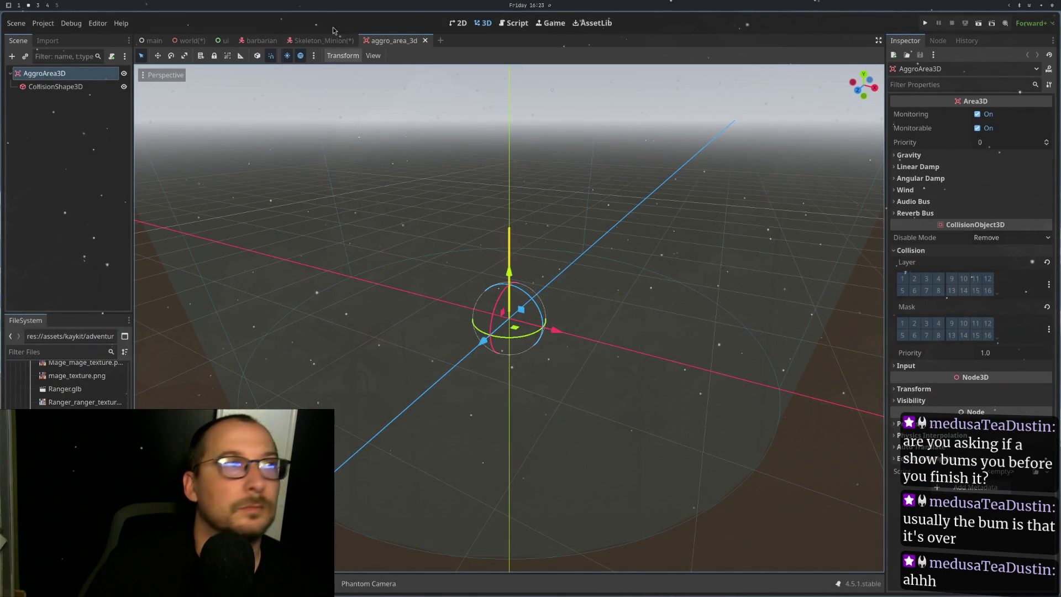
click(424, 41)
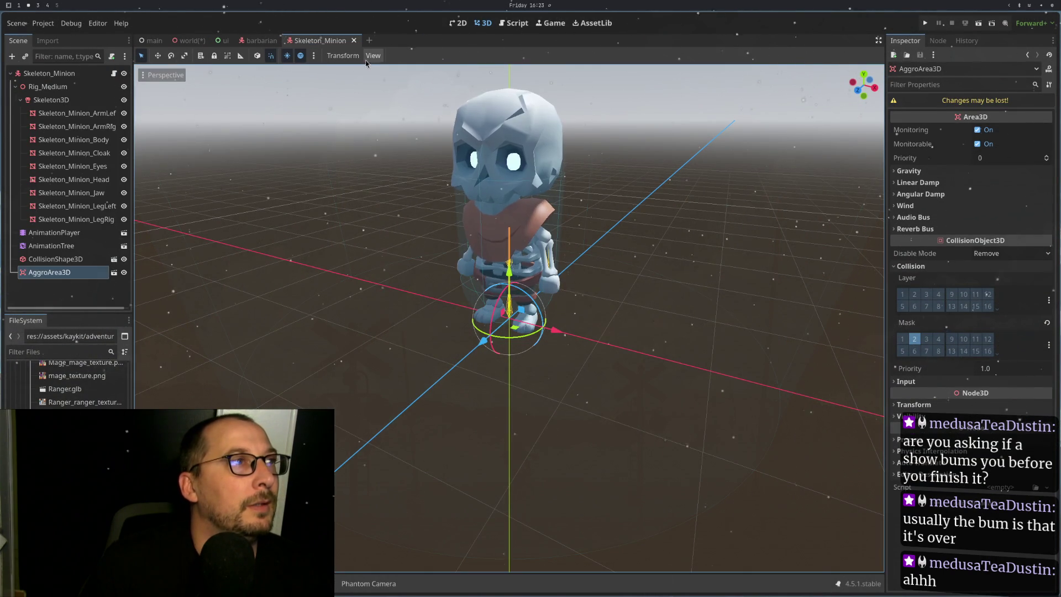
click(362, 40)
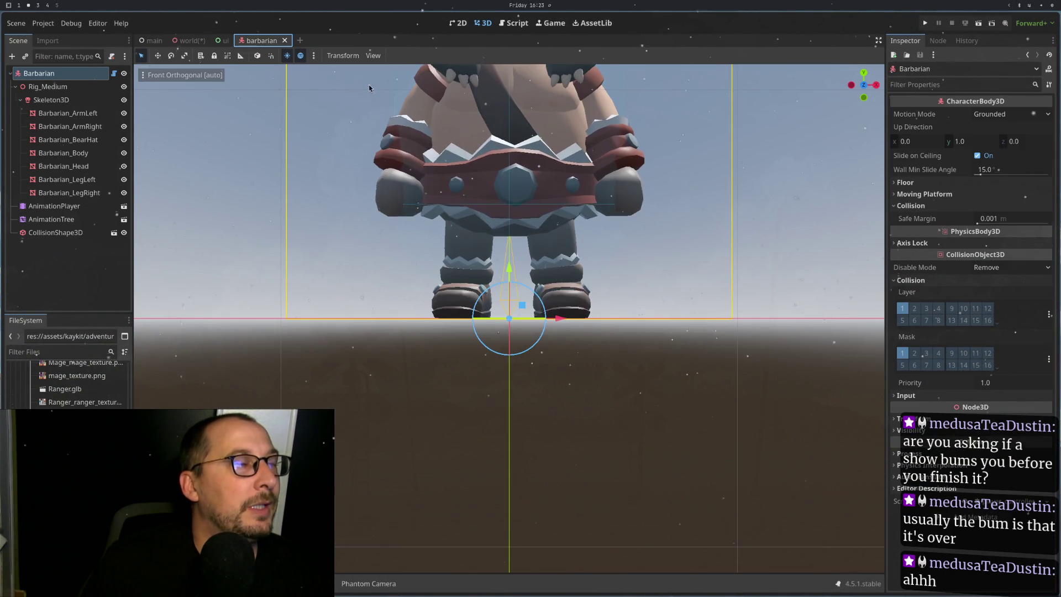
click(285, 41)
click(190, 42)
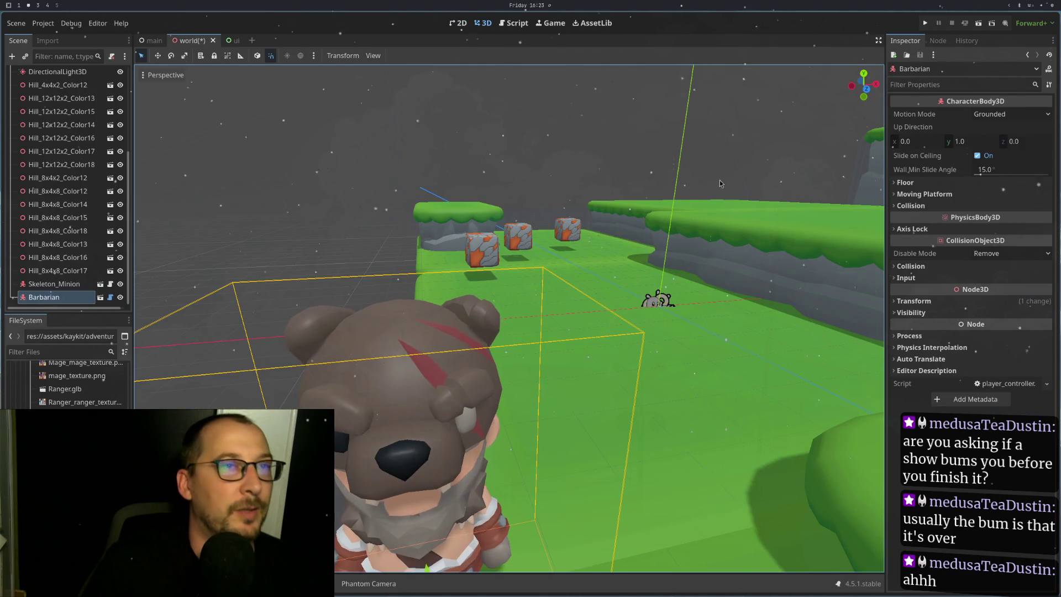
Step: Delete the Barbarian node from the world level's Scene tree and start a test run
scroll(719, 180, down, 8)
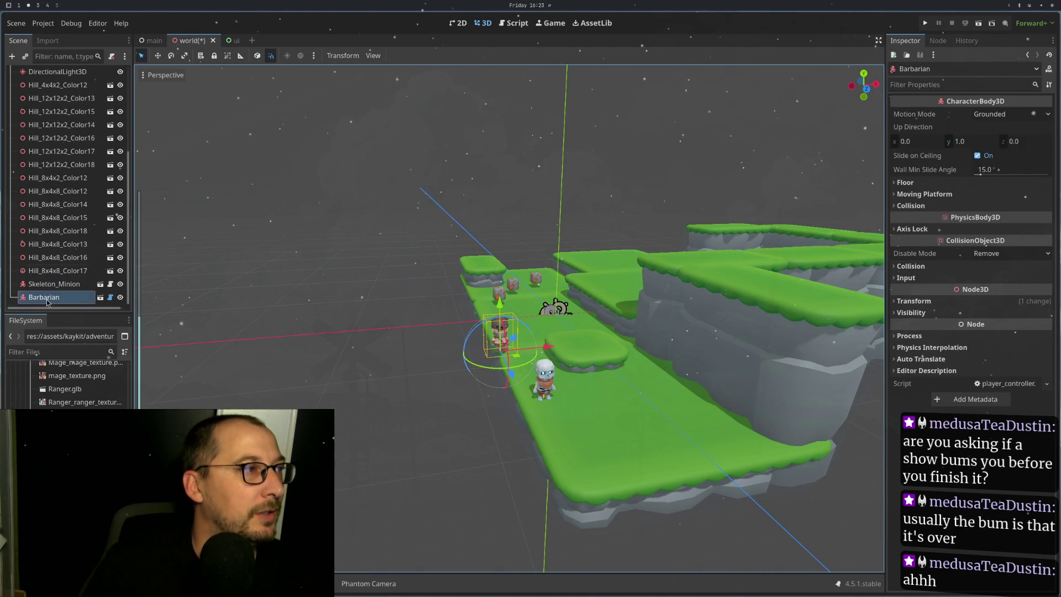
right_click(48, 301)
key(Delete)
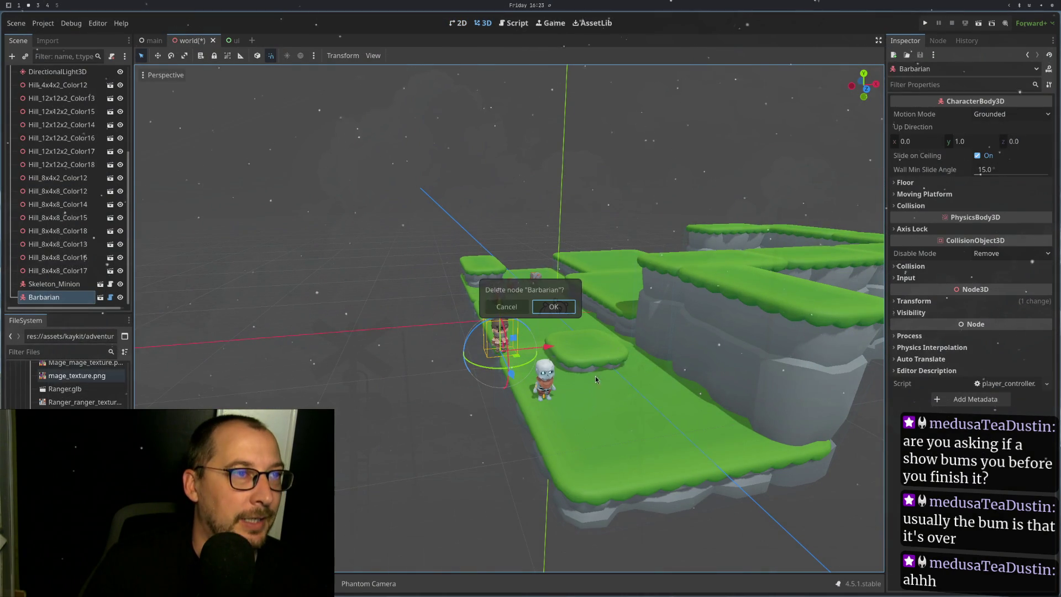
click(552, 306)
click(924, 23)
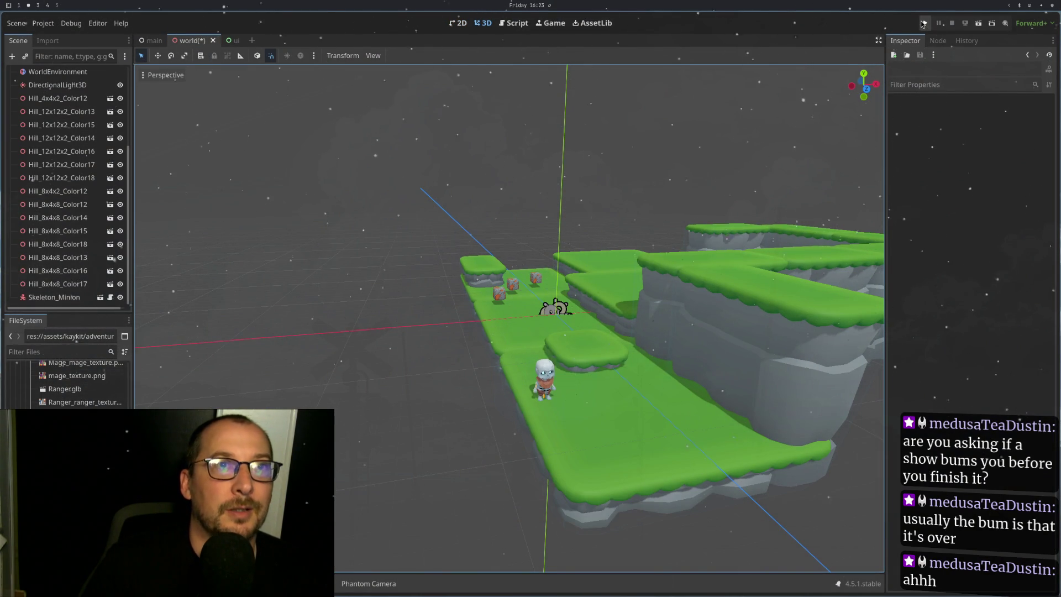
key(super+2)
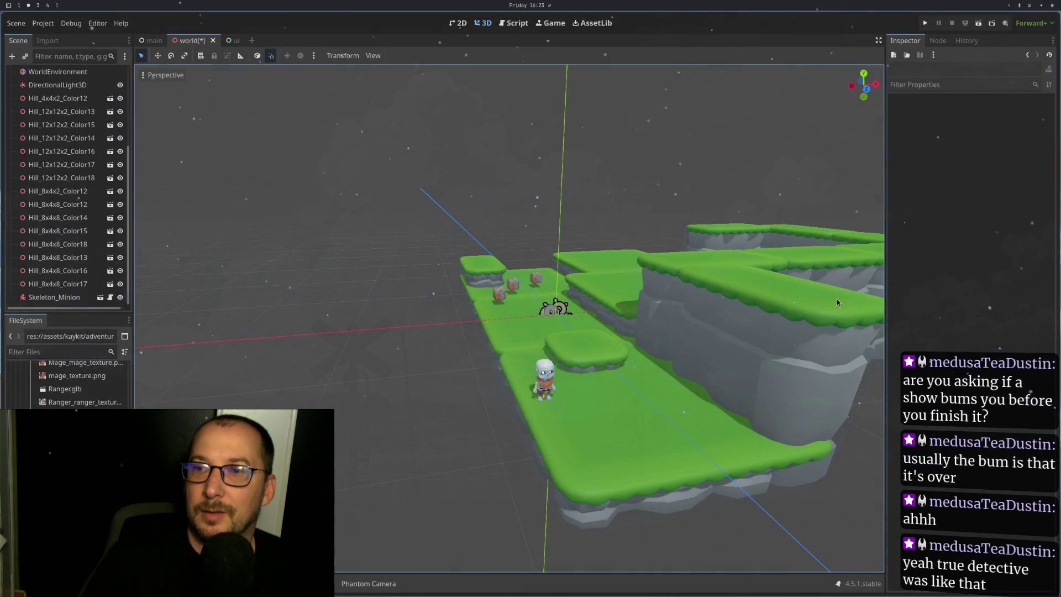
Step: Save and run the world scene, start the server in window 1, then restart and start it again
click(925, 23)
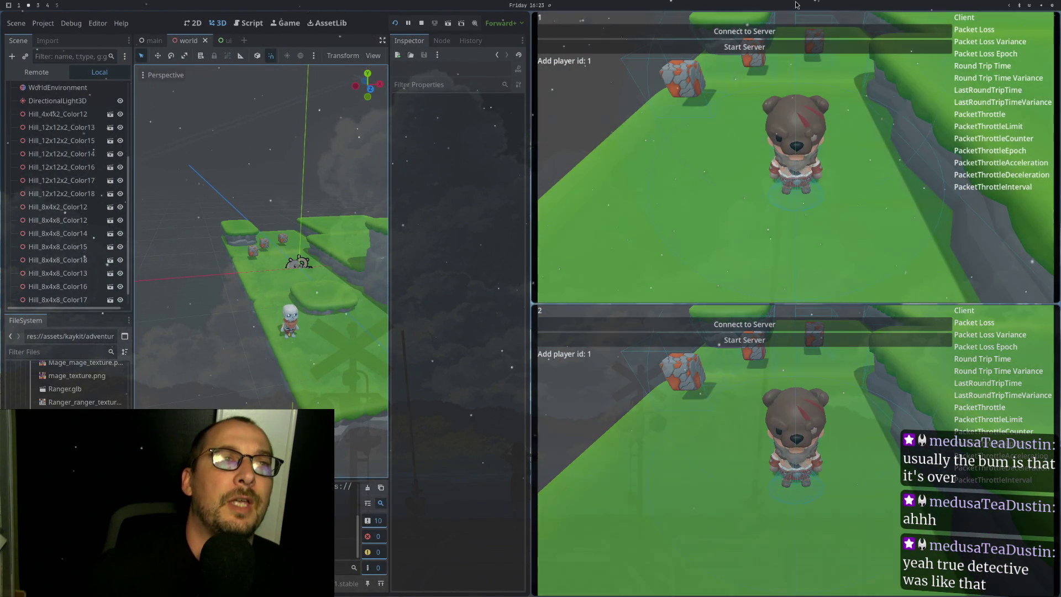
click(757, 53)
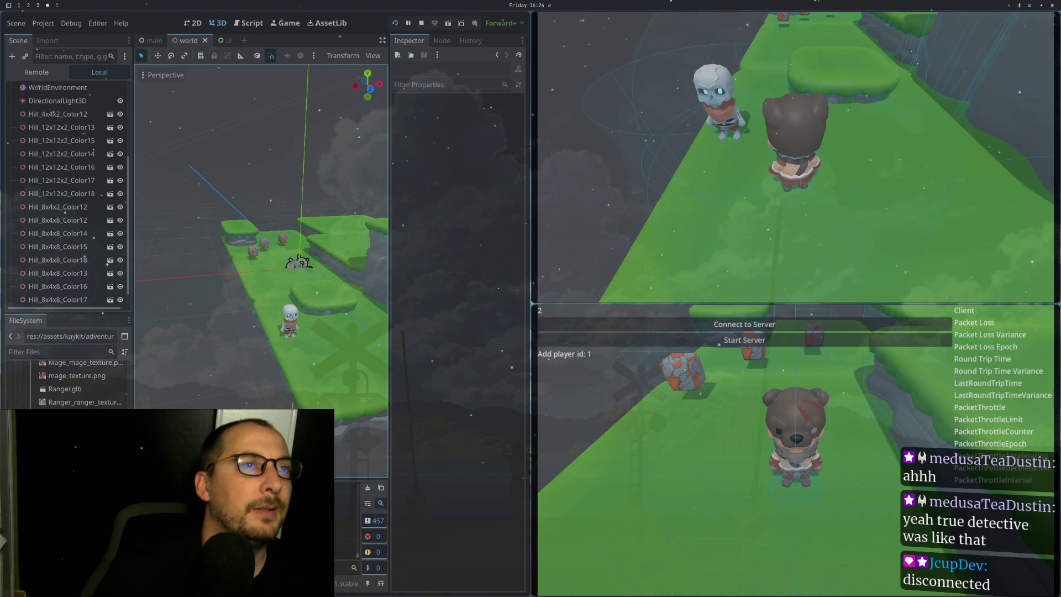
click(395, 23)
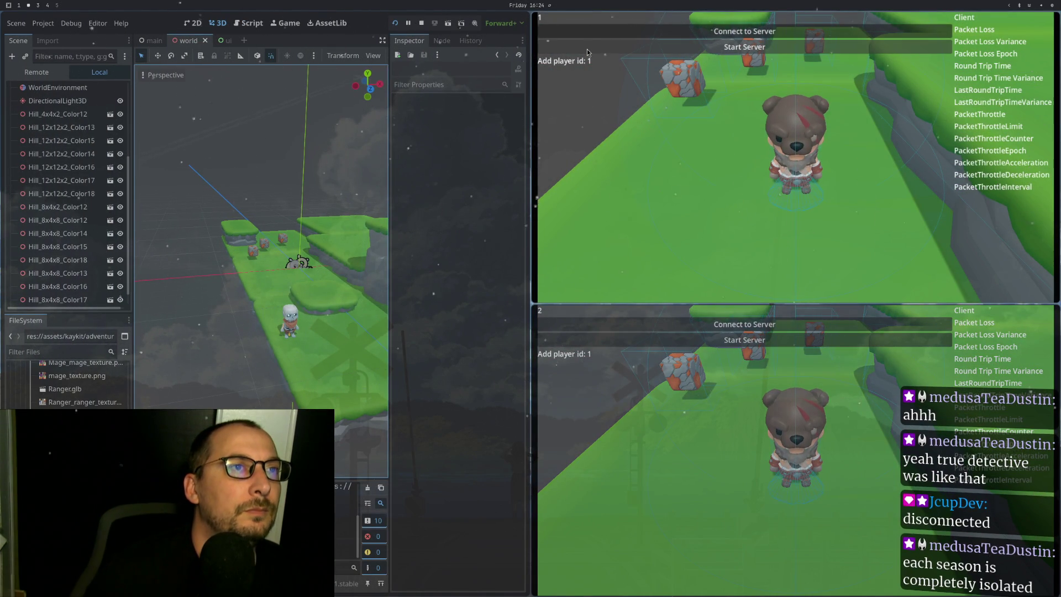
click(587, 49)
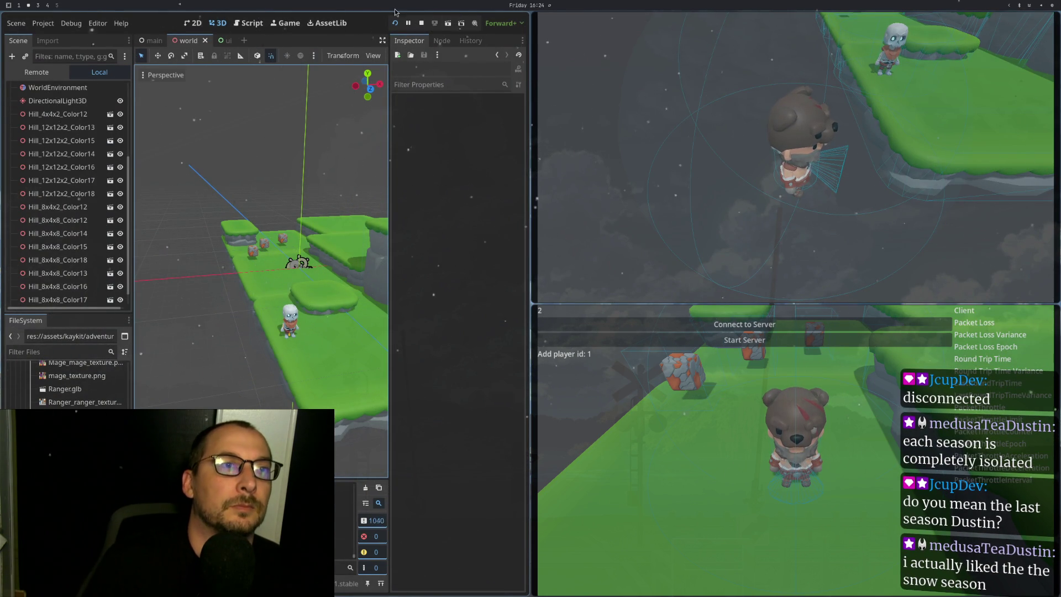
Step: Stop the running game and switch to the code editor workspace
click(420, 23)
key(super+1)
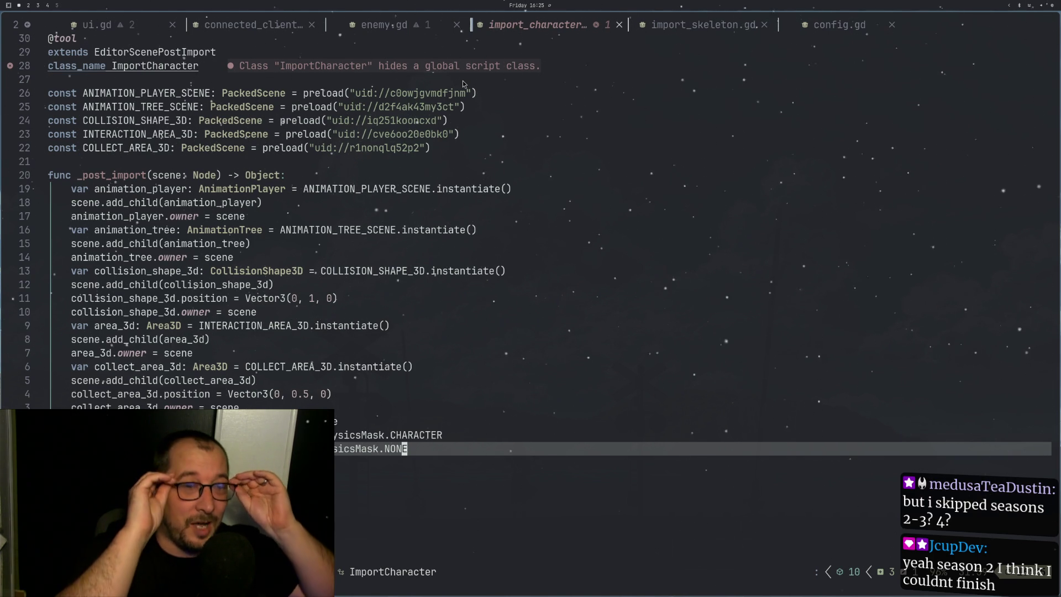
Step: Switch to another desktop workspace to continue editing import_character.gd
key(super+shift+4)
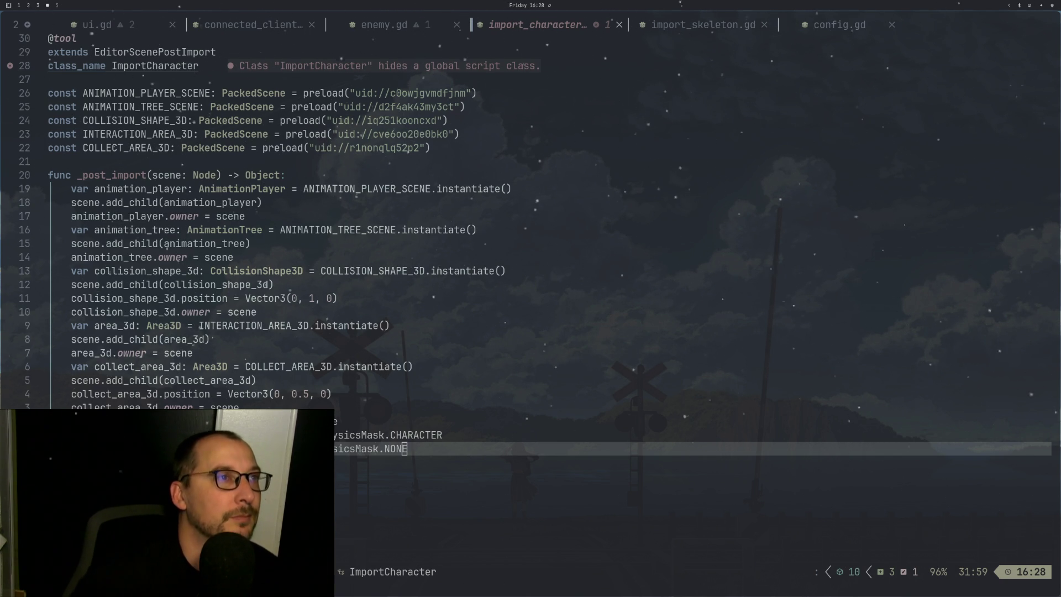
Step: In import_skeleton.gd, move up to the Character part of the ImportCharacter class_name
key(1)
key(7)
key(k)
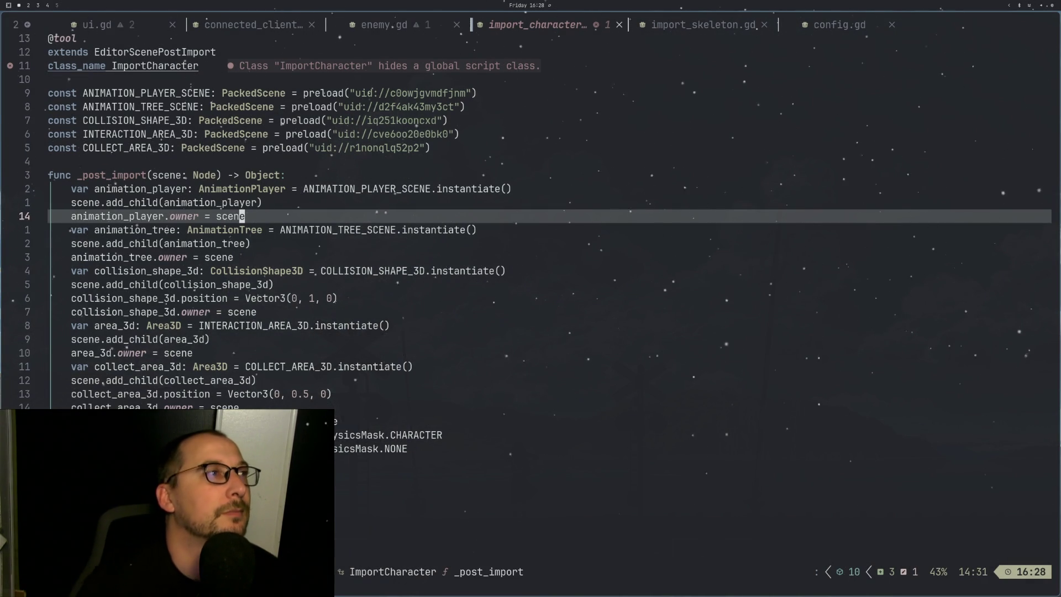
key(k)
key(k)
key(k)
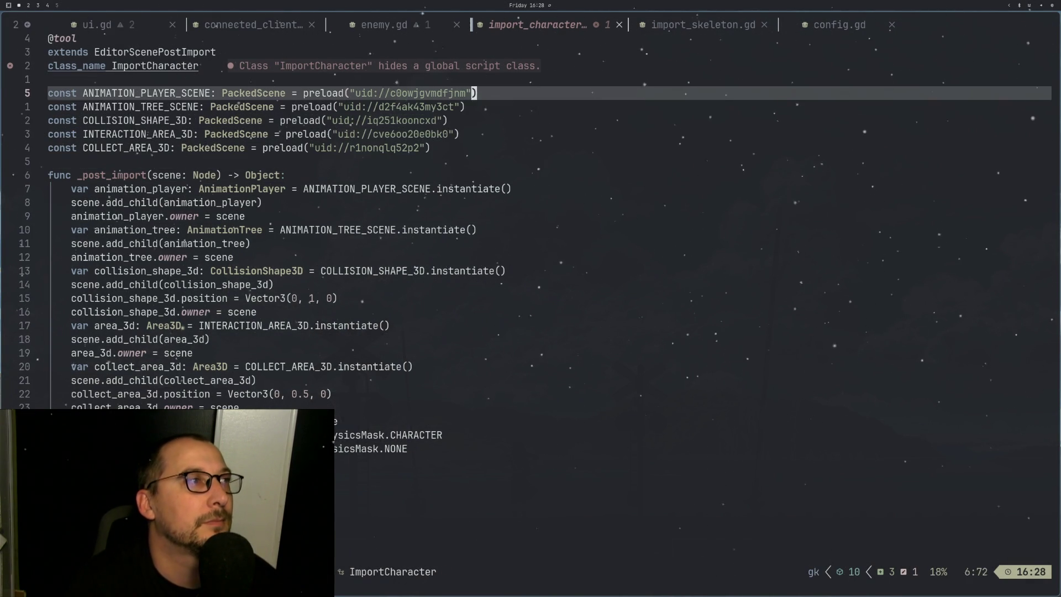
key(k)
key(k)
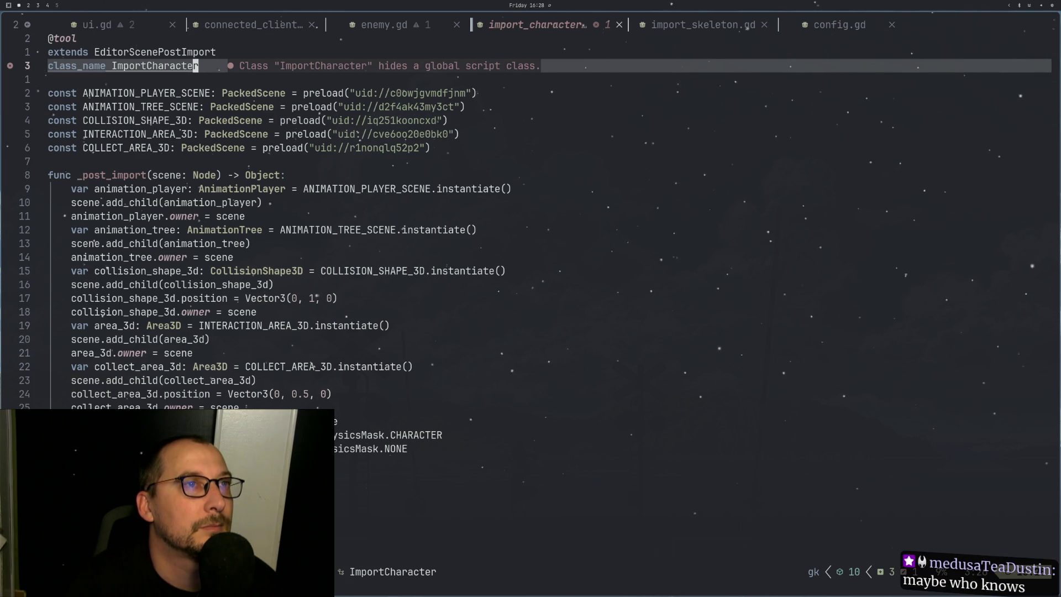
key(g)
key(n)
key(k)
key(k)
key(1)
key(0)
key(k)
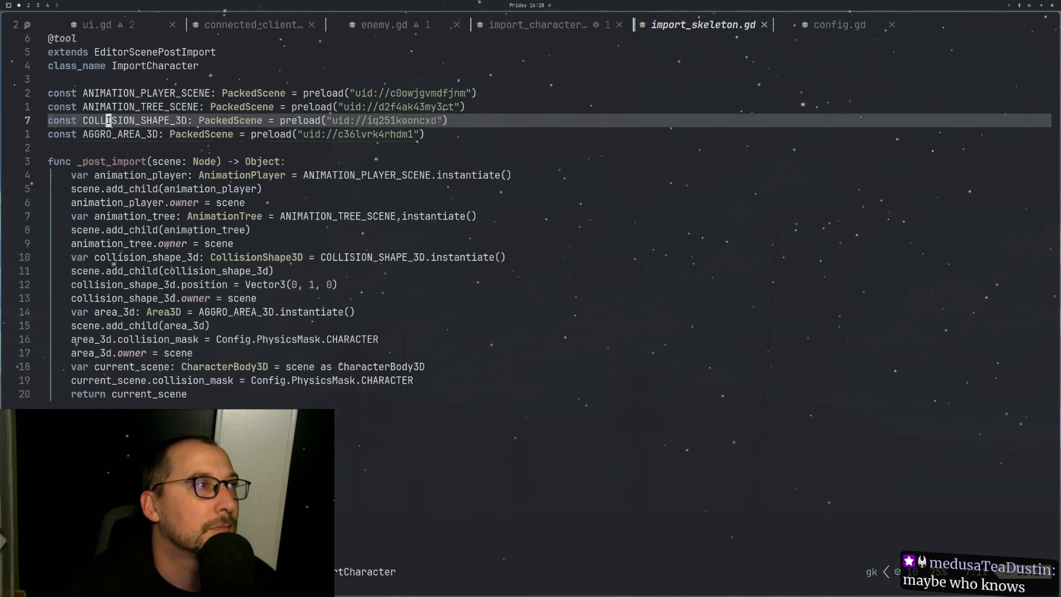
key(4)
key(k)
key(l)
key(l)
key(l)
key(l)
key(l)
Step: Rename the class to ImportSkeleton and save the file with :w
text(D)
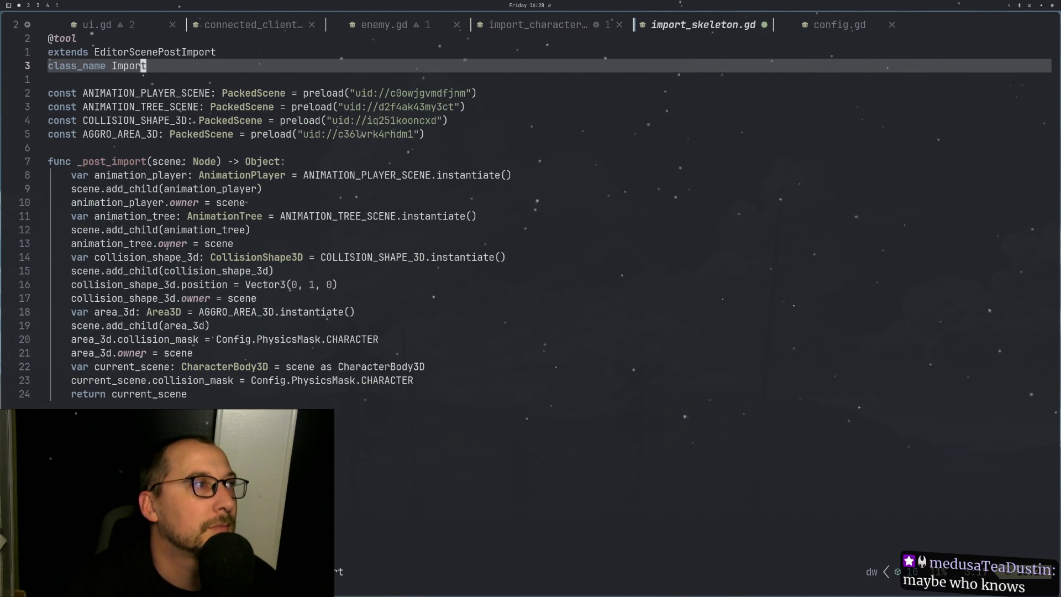
text(aSle;e)
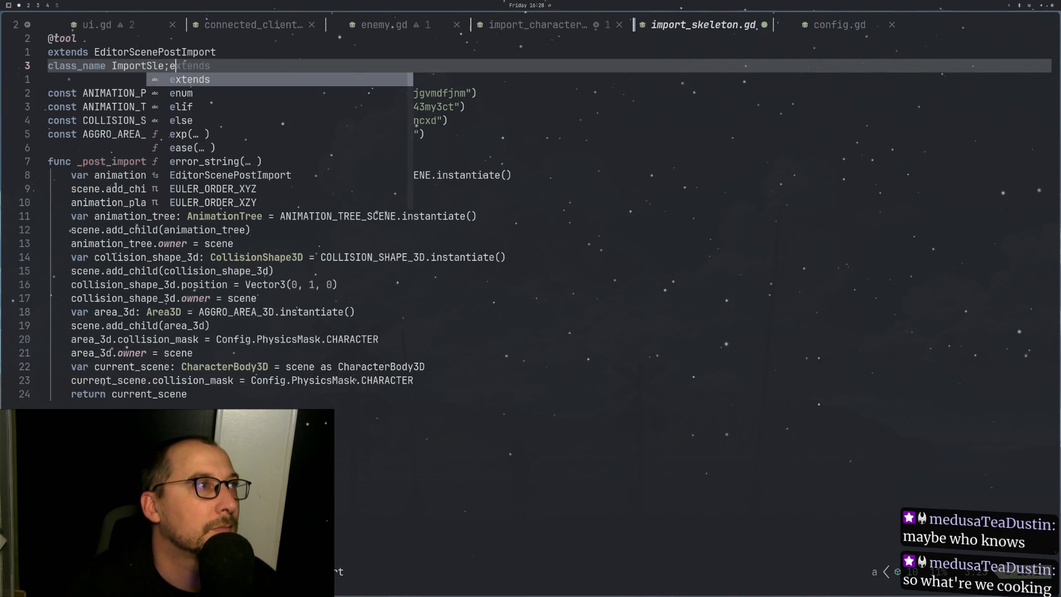
key(BackSpace)
key(BackSpace)
text(let)
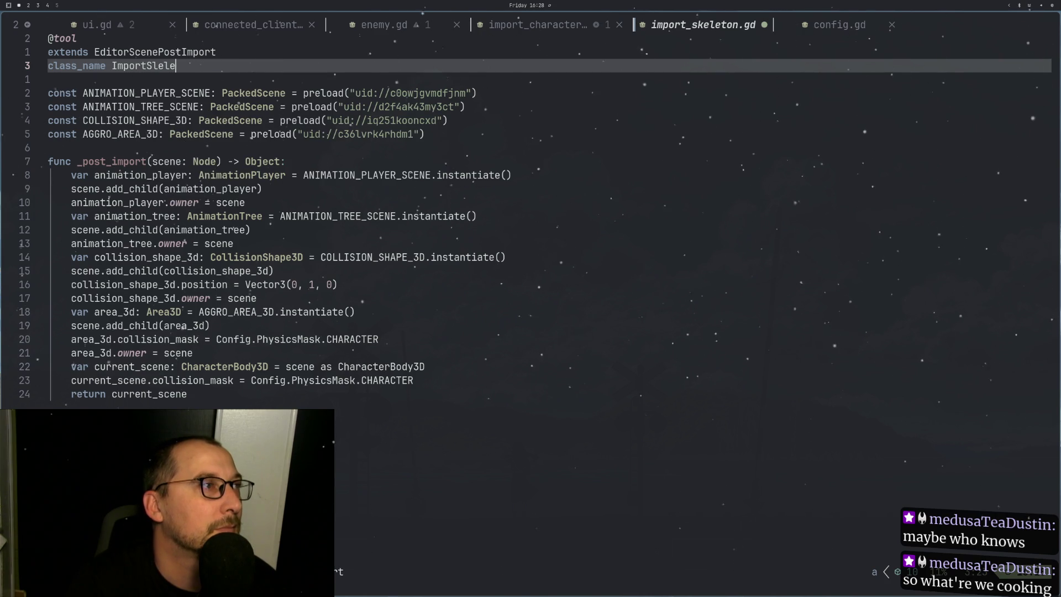
key(BackSpace)
key(BackSpace)
key(BackSpace)
text(k)
text(eleton)
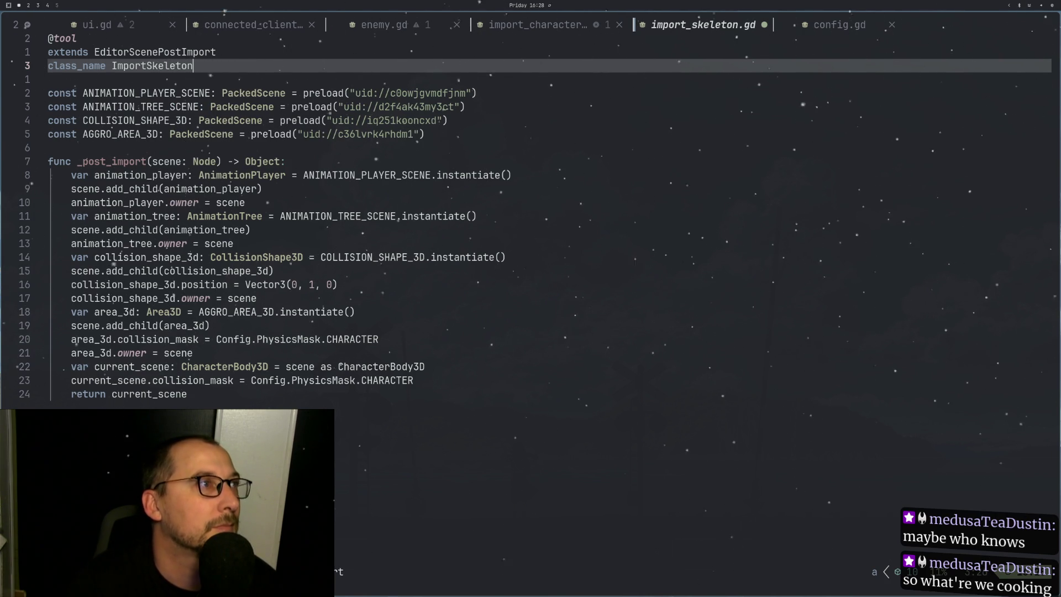
key(Escape)
text(:w)
key(Return)
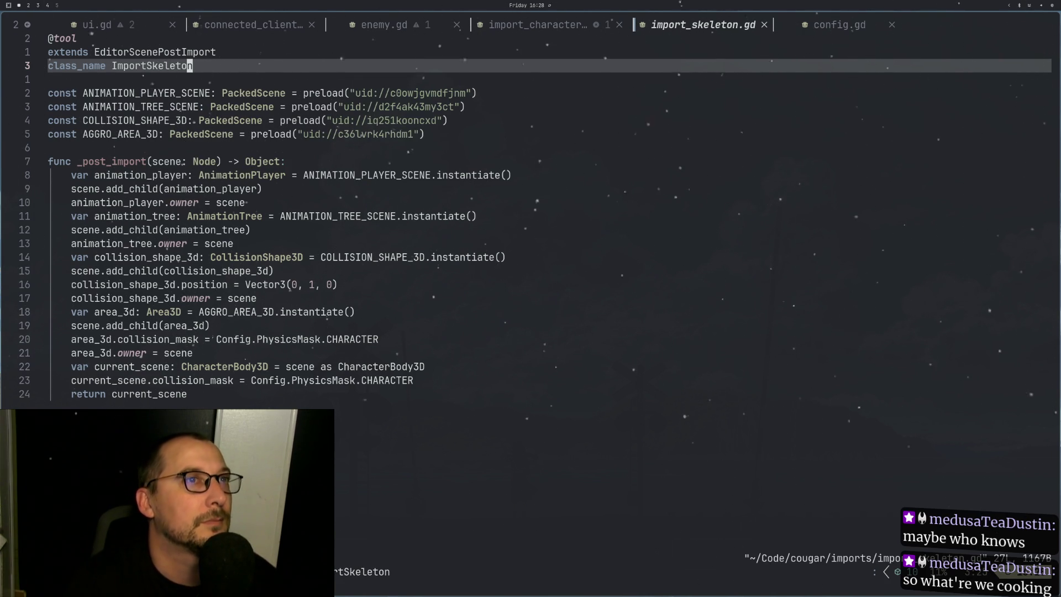
Step: Close import_skeleton.gd and restore the blank line after import_character.gd's class_name
click(764, 24)
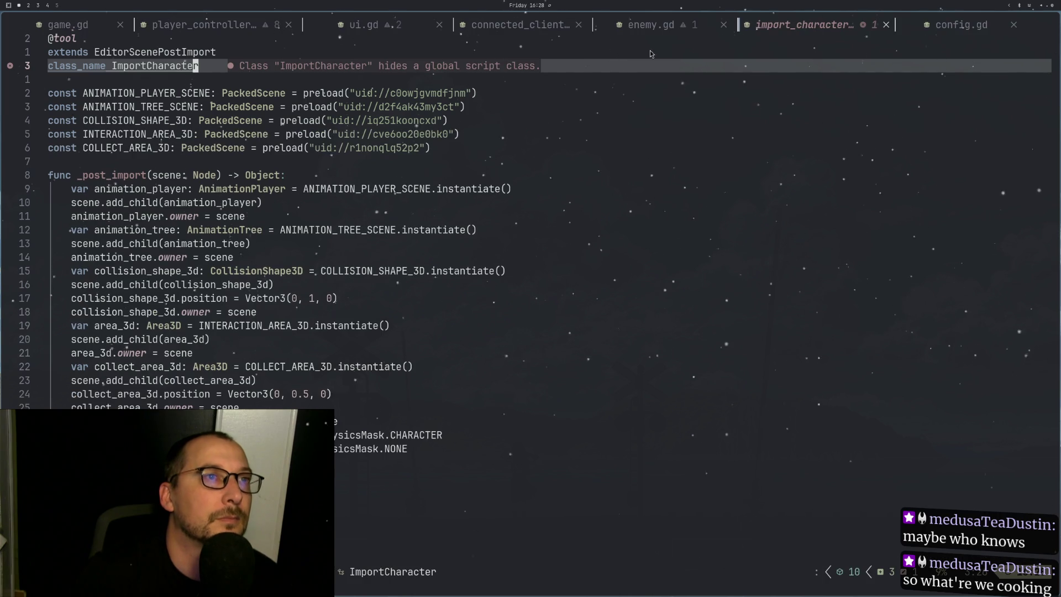
key(shift+j)
key(a)
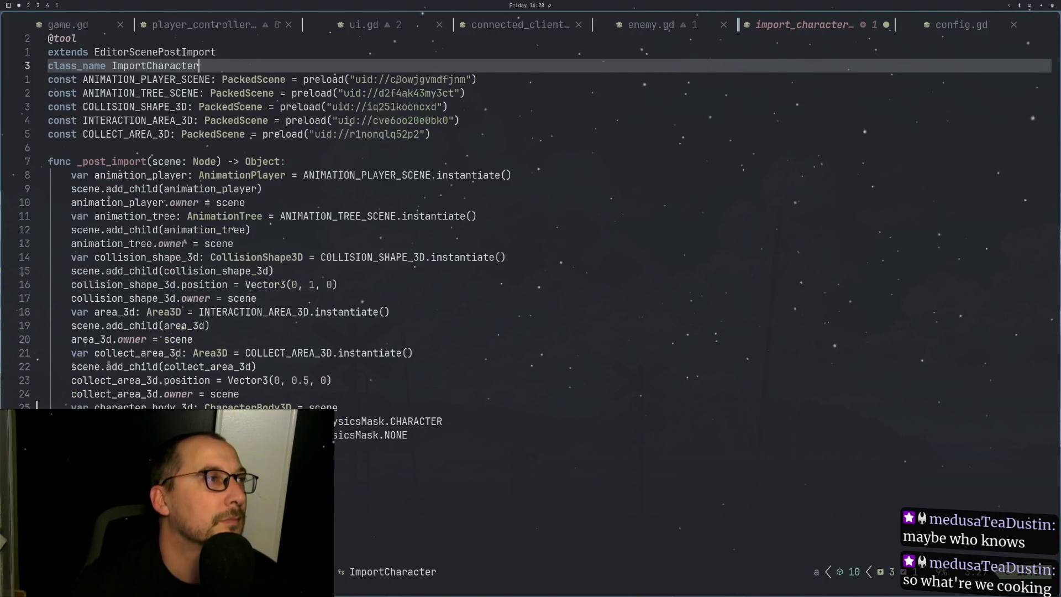
key(Return)
Step: Save import_character.gd with :w and close it, leaving config.gd showing
key(Escape)
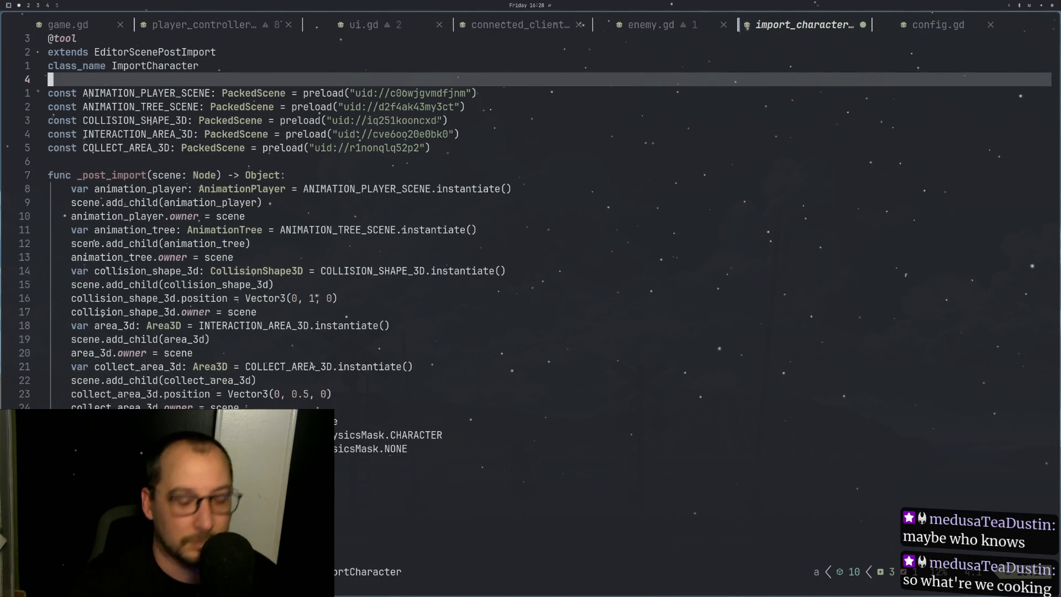
text(:w)
key(Return)
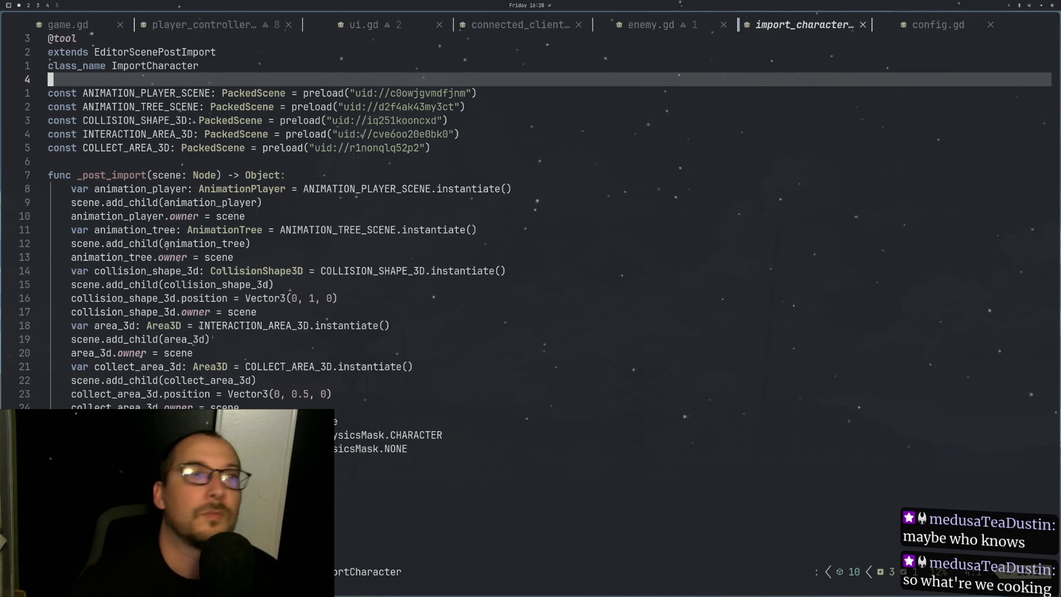
click(867, 33)
click(862, 26)
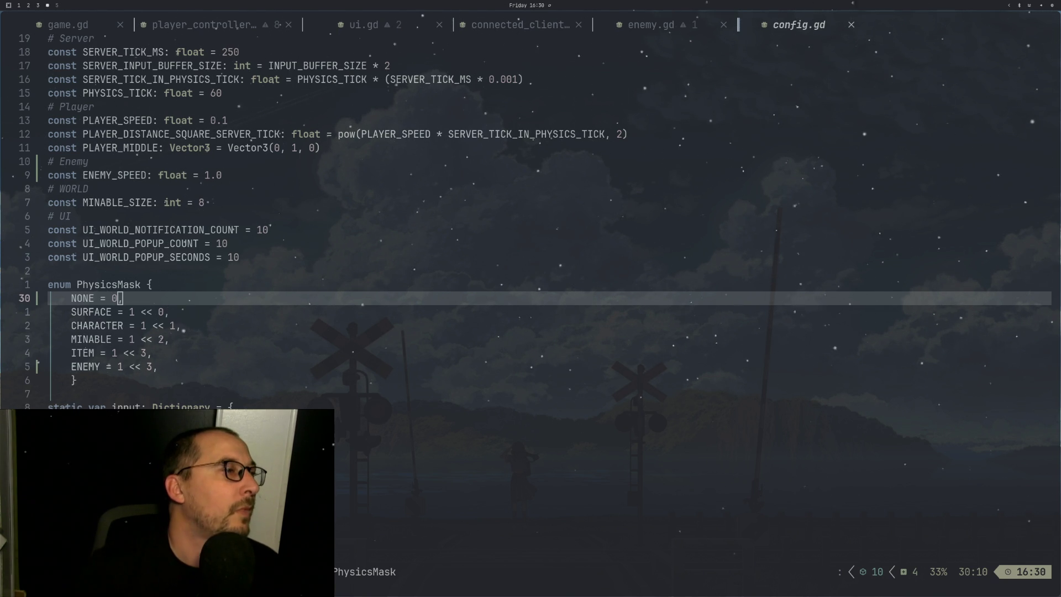
Step: Close config.gd and move down to the signal connection code in enemy.gd
click(758, 202)
key(shift+h)
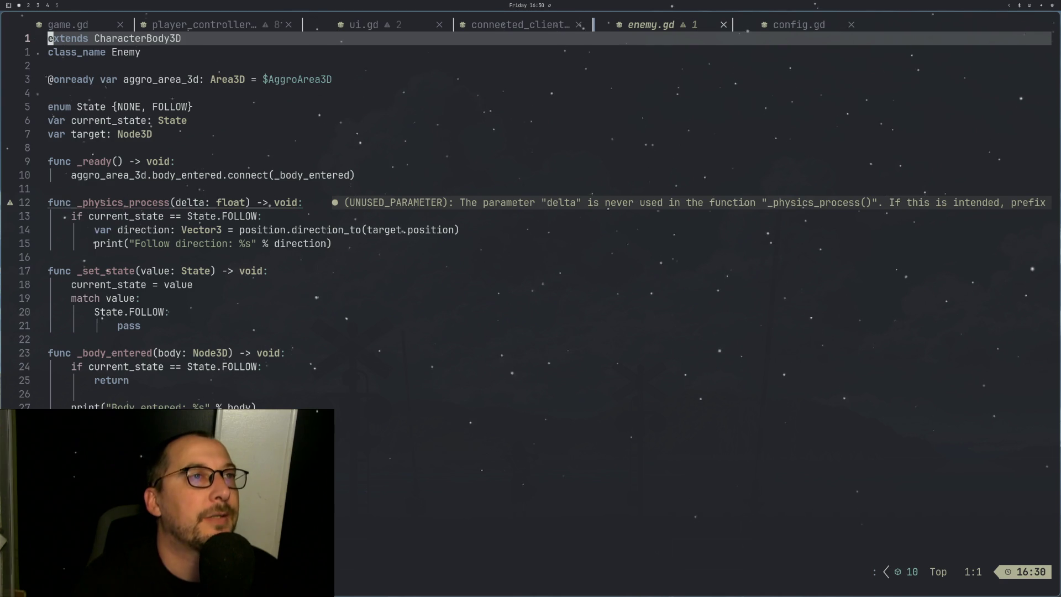
click(851, 24)
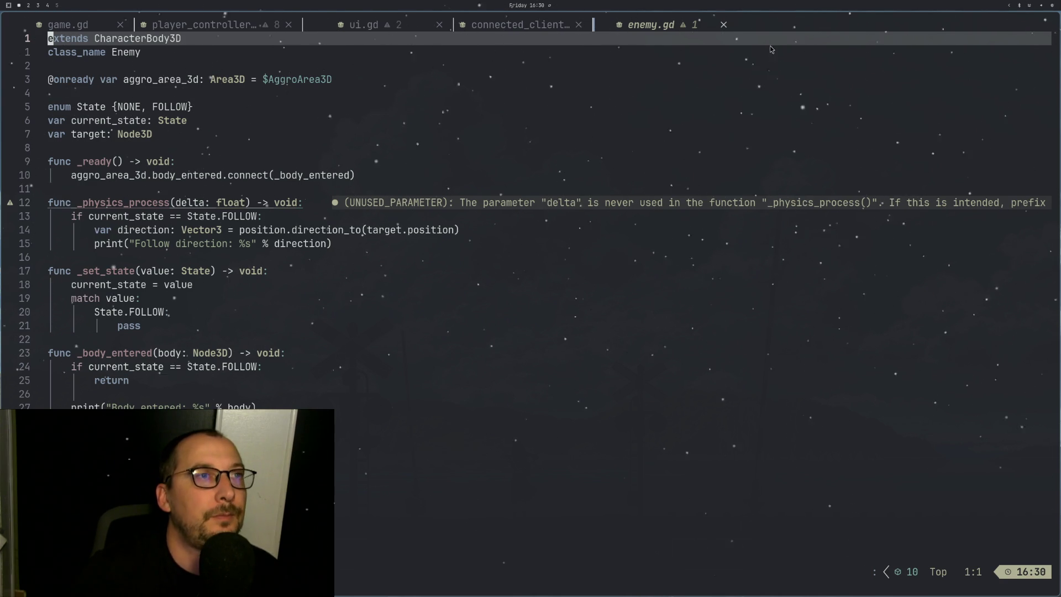
key(j)
key(j)
key(j)
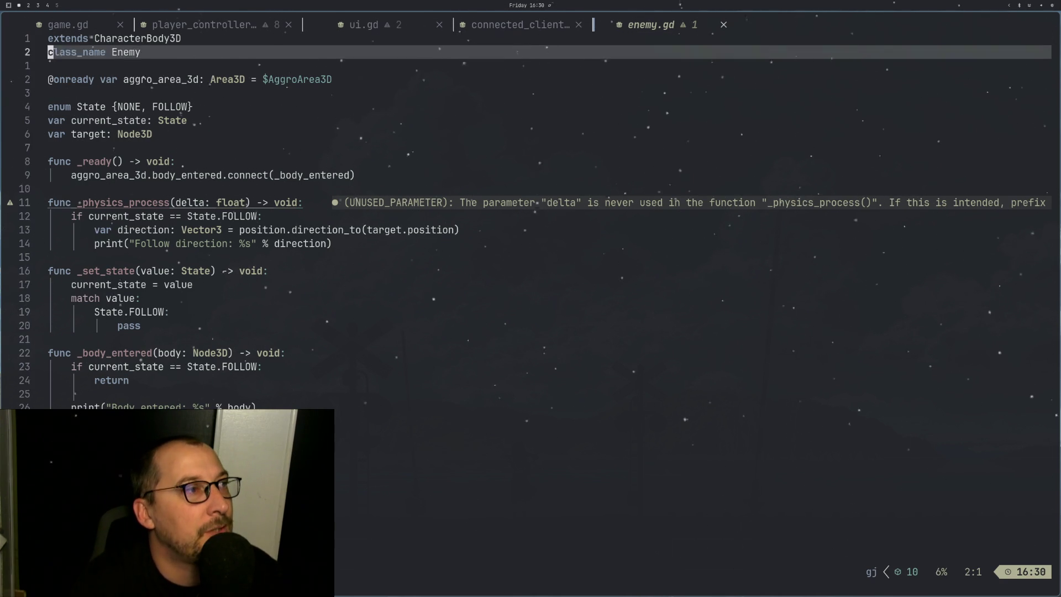
key(j)
key(j)
key(j)
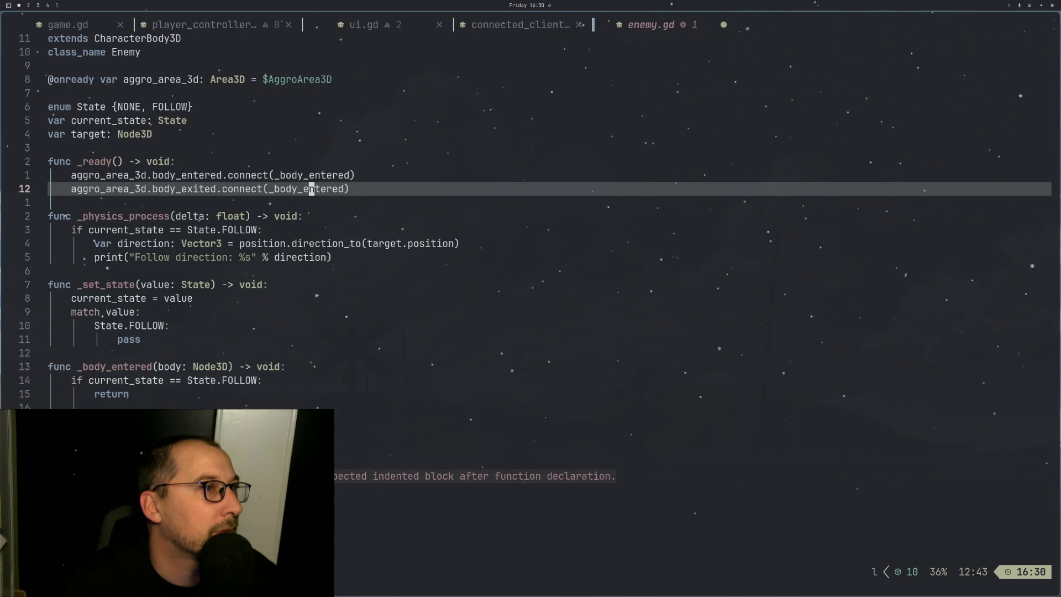
Step: Add the line aggro_area_3d.body_exited.connect(_body_exited)
text(aggro_area_3d.body_exited.connect(_body_)
key(Escape)
key(braceright)
key(k)
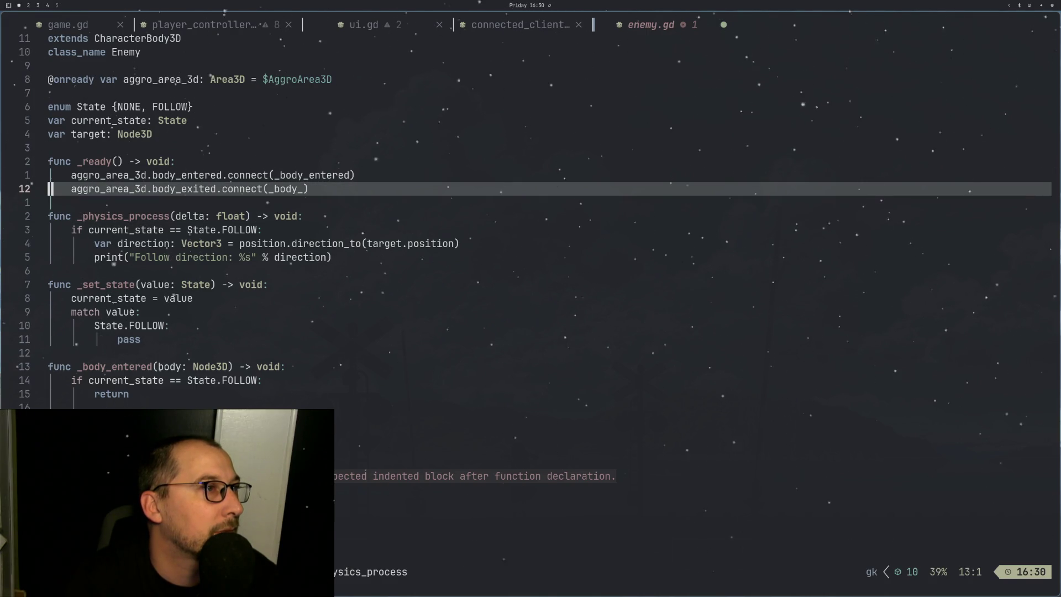
key(w)
key(w)
key(w)
key(w)
key(w)
text(we)
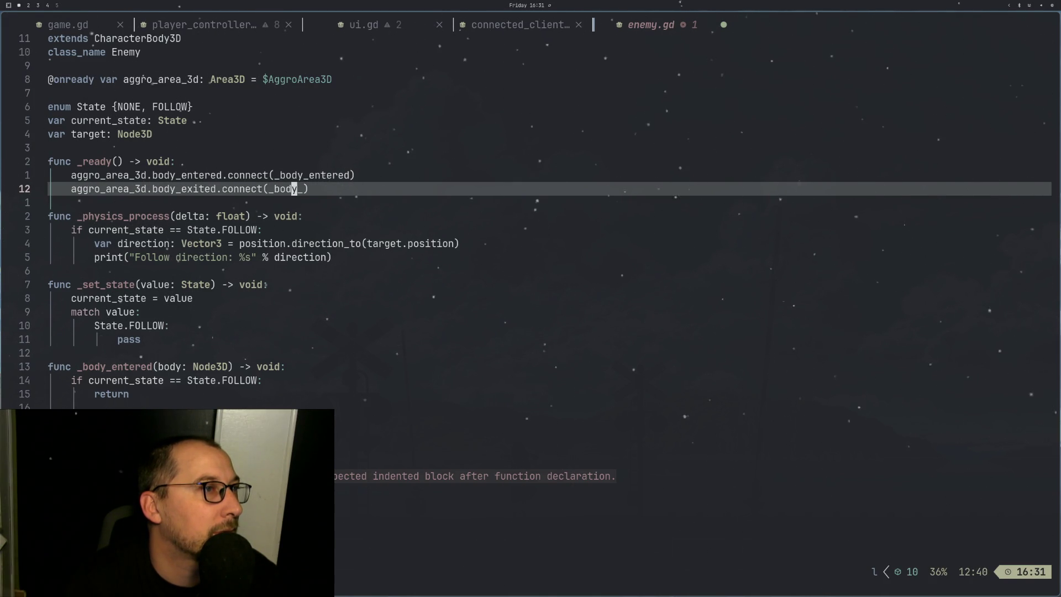
text(liexit)
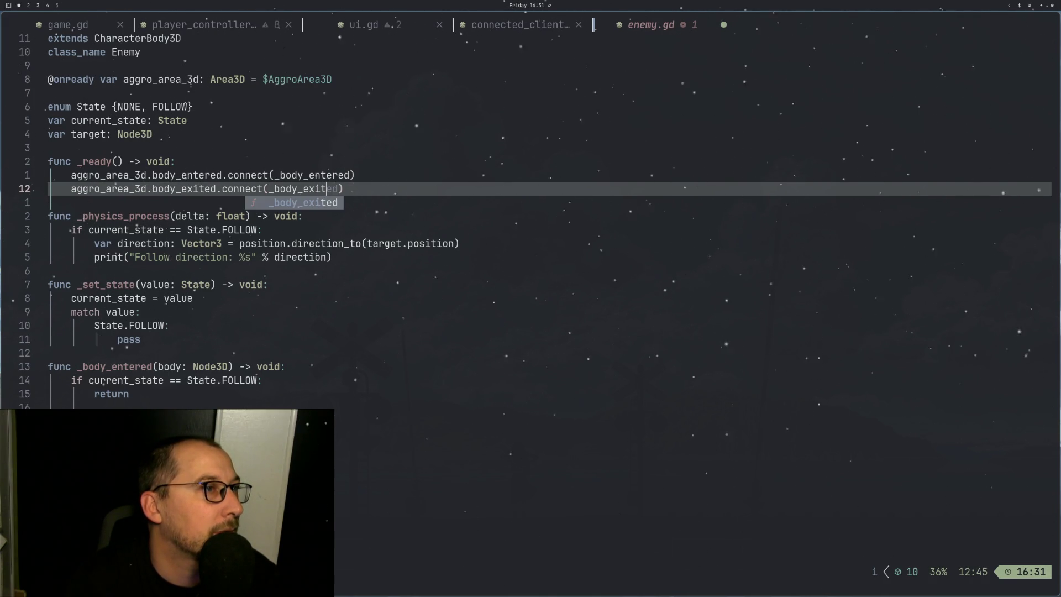
key(Tab)
key(Escape)
Step: Add blank lines at the end of enemy.gd and save it
key(braceright)
key(braceright)
key(braceright)
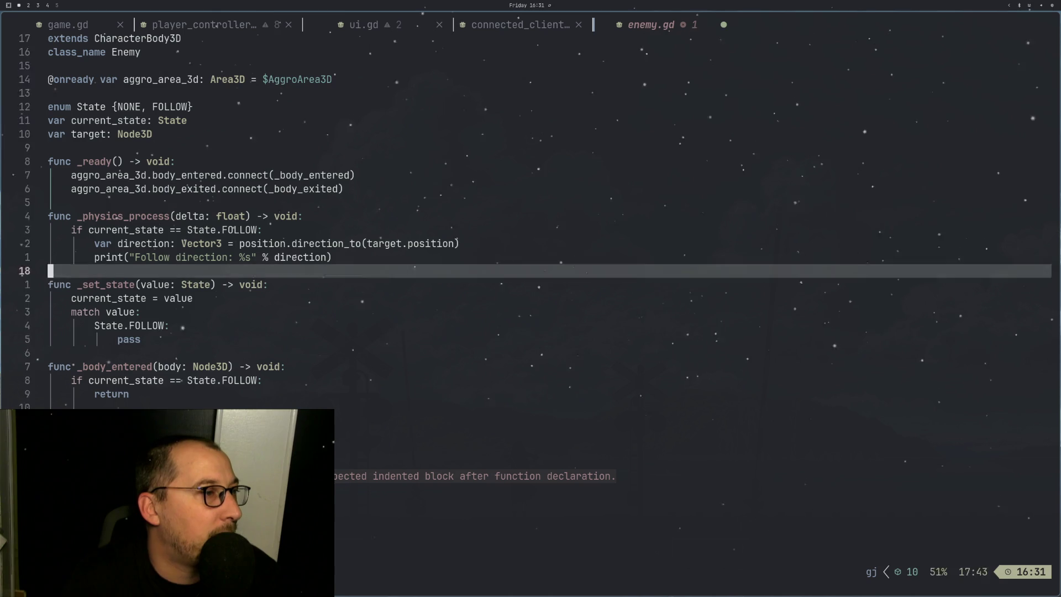
key(j)
key(a)
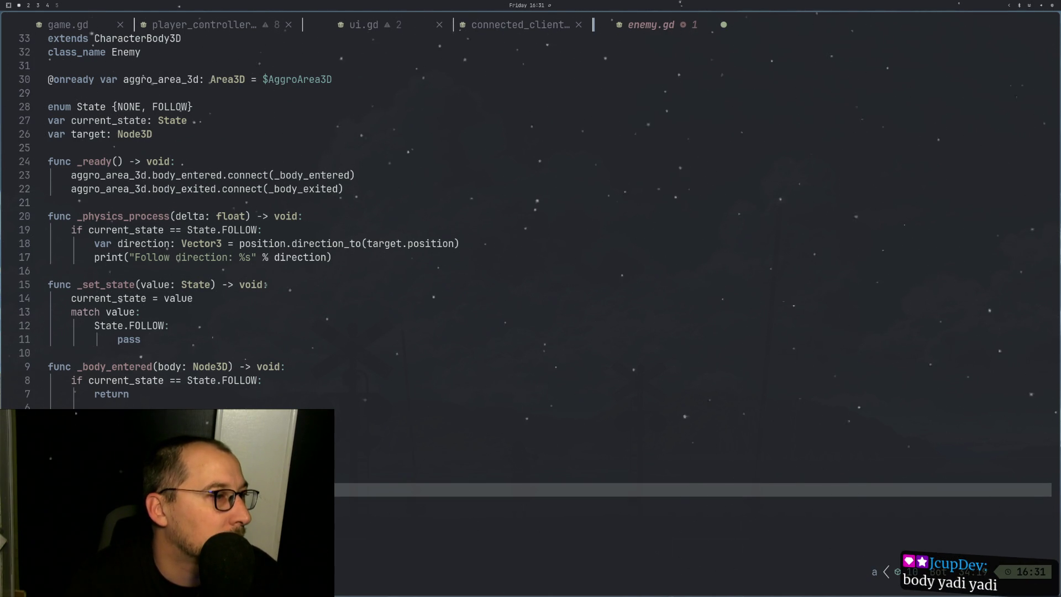
text(h)
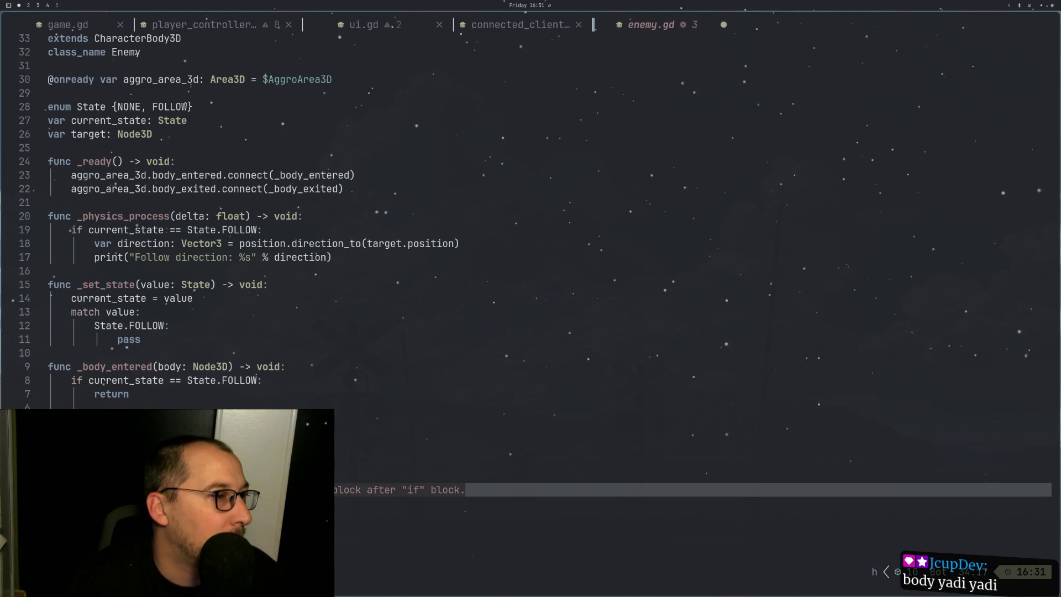
text(a)
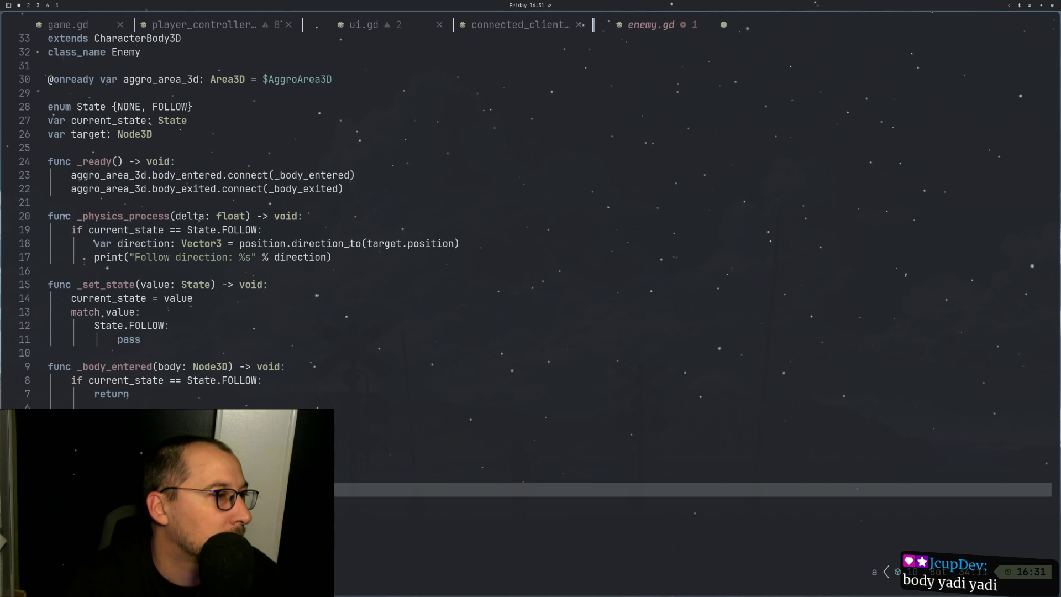
text(o)
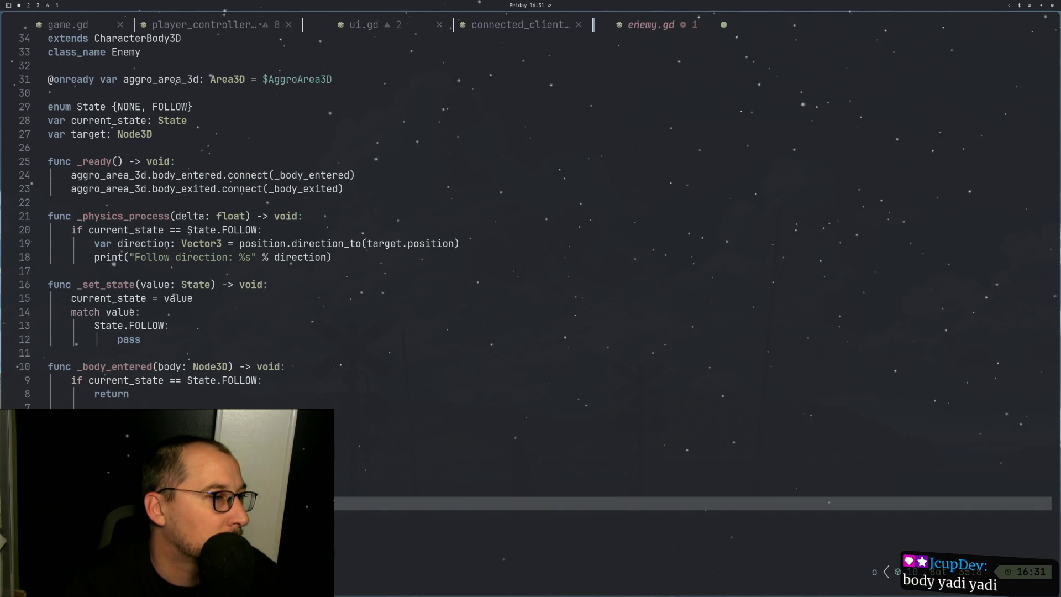
key(Return)
key(Return)
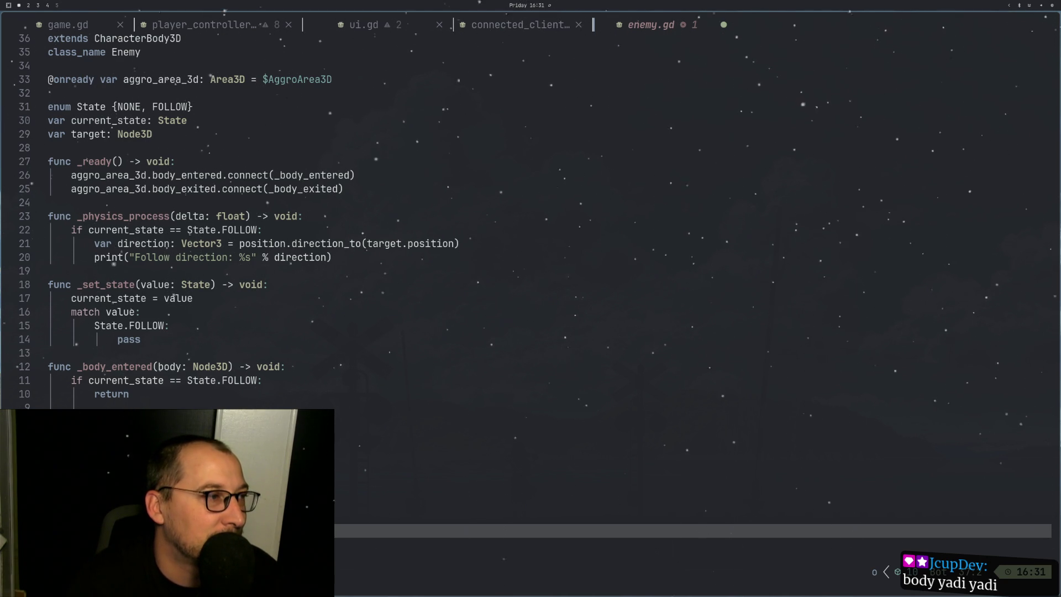
key(k)
key(k)
key(k)
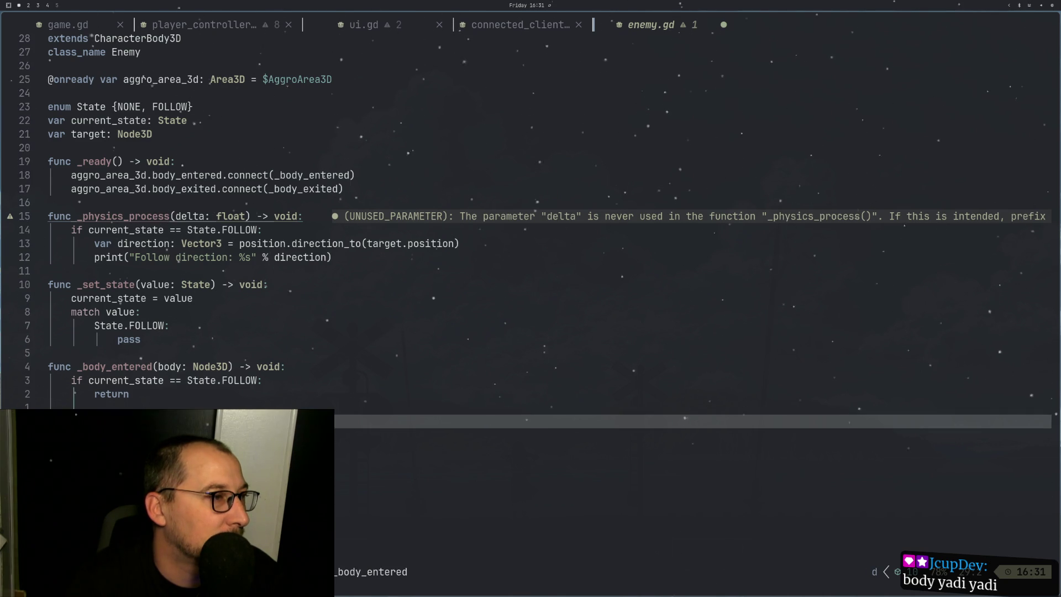
text(:w)
key(Return)
Step: Start a set_s line further down, then discard it and reload the file with :e
key(j)
key(j)
key(j)
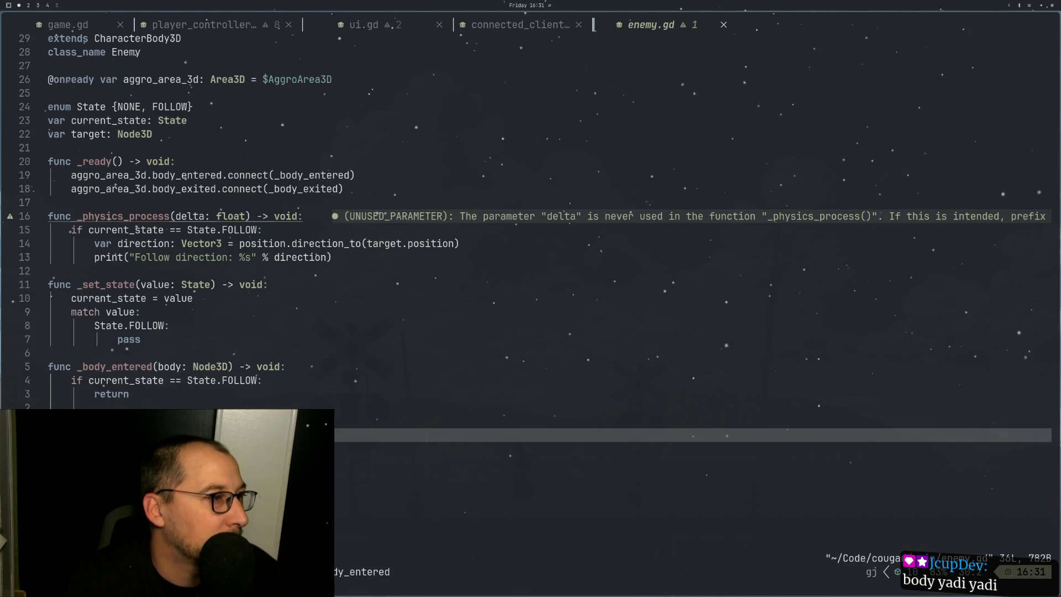
key(i)
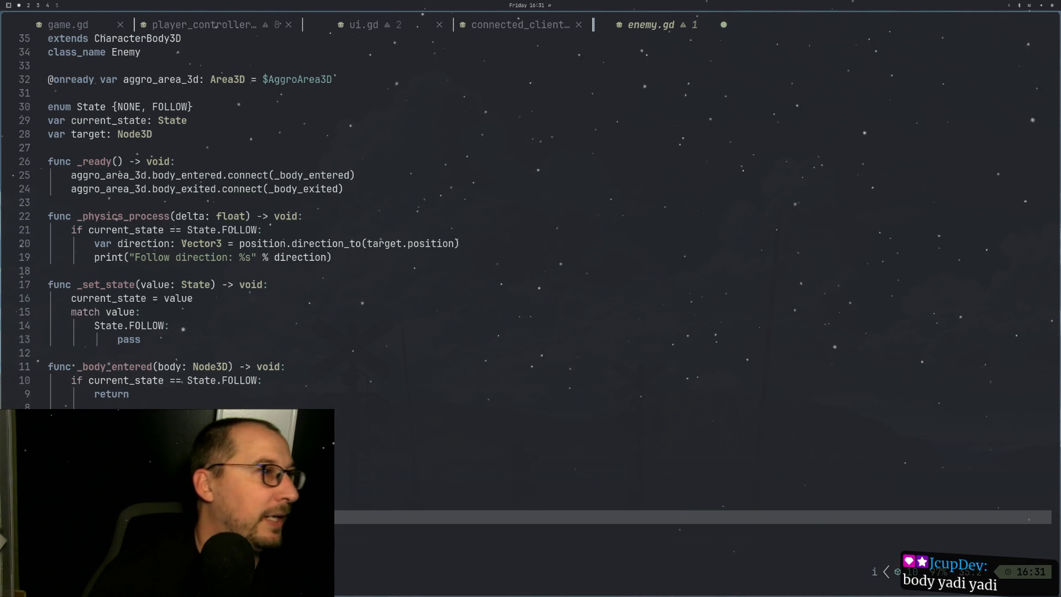
text(set)
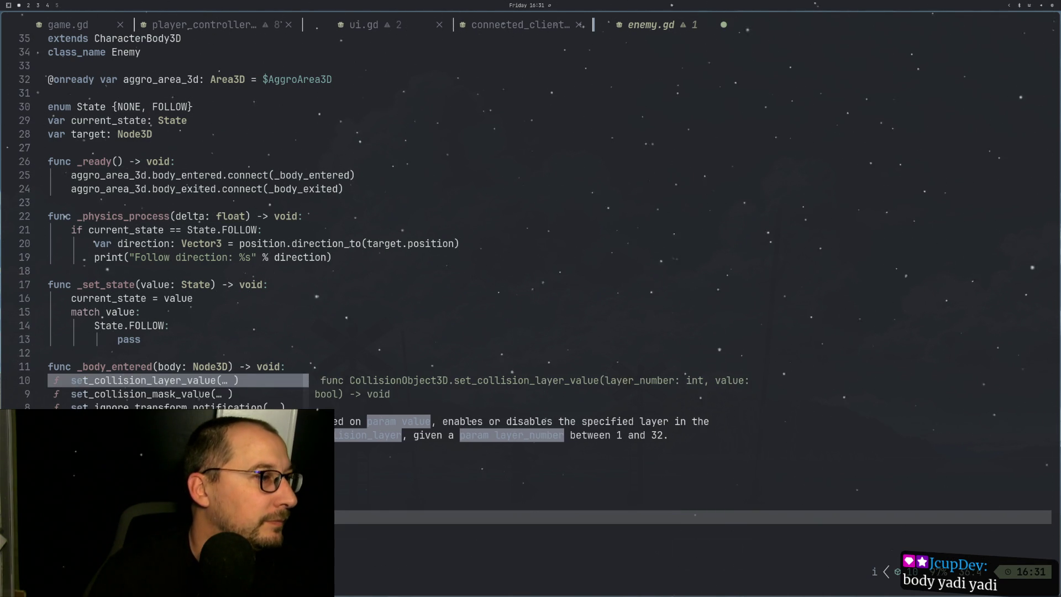
text(_s)
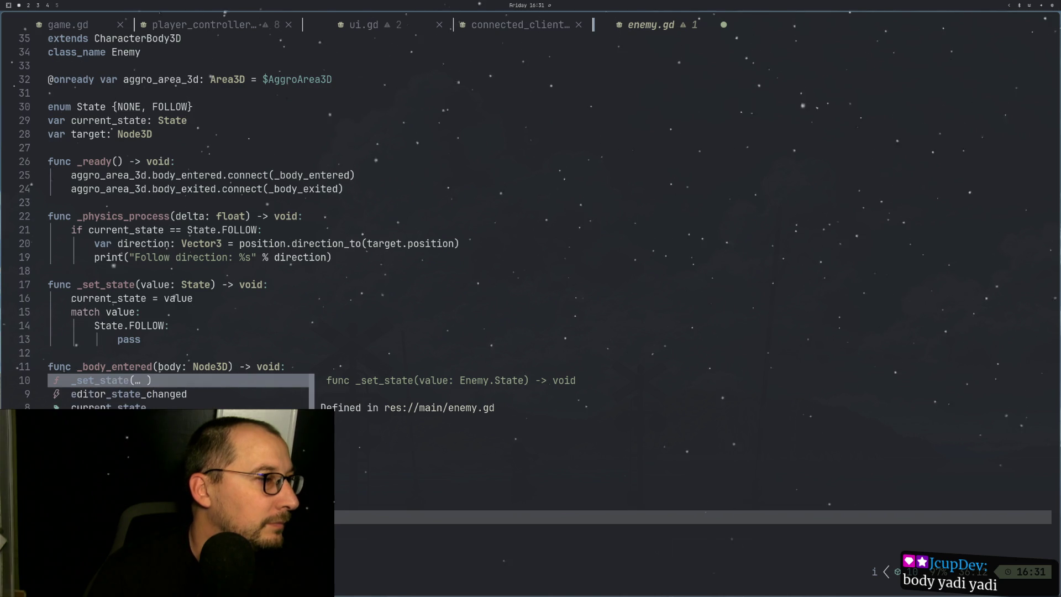
key(Tab)
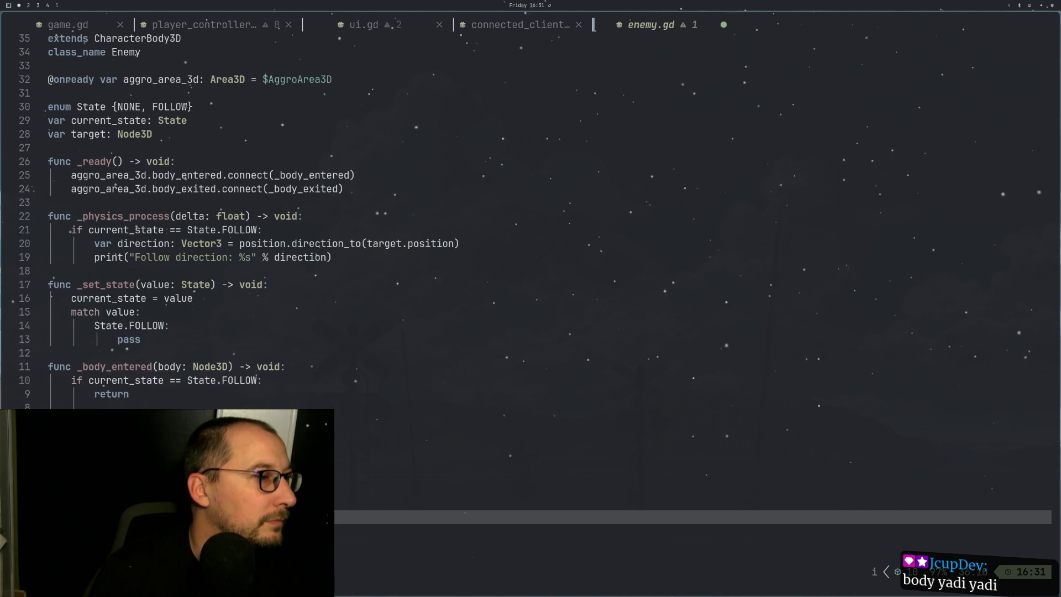
key(Escape)
text(:)
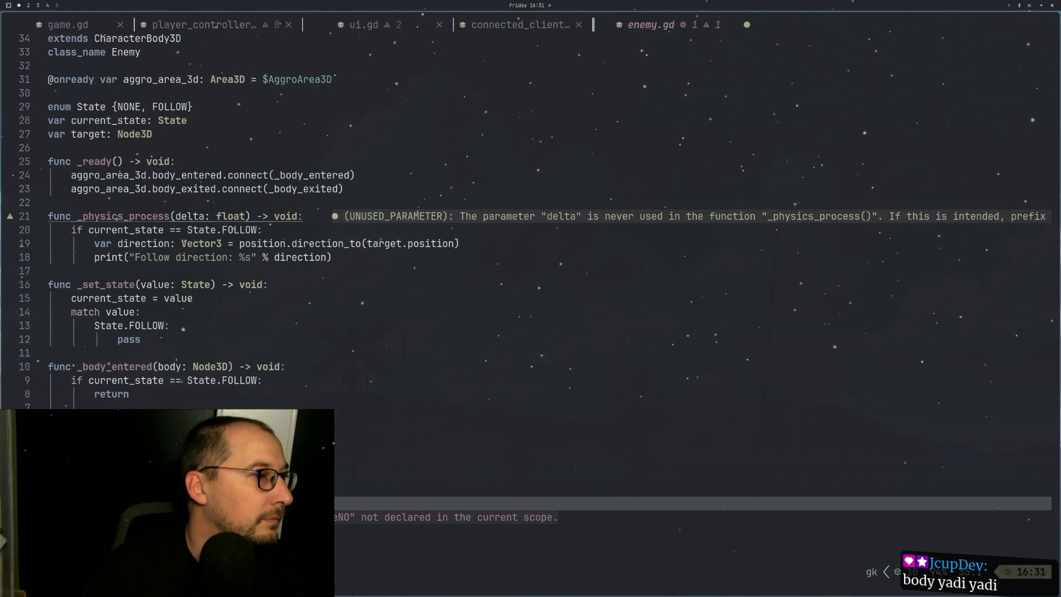
text(e)
key(Return)
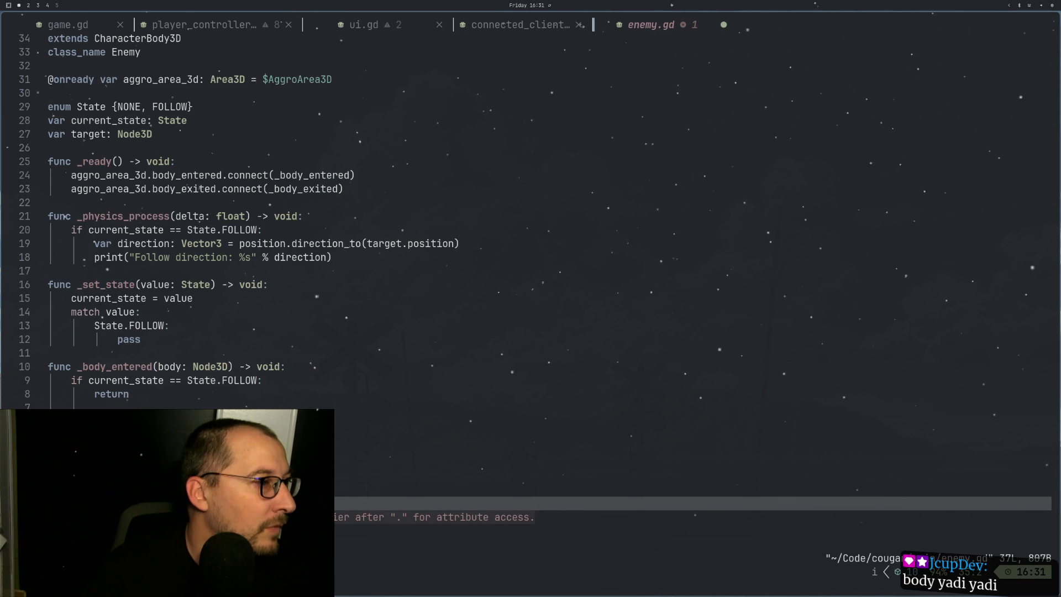
Step: Save enemy.gd again with Ctrl+S
key(j)
key(k)
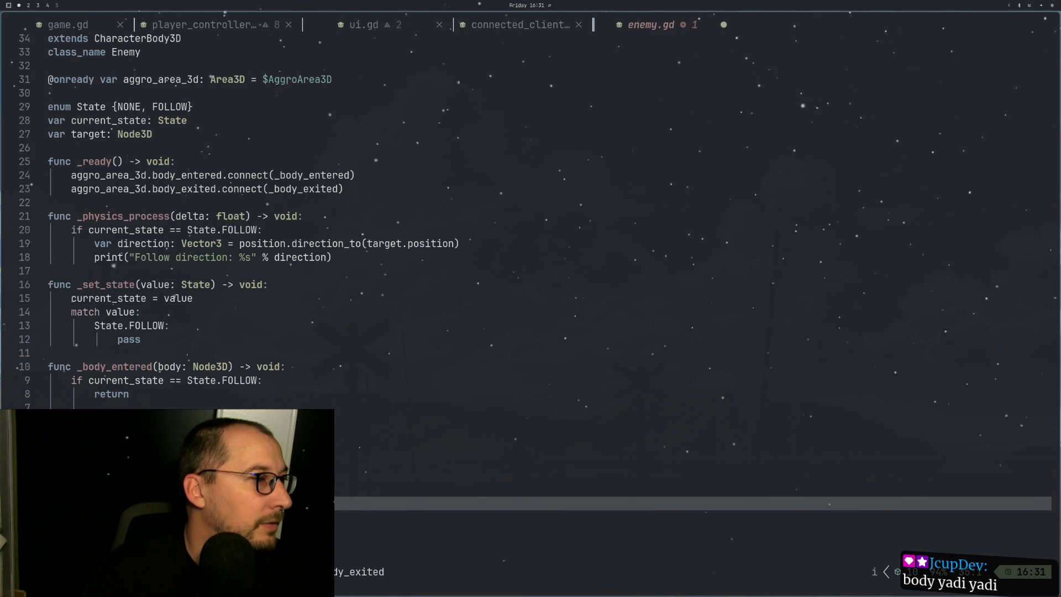
key(j)
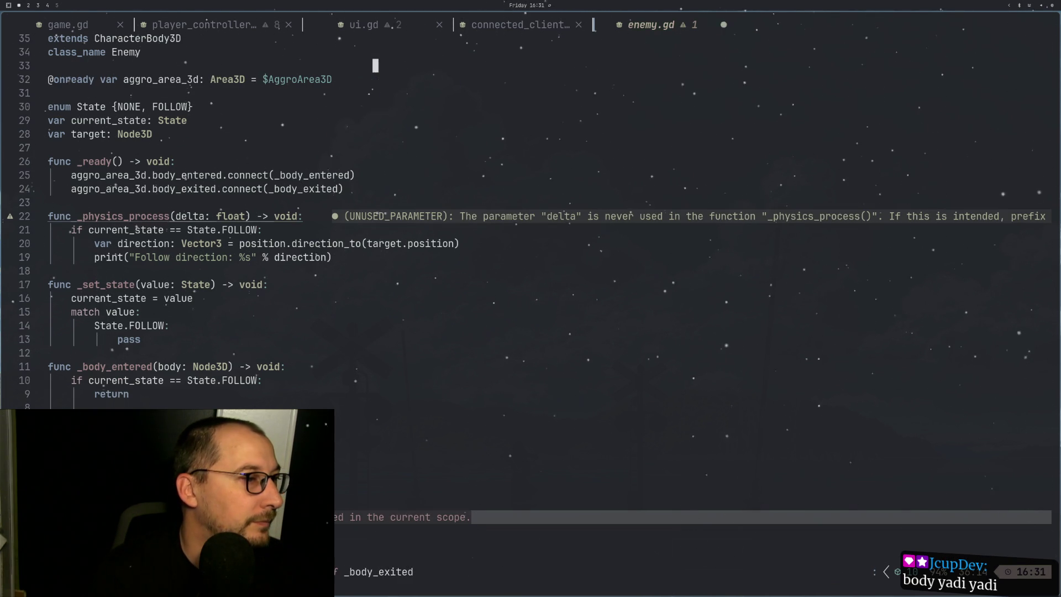
key(ctrl+s)
key(k)
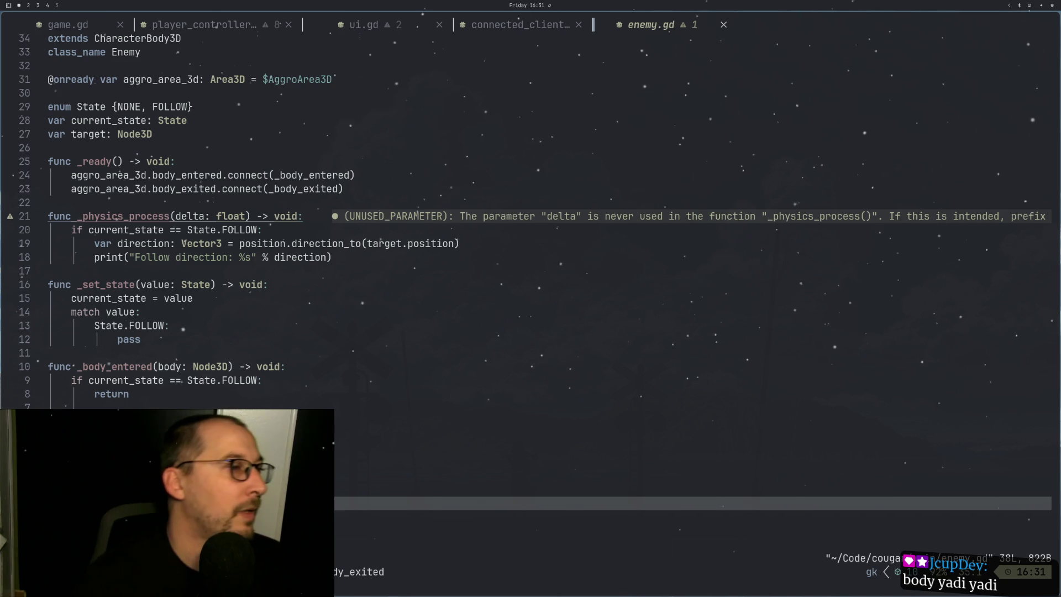
key(Escape)
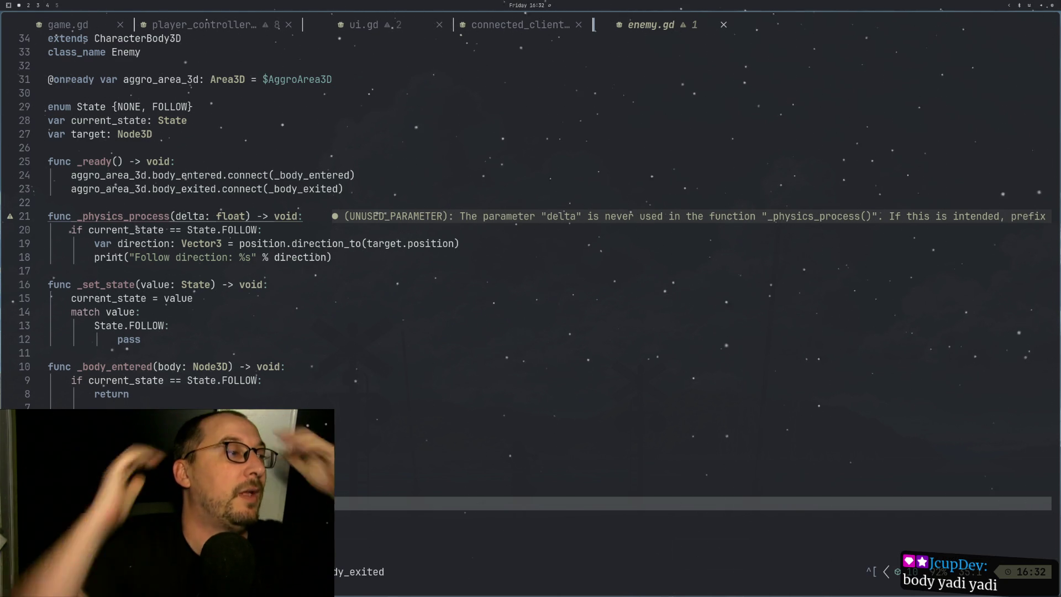
Step: Review the _physics_process direction print code, then switch to the Godot editor
key(k)
key(k)
key(k)
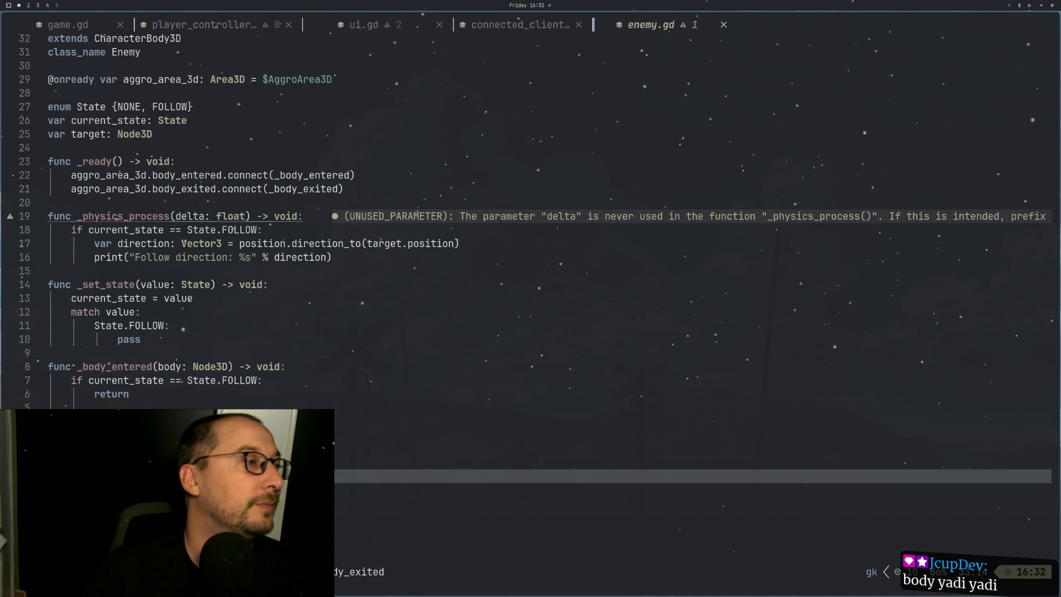
key(k)
key(k)
key(k)
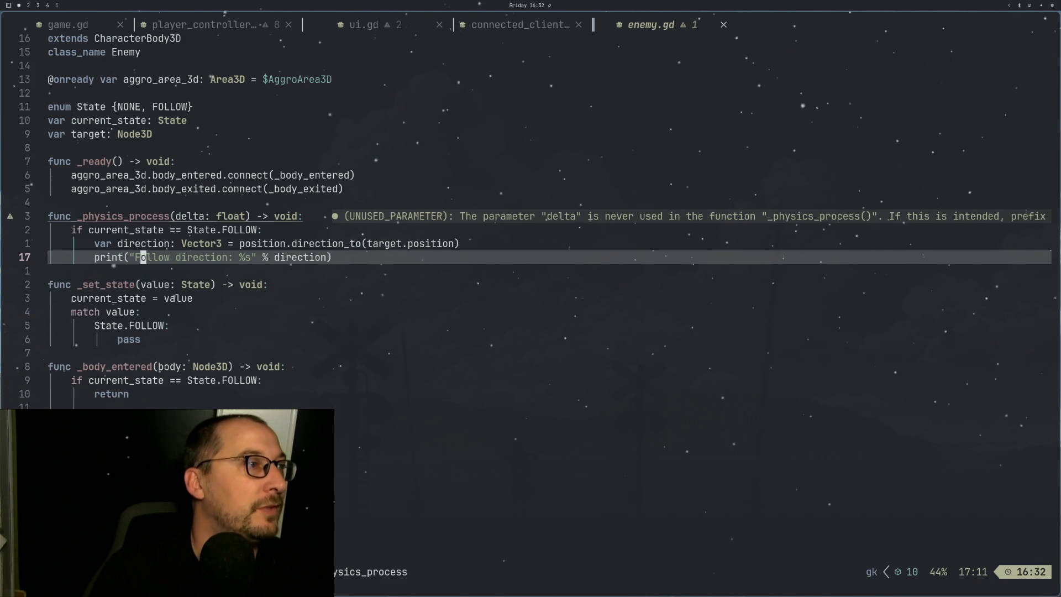
key(k)
key(k)
key(j)
key(j)
key(j)
key(j)
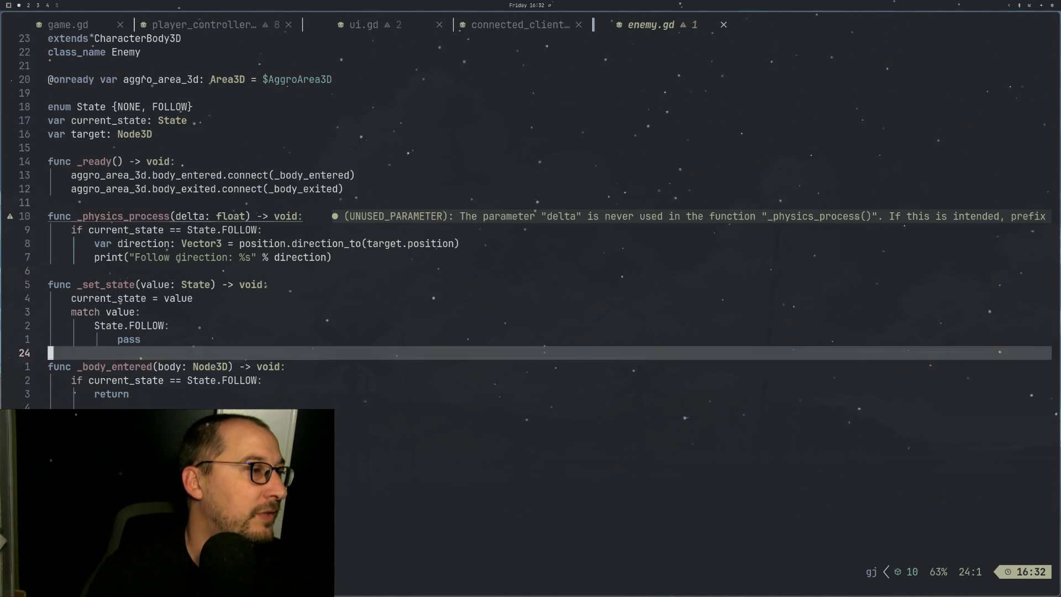
key(j)
key(j)
key(k)
key(k)
key(k)
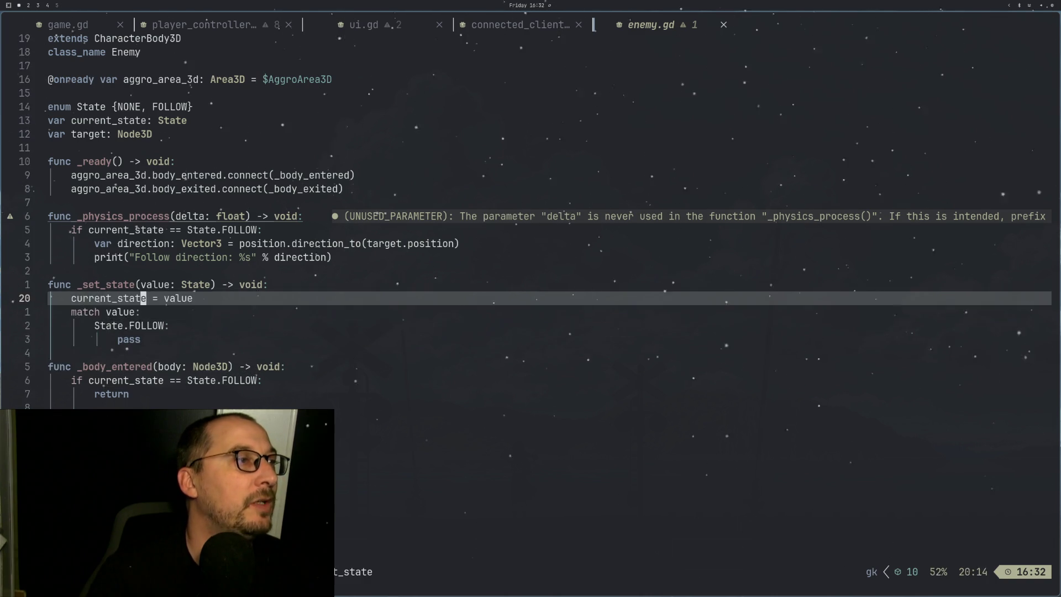
key(super+2)
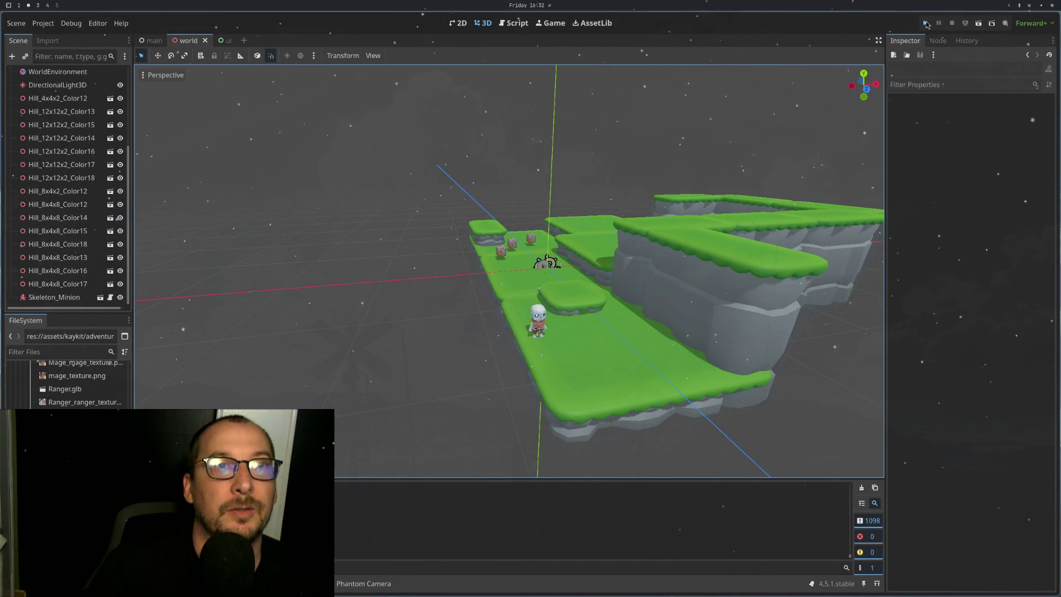
Step: Run the project to test the enemy in two game windows, then return to enemy.gd
click(926, 25)
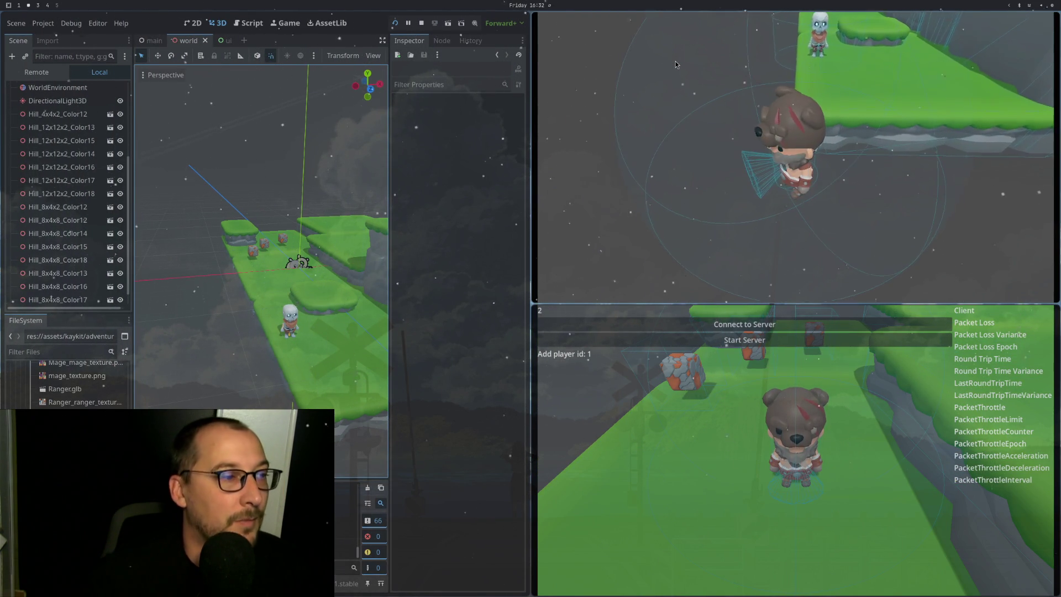
key(super+1)
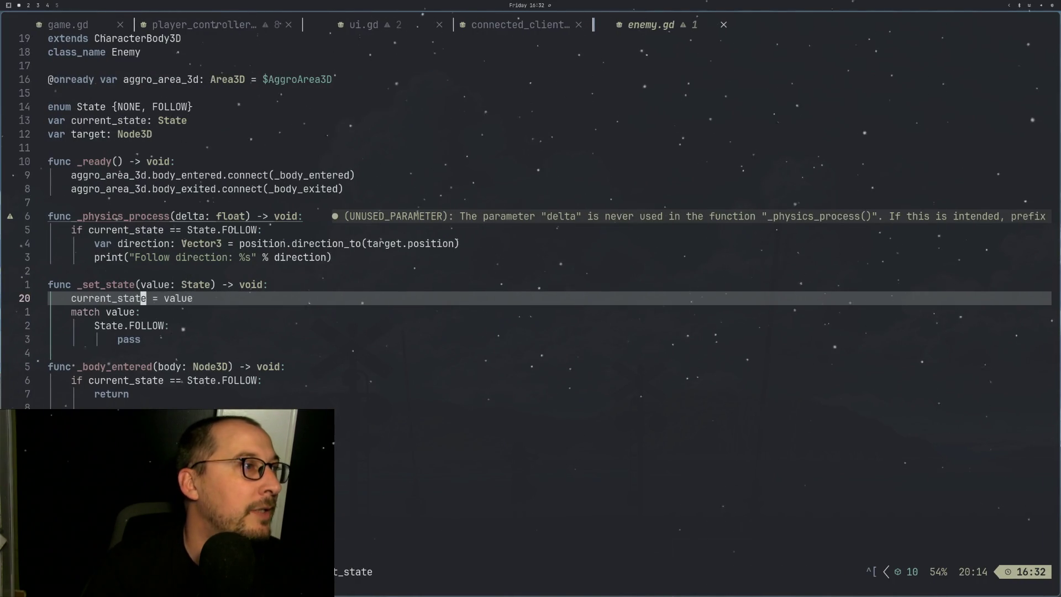
Step: Delete the direction print line, save, and add a 'position = position' line
key(k)
key(k)
key(k)
key(d)
key(d)
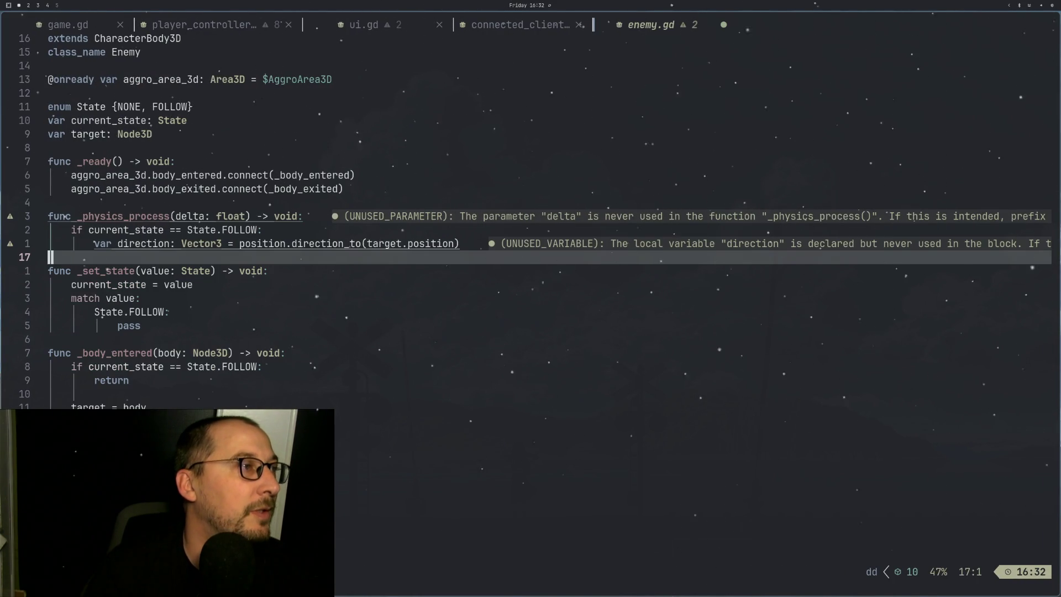
key(ctrl+s)
key(shift+o)
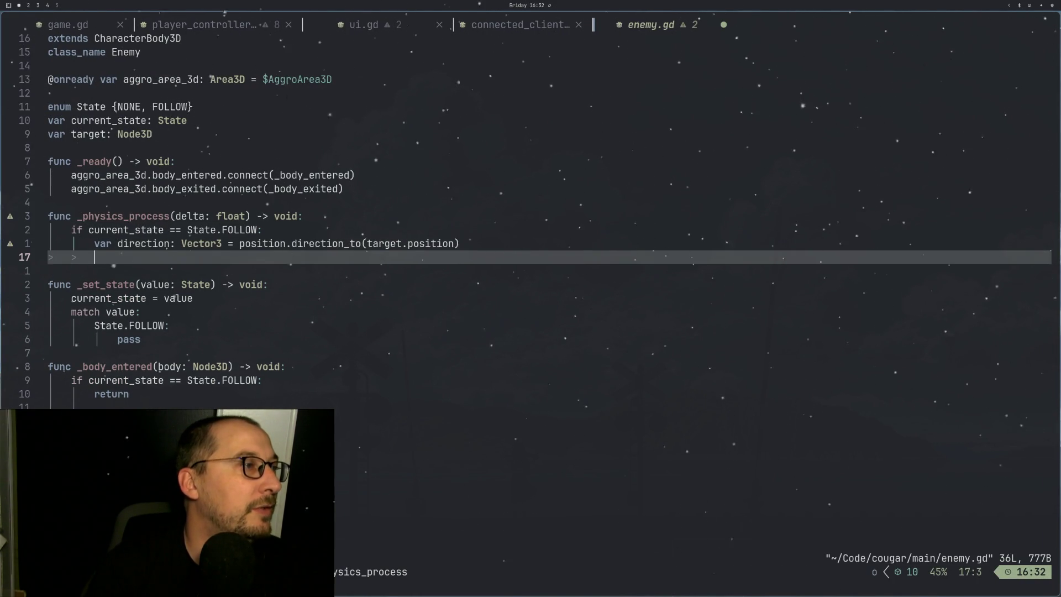
text(post)
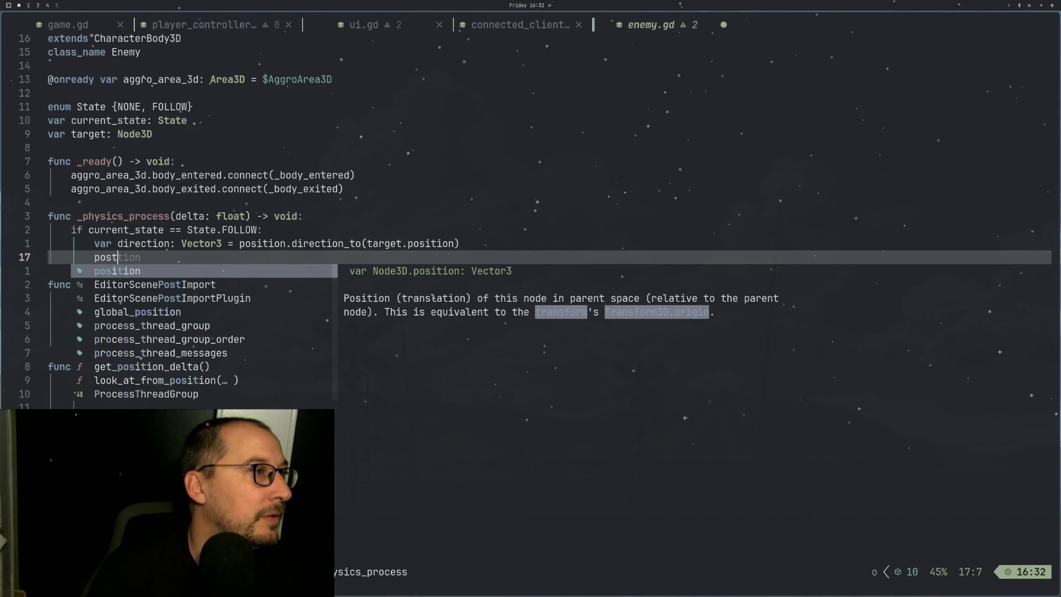
key(BackSpace)
text(ition )
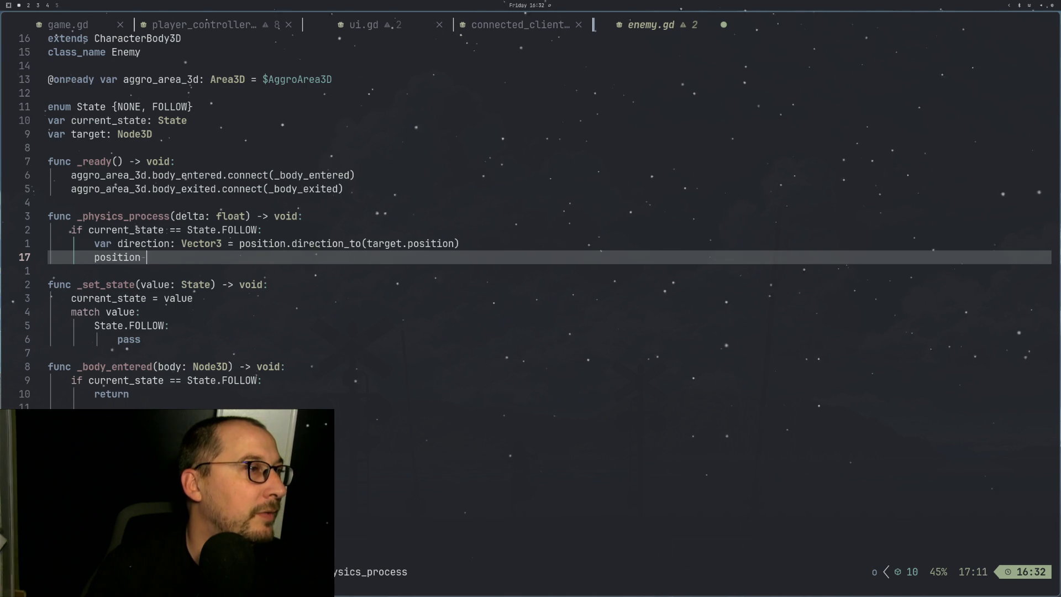
text(= )
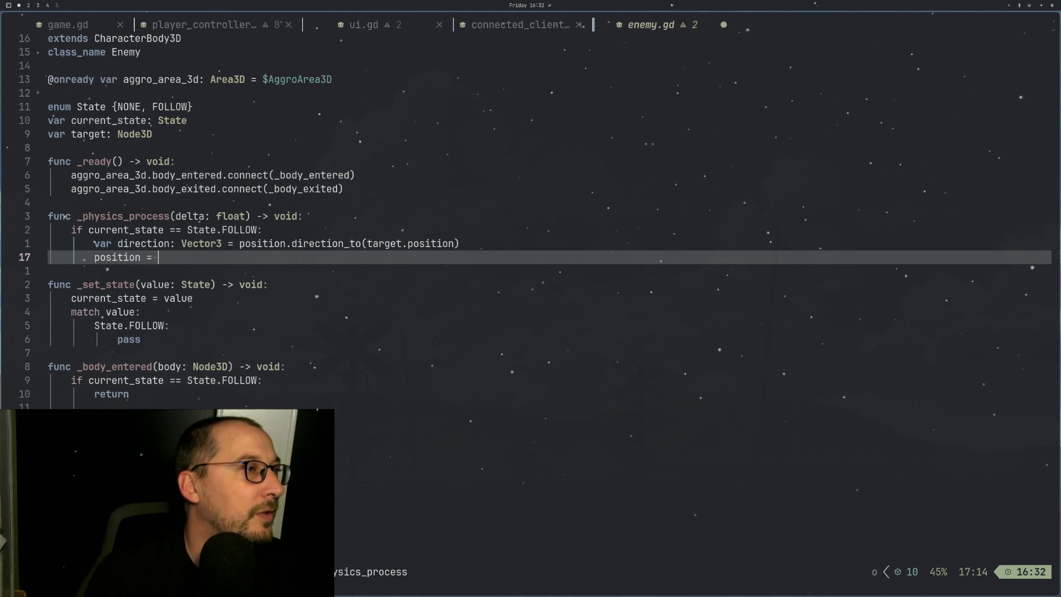
text(position)
key(Escape)
key(h)
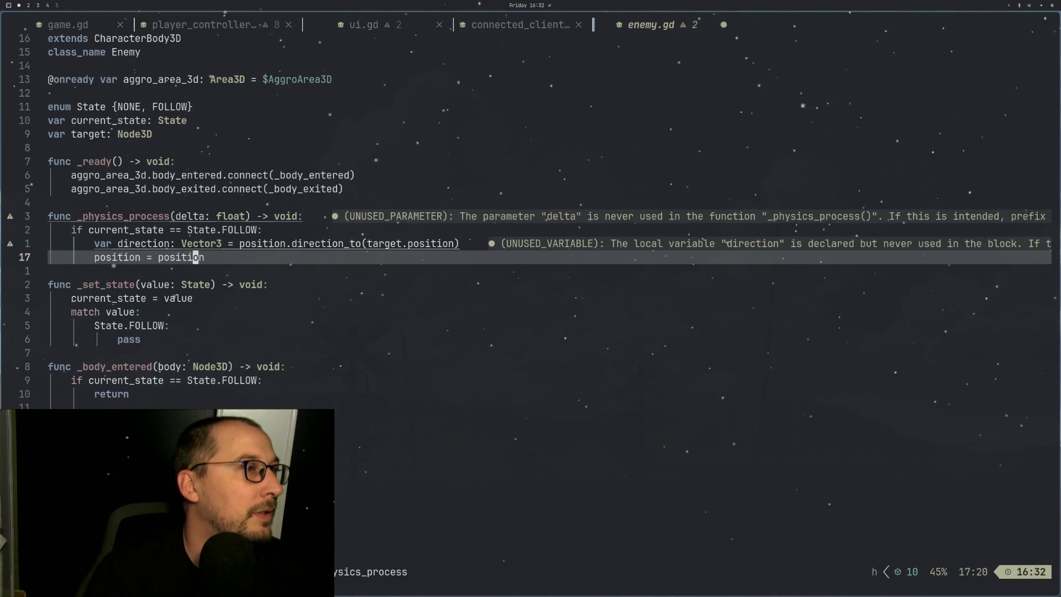
key(h)
key(h)
key(h)
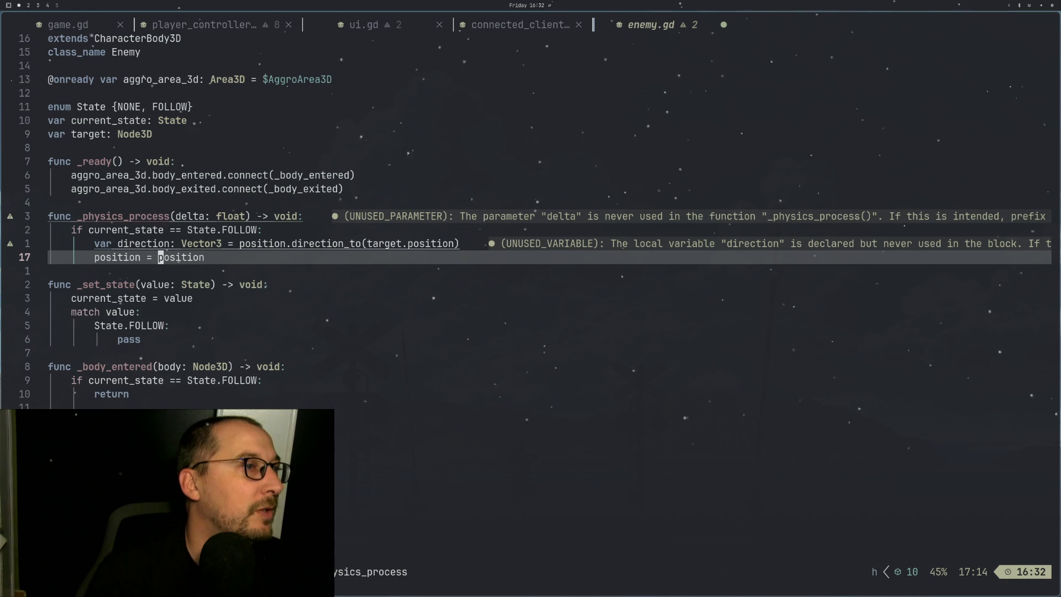
Step: Glance at the running game and return to the second position on line 17
key(k)
key(h)
key(h)
key(h)
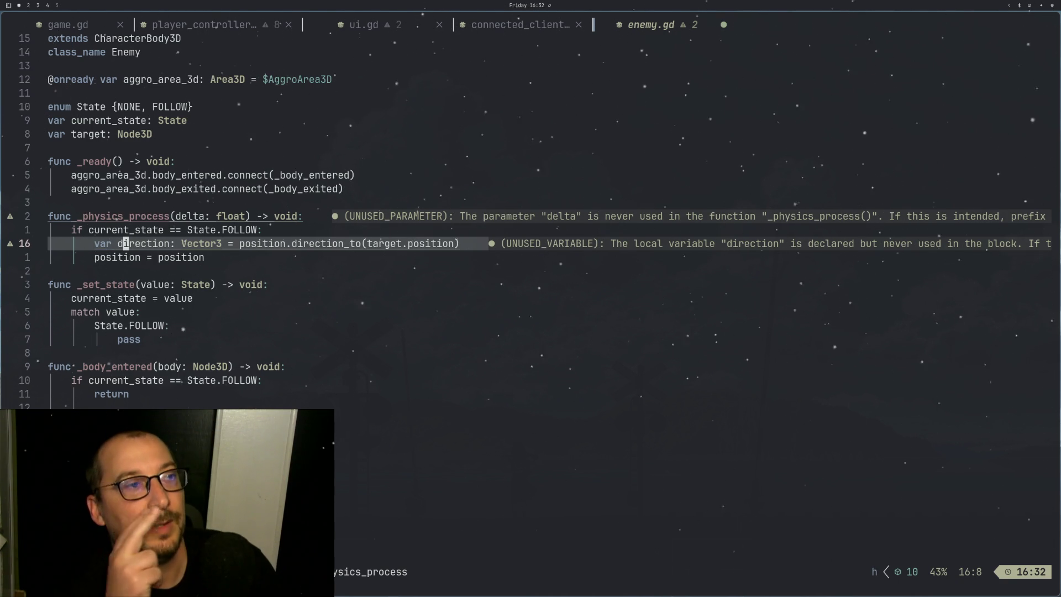
key(Escape)
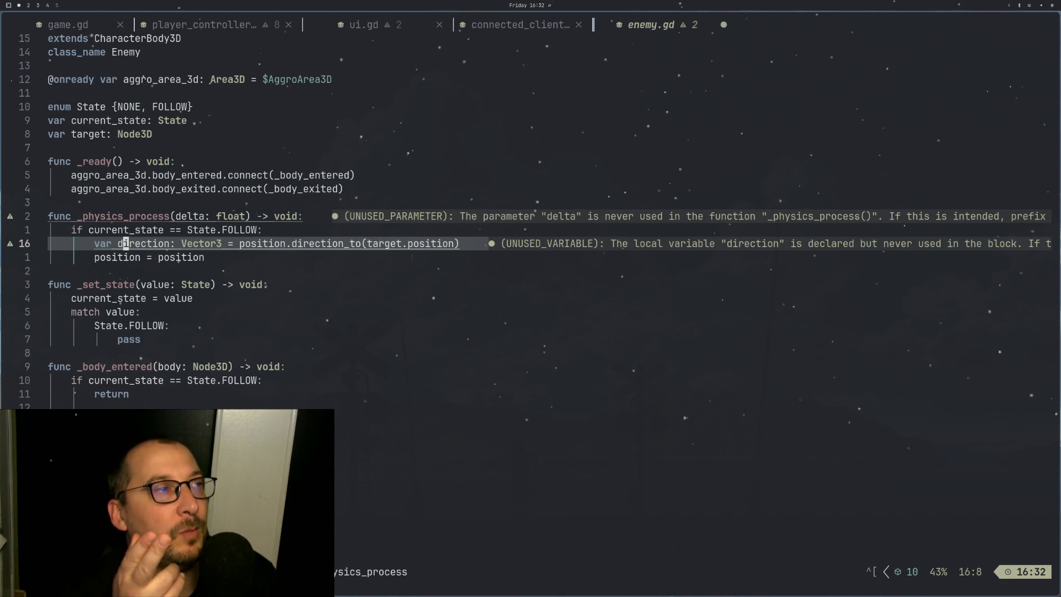
key(super+2)
key(super+1)
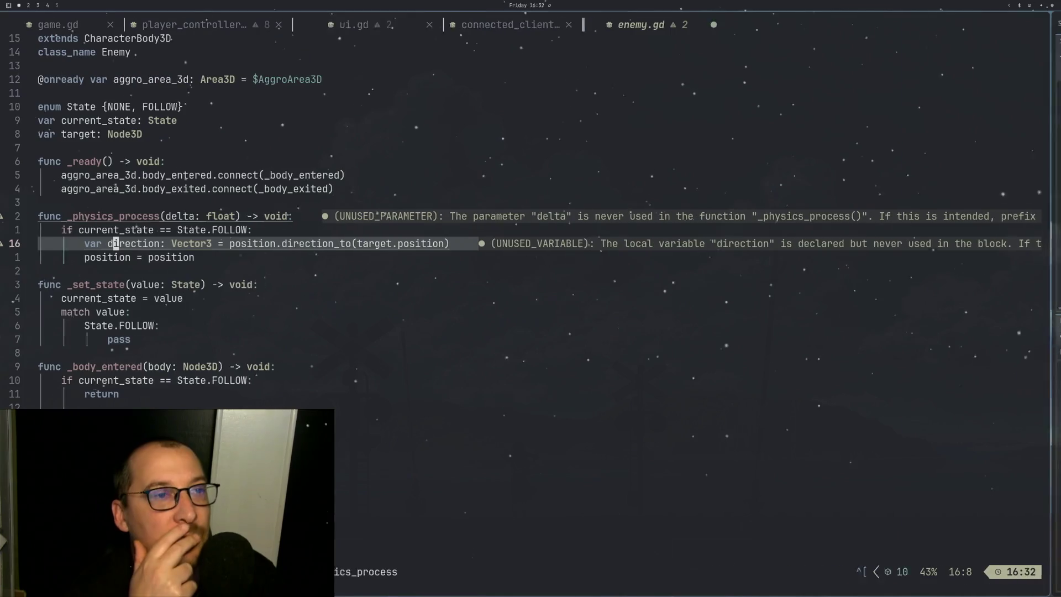
key(j)
key(l)
key(l)
key(l)
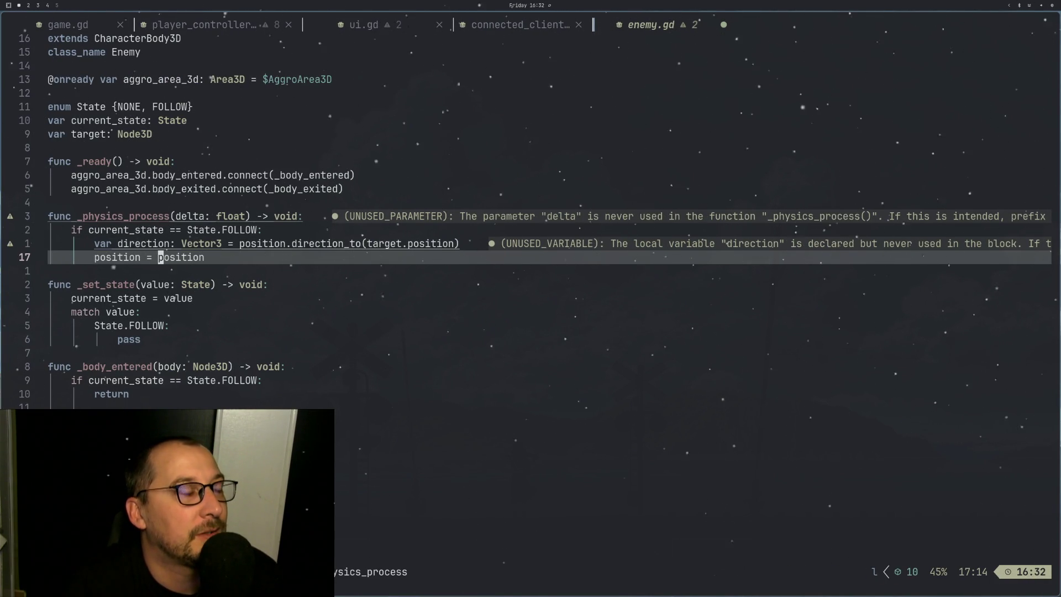
Step: Move between the direction and position lines to compare them
key(g)
key(k)
key(g)
key(j)
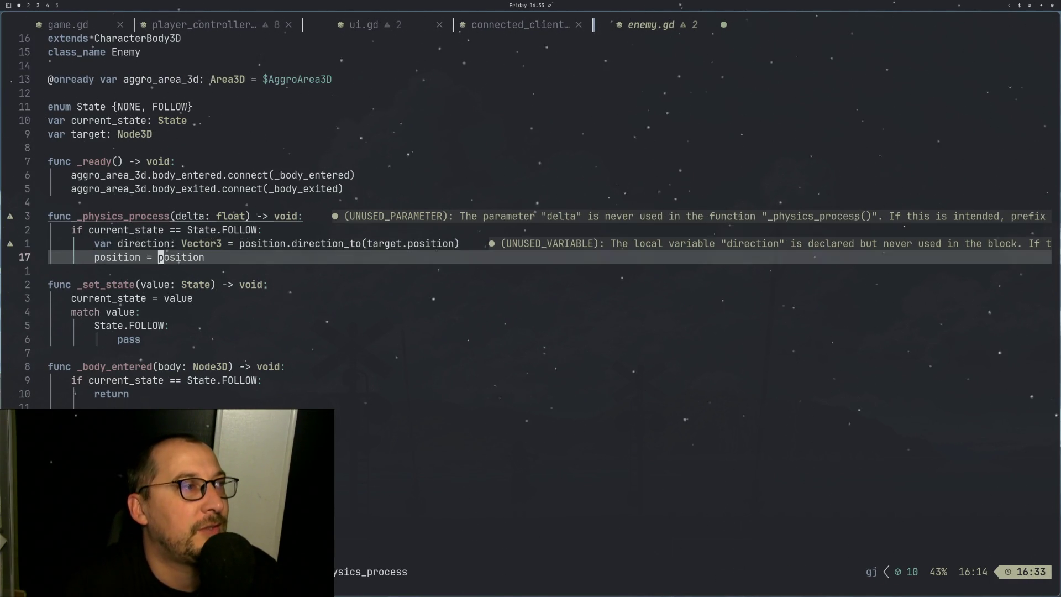
key(g)
key(k)
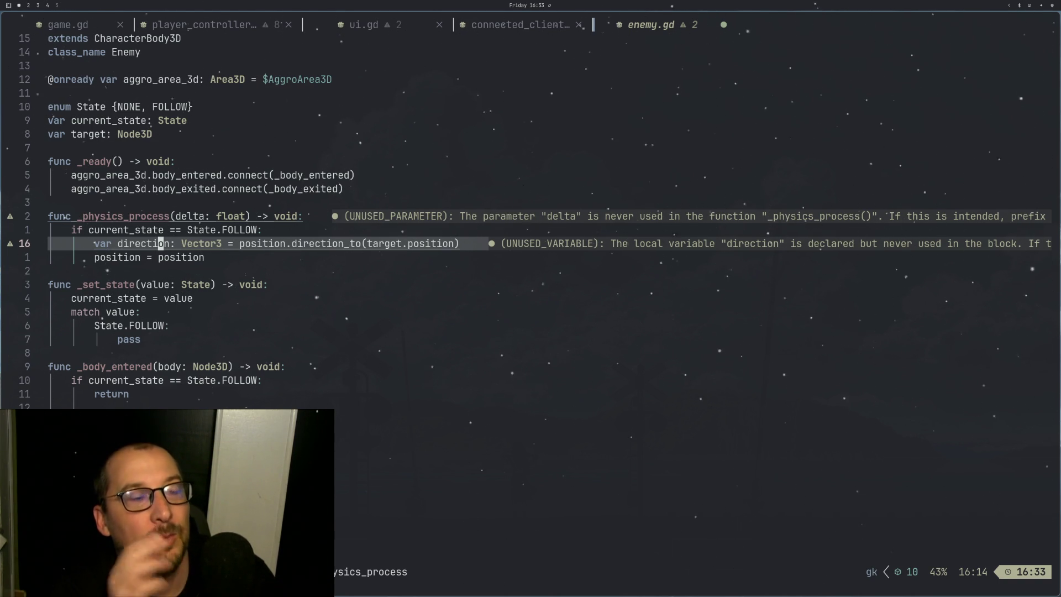
key(Escape)
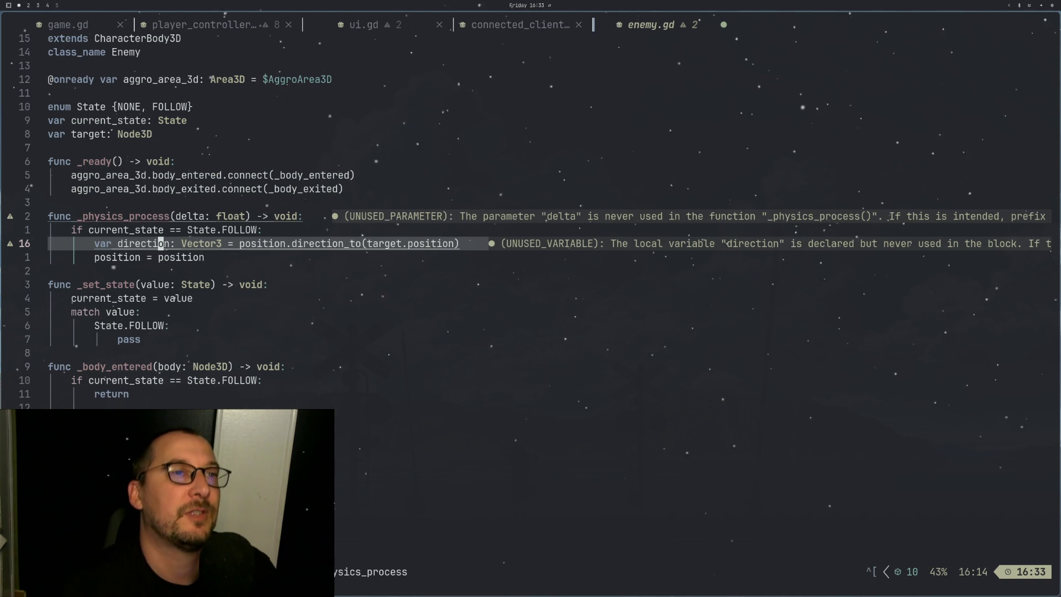
Step: Delete the value after 'position =' so it can be rewritten
key(j)
key(k)
key(j)
key(l)
key(l)
key(l)
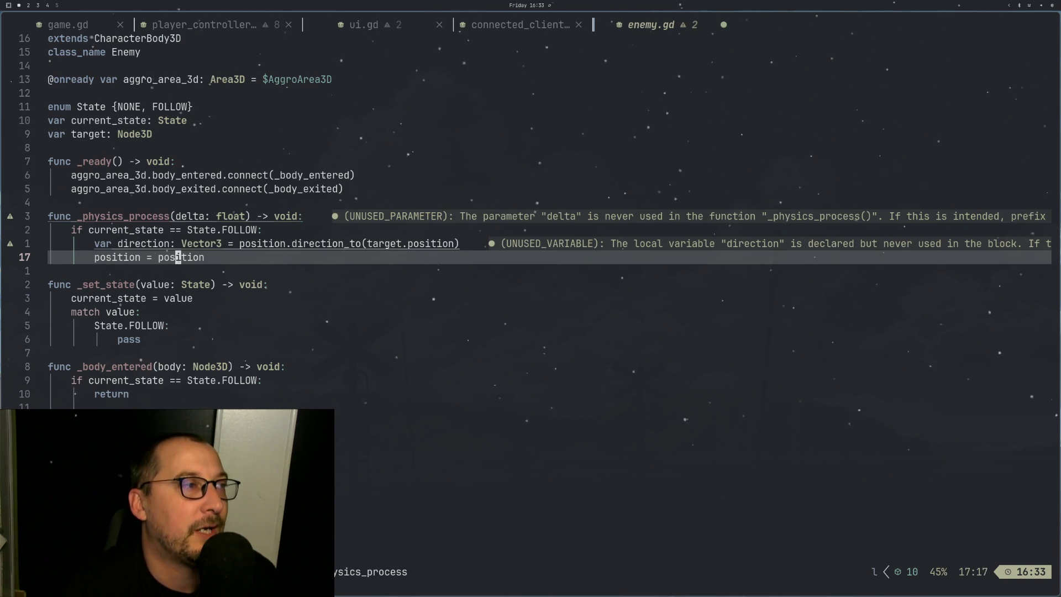
key(h)
key(h)
key(h)
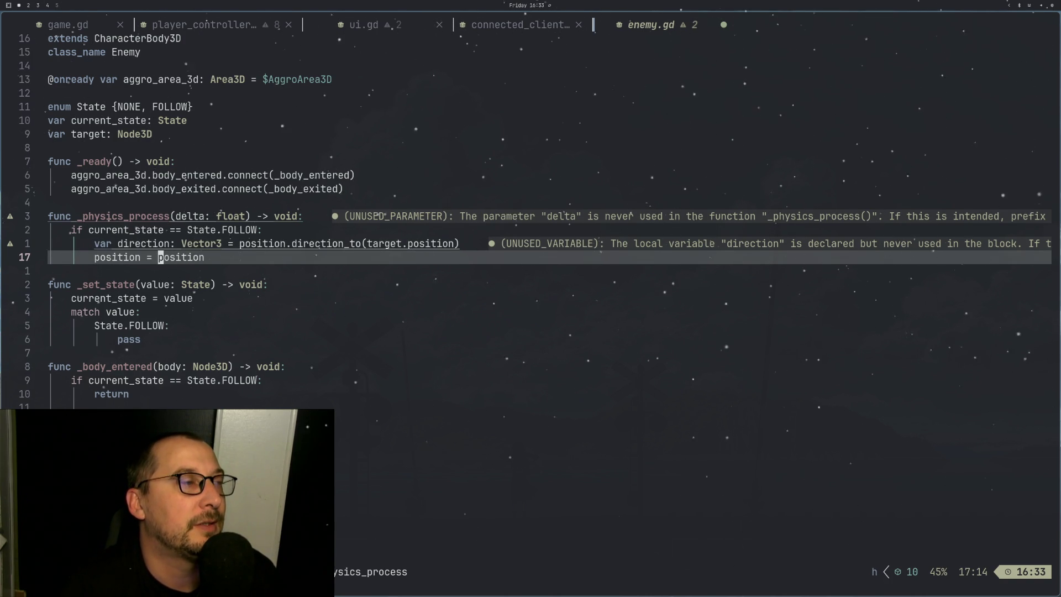
key(D)
key(a)
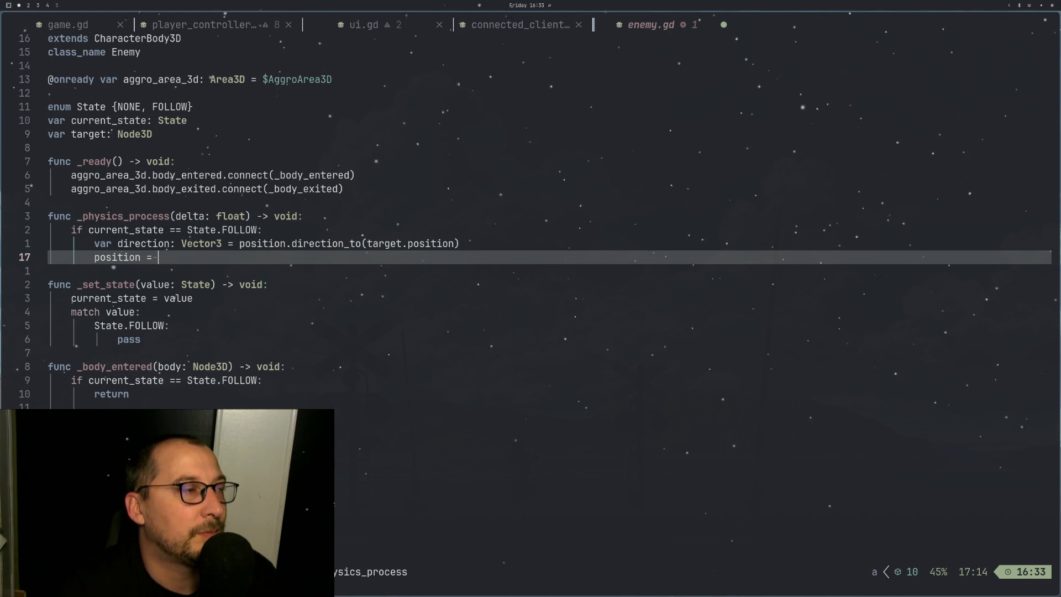
Step: Leave insert mode and move between the position line and the direction variable line
key(Escape)
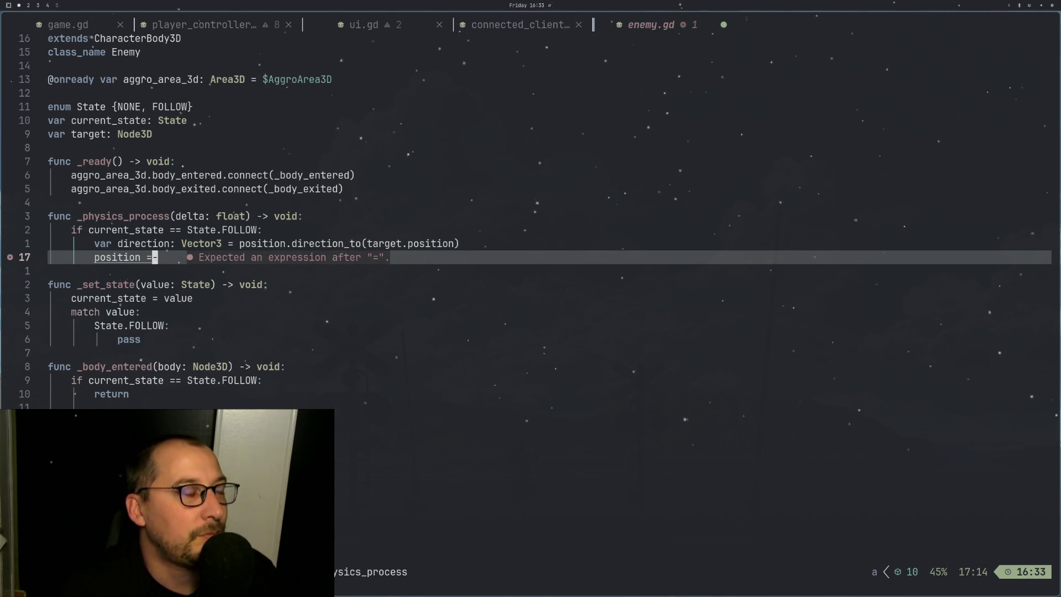
key(a)
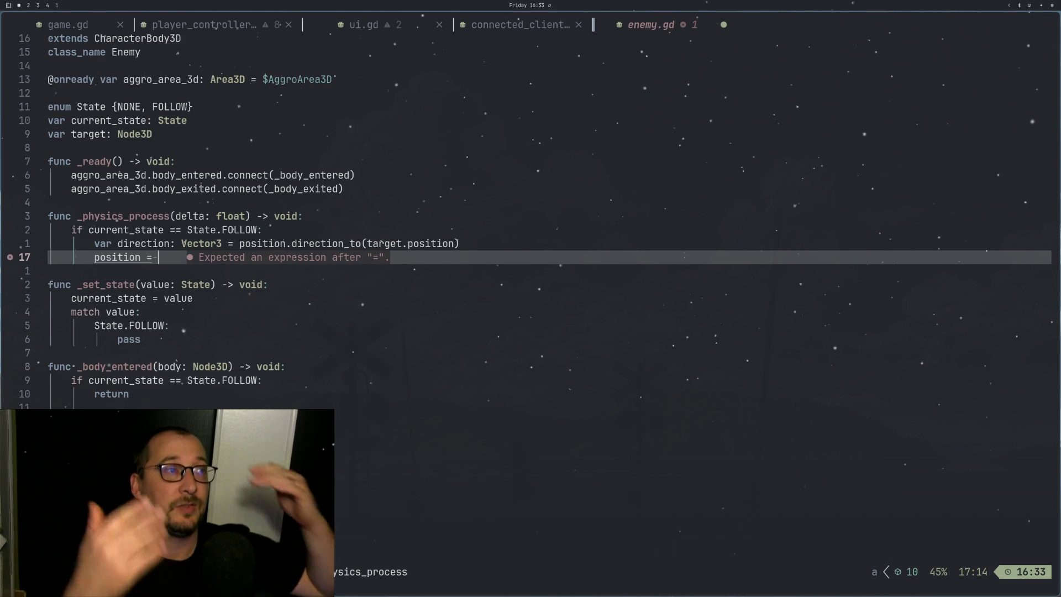
key(Escape)
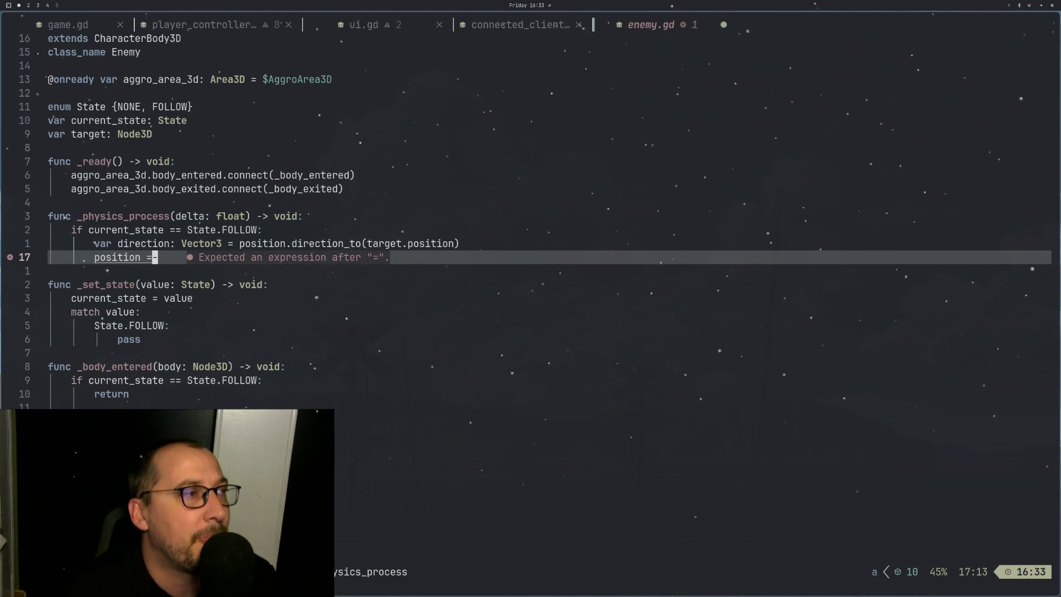
key(k)
key(Escape)
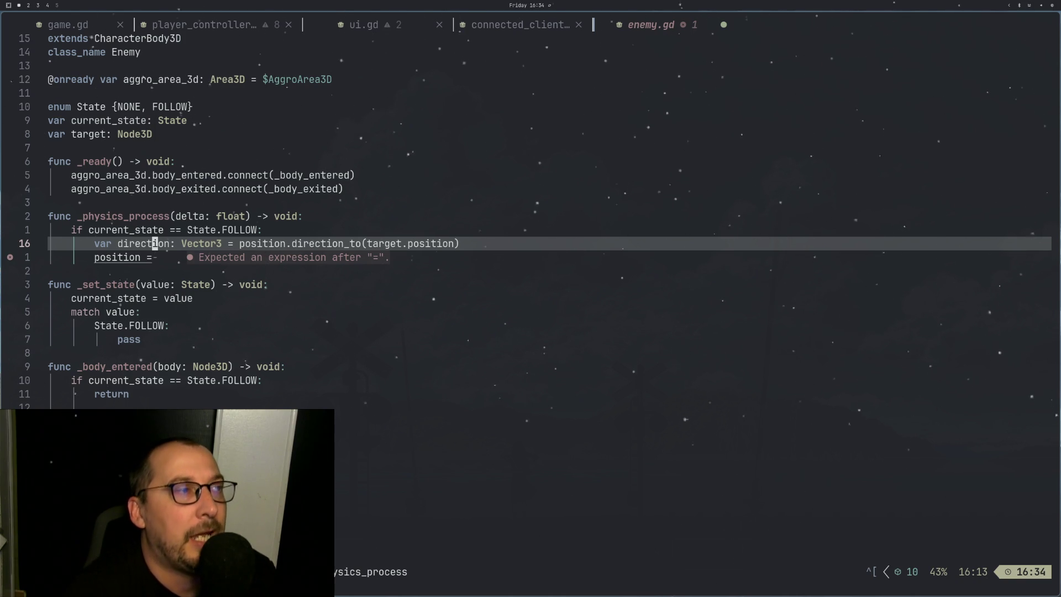
key(j)
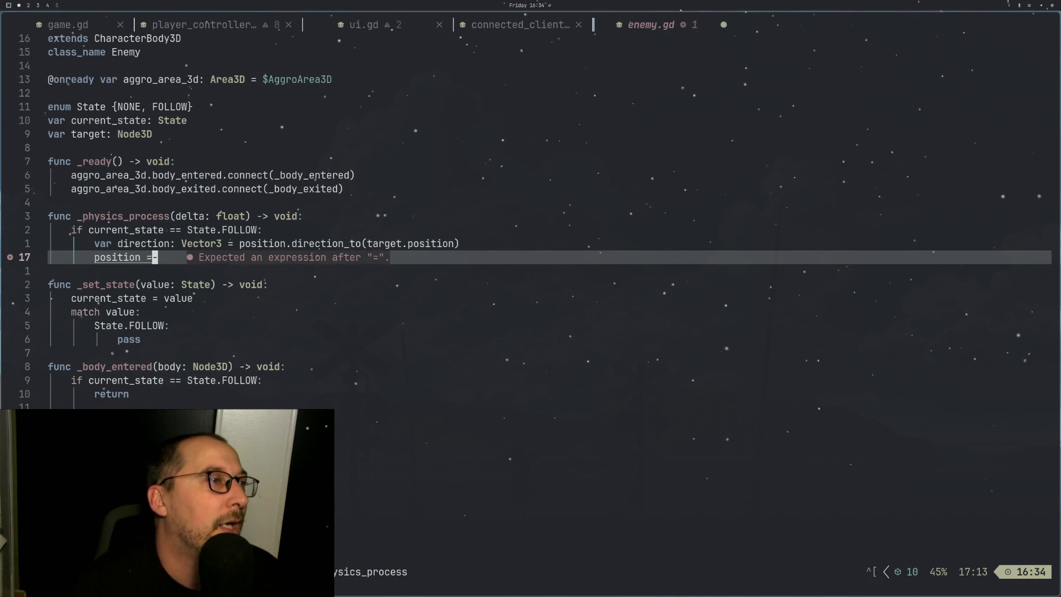
key(k)
key(j)
Step: Begin the line after the direction variable with 'rotation'
key(k)
key(j)
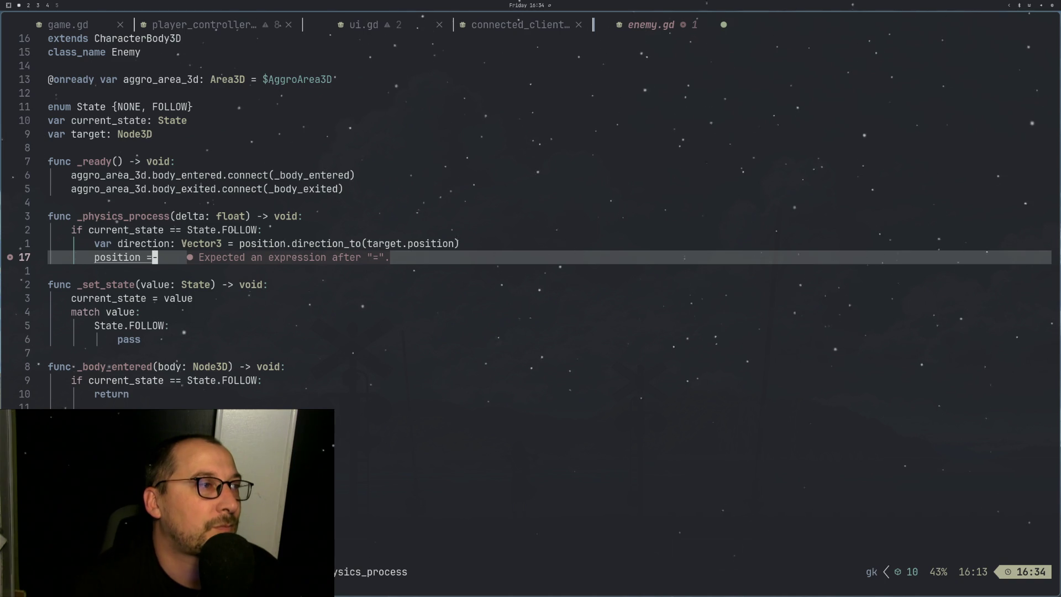
key(j)
key(k)
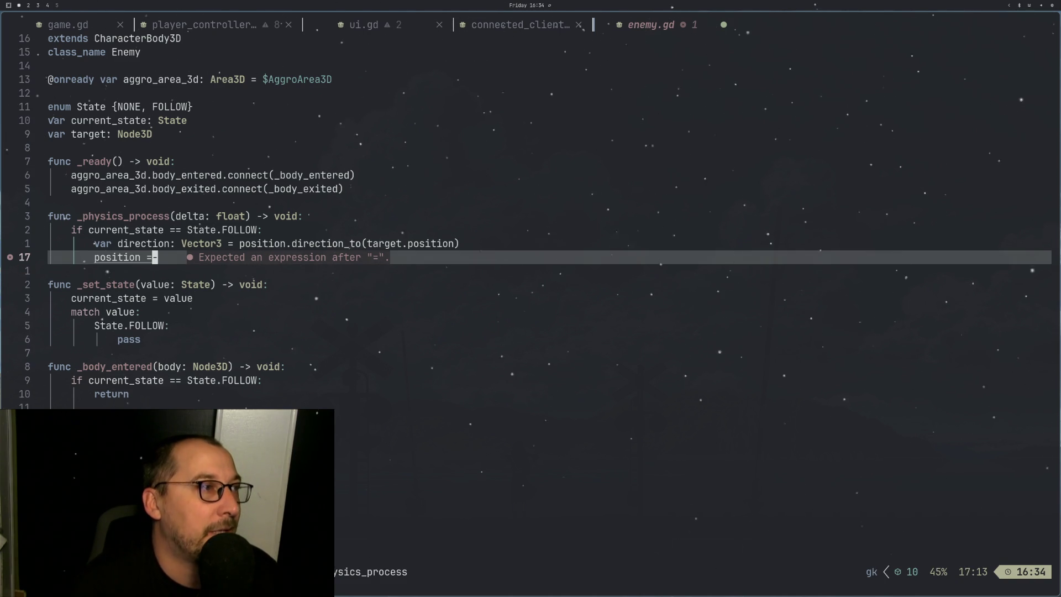
key(k)
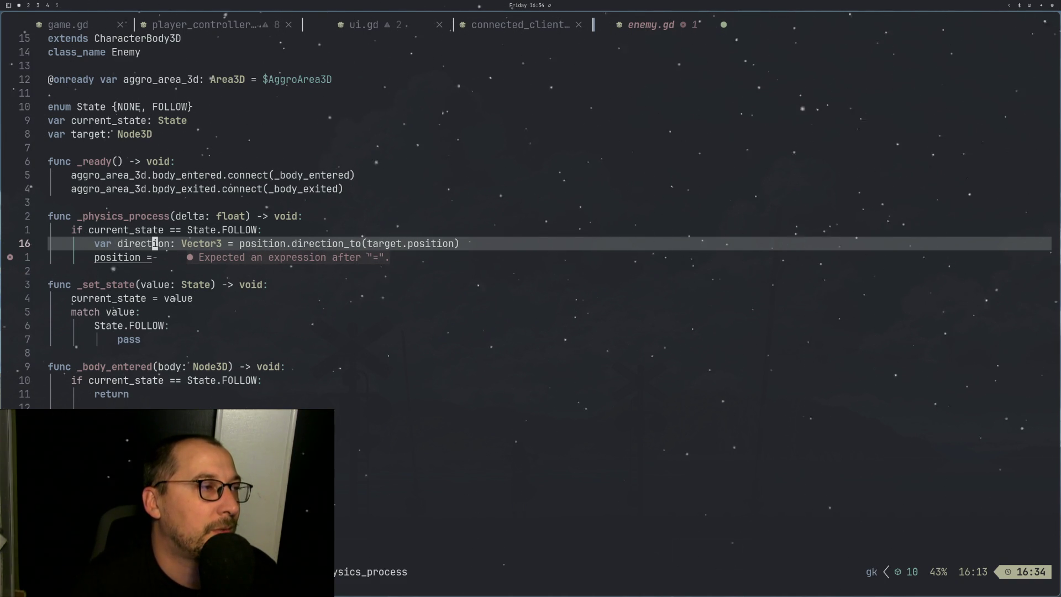
text(on.direc)
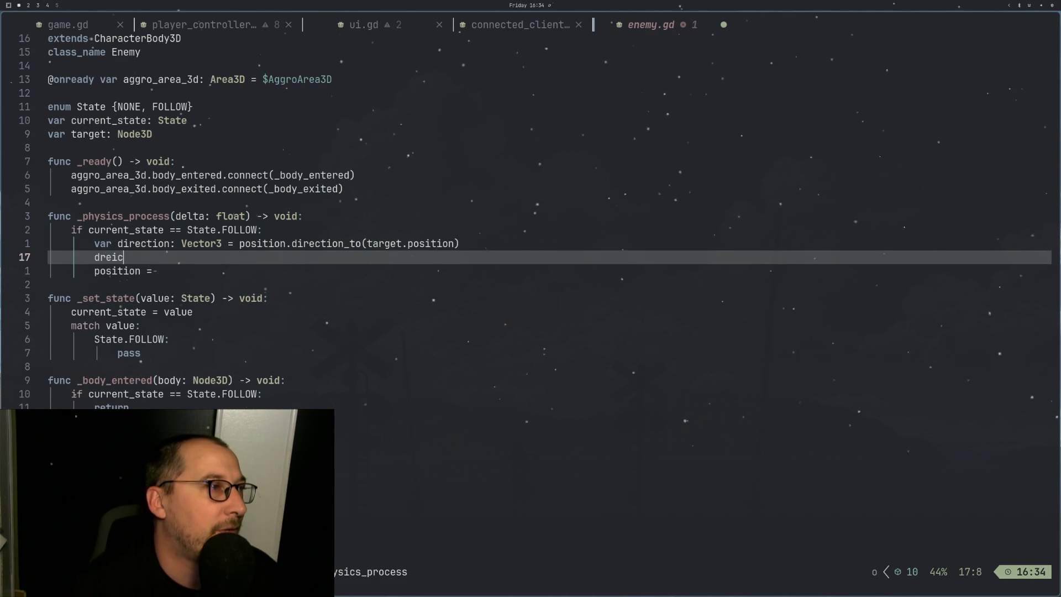
key(BackSpace)
key(BackSpace)
key(BackSpace)
key(BackSpace)
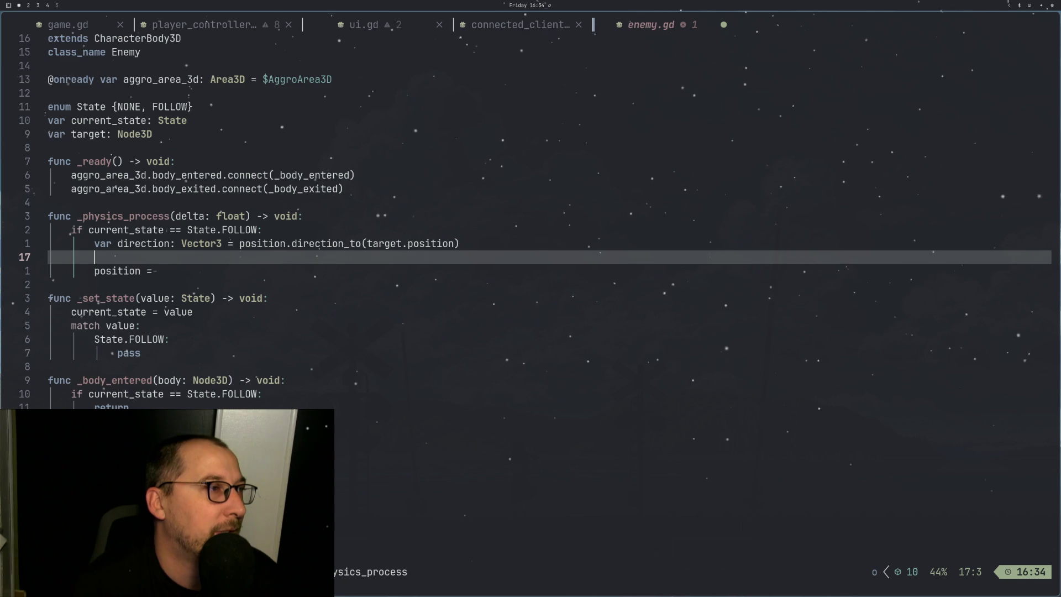
text(rotation)
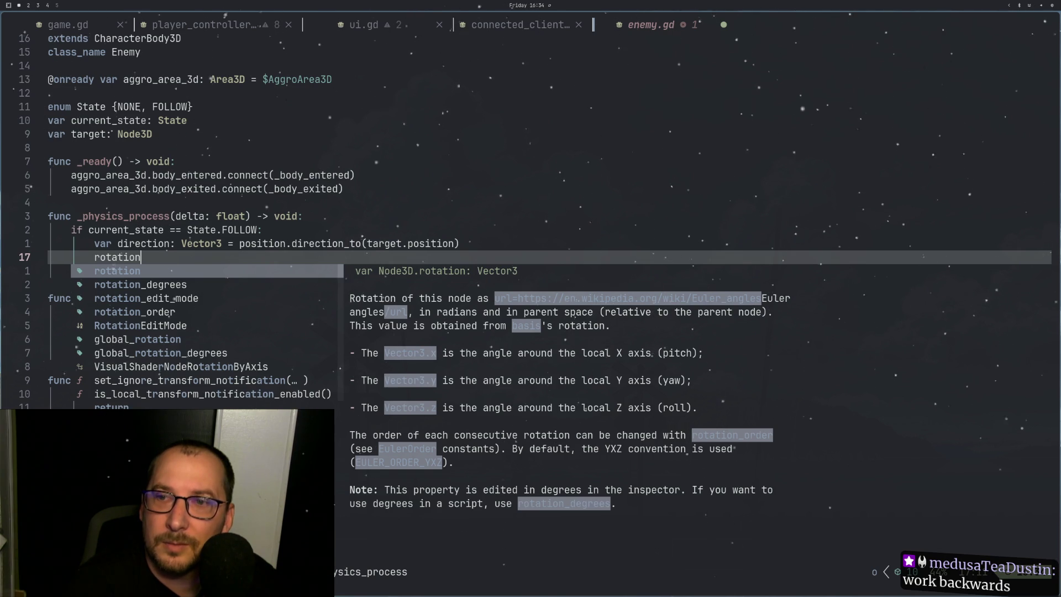
Step: Complete line 17 as 'rotation = rotation.rotated(Vector3.UP,' and bring up the Godot lerp docs
key(ctrl+e)
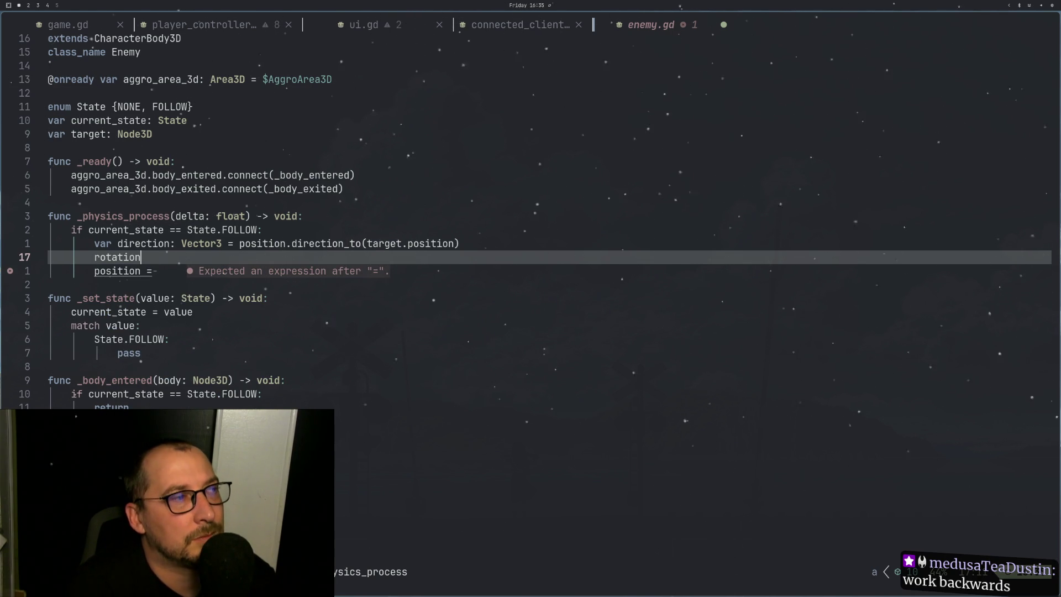
text( = r)
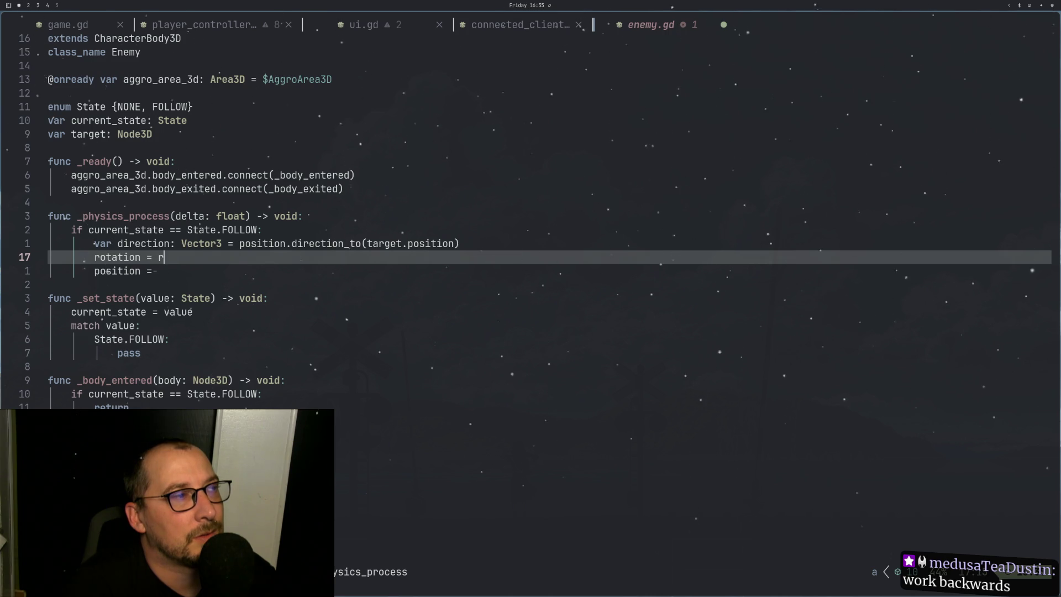
text(oa)
key(Return)
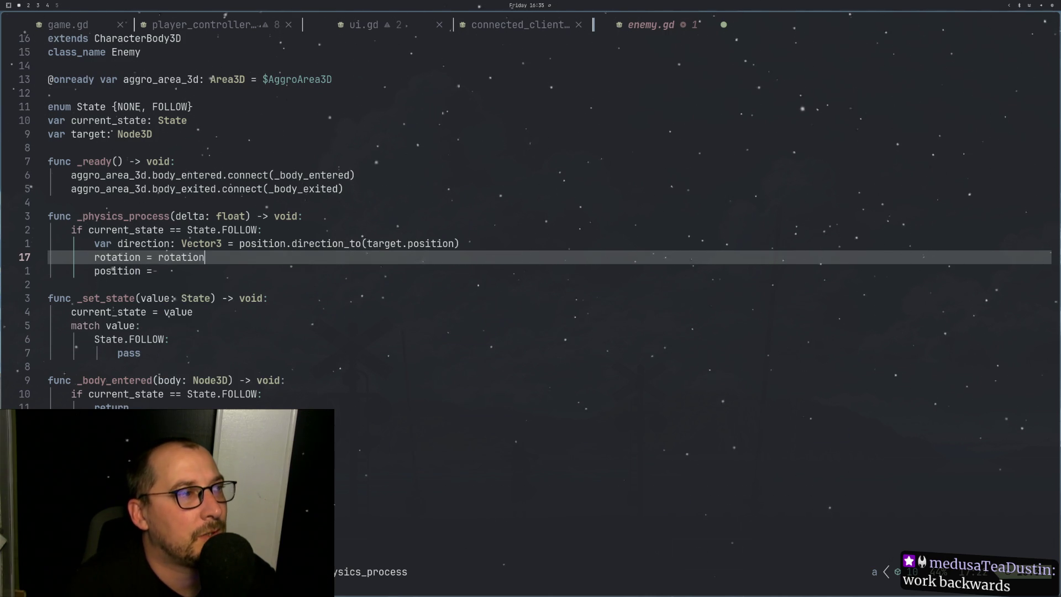
text(.ro)
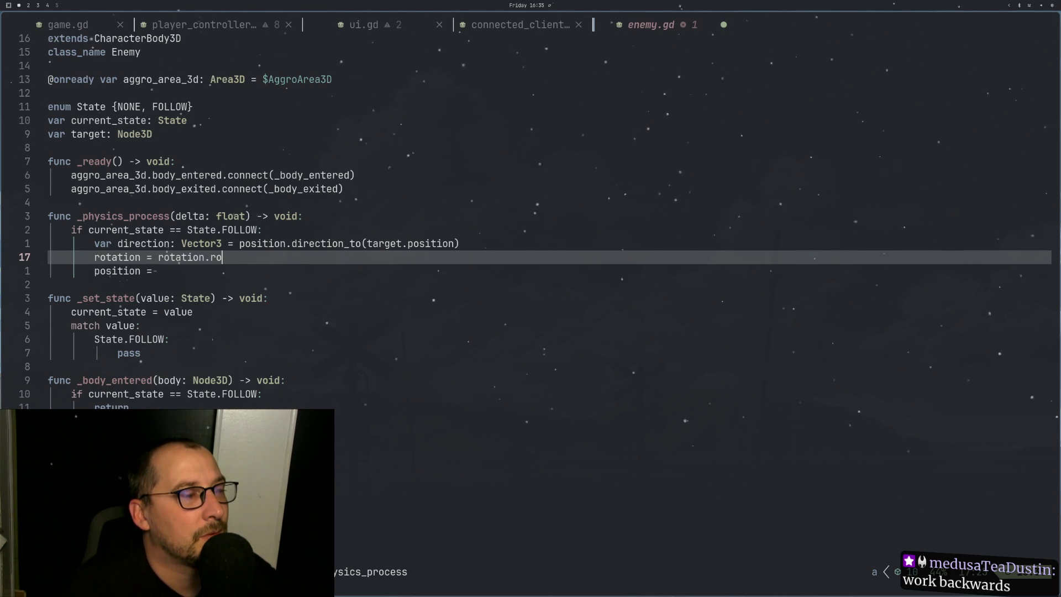
text(tat)
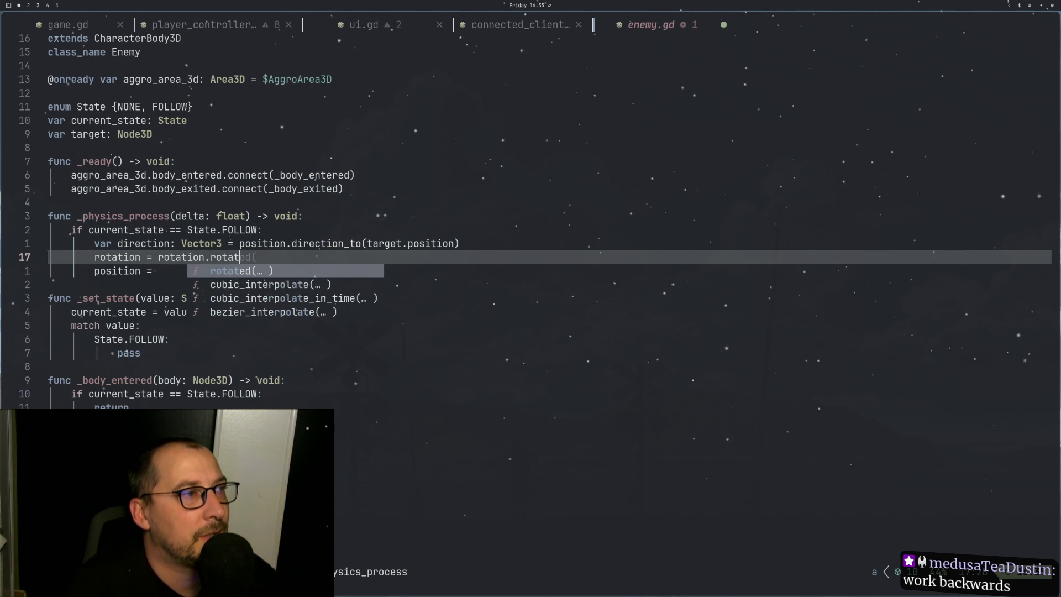
key(Return)
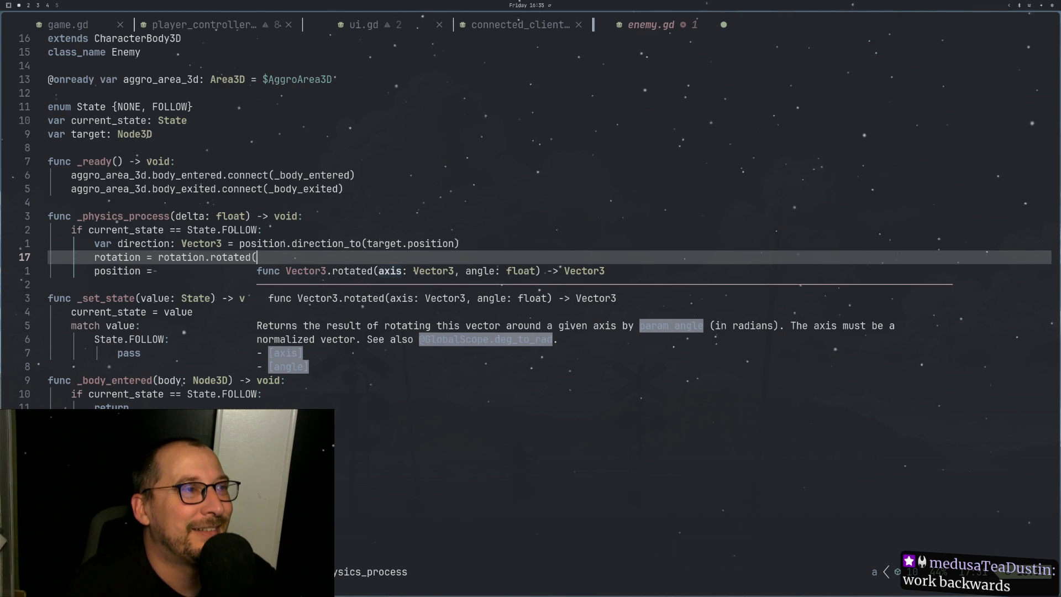
text(Vector)
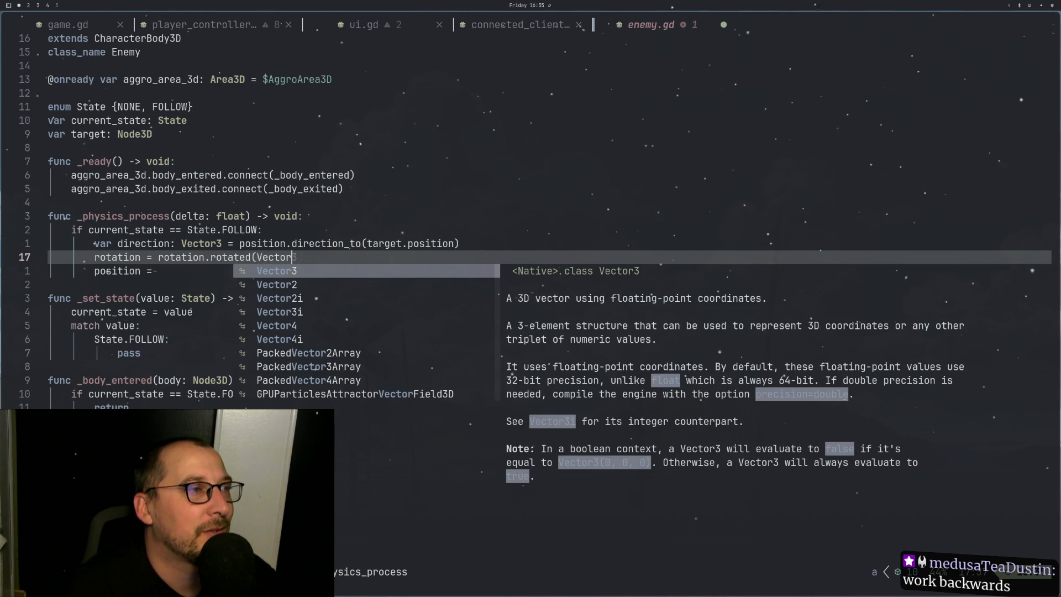
text(3.UP,)
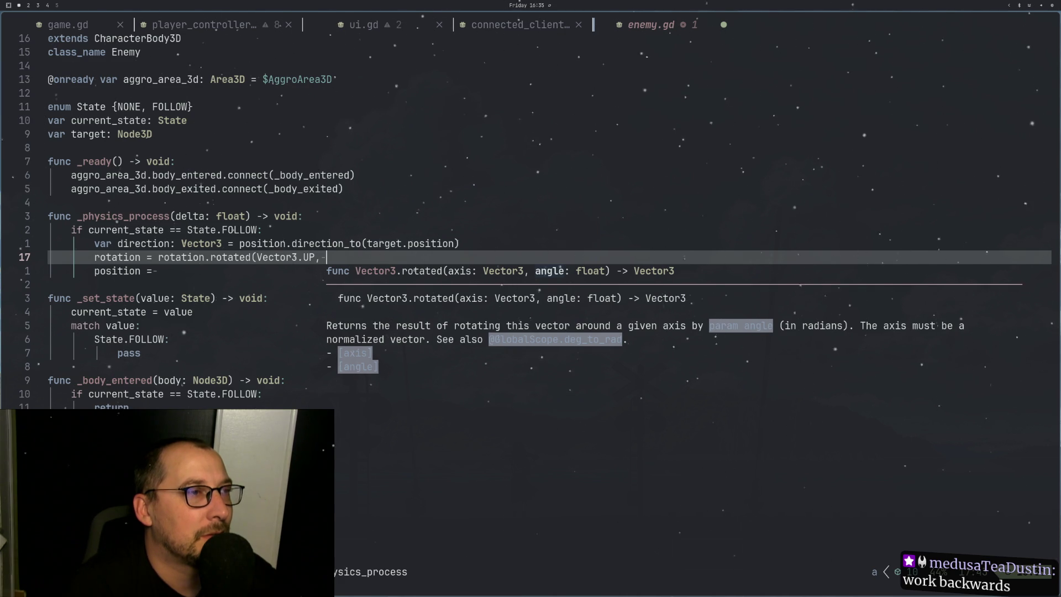
key(super+2)
key(super+3)
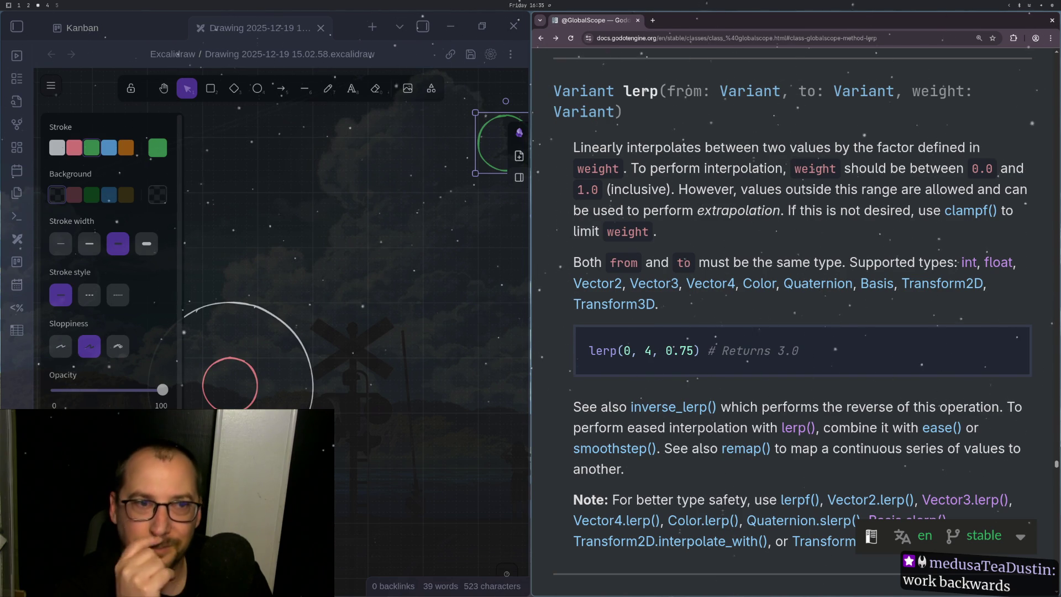
Step: Search the Godot docs for 'vector3' from the navigation sidebar
scroll(613, 331, up, 20)
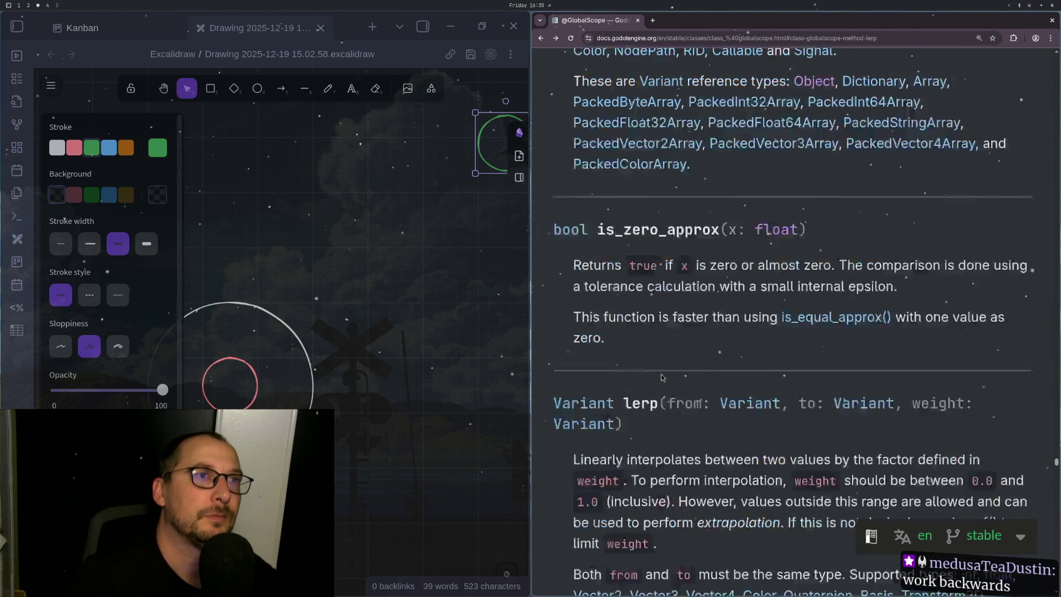
scroll(661, 375, up, 20)
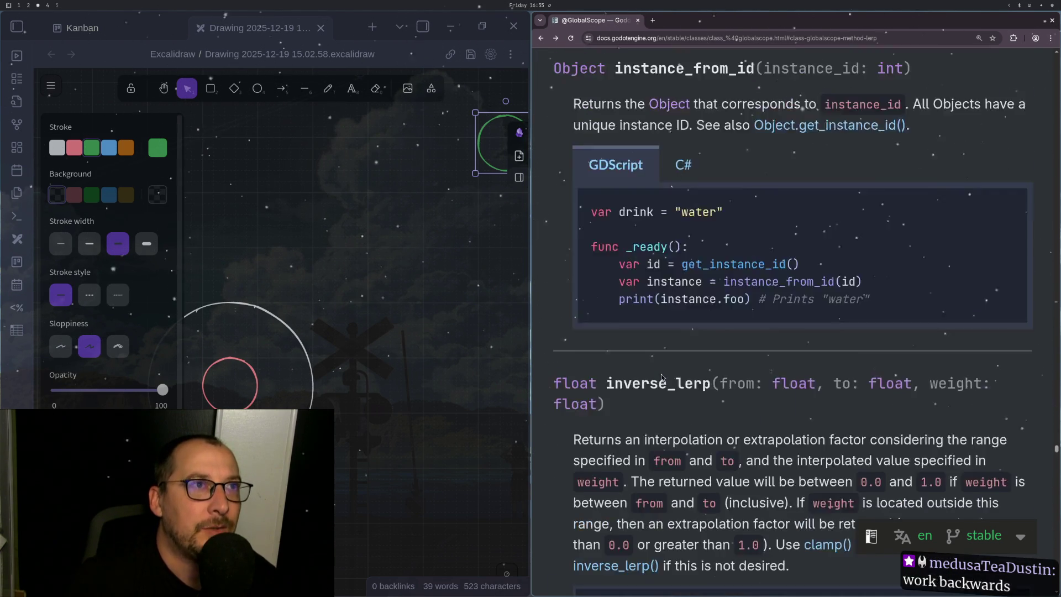
scroll(661, 376, up, 20)
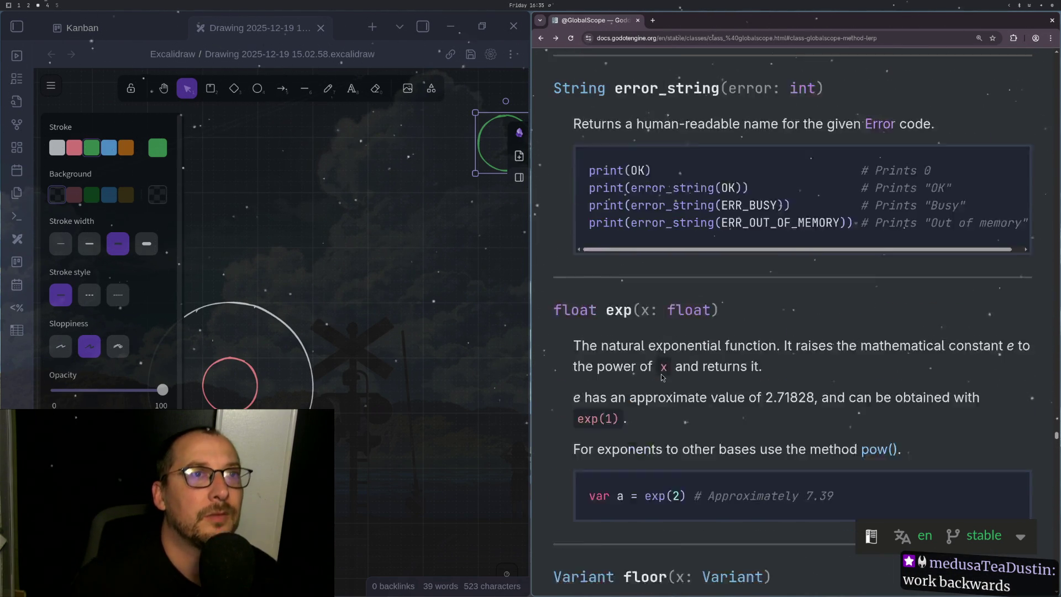
scroll(704, 296, up, 15)
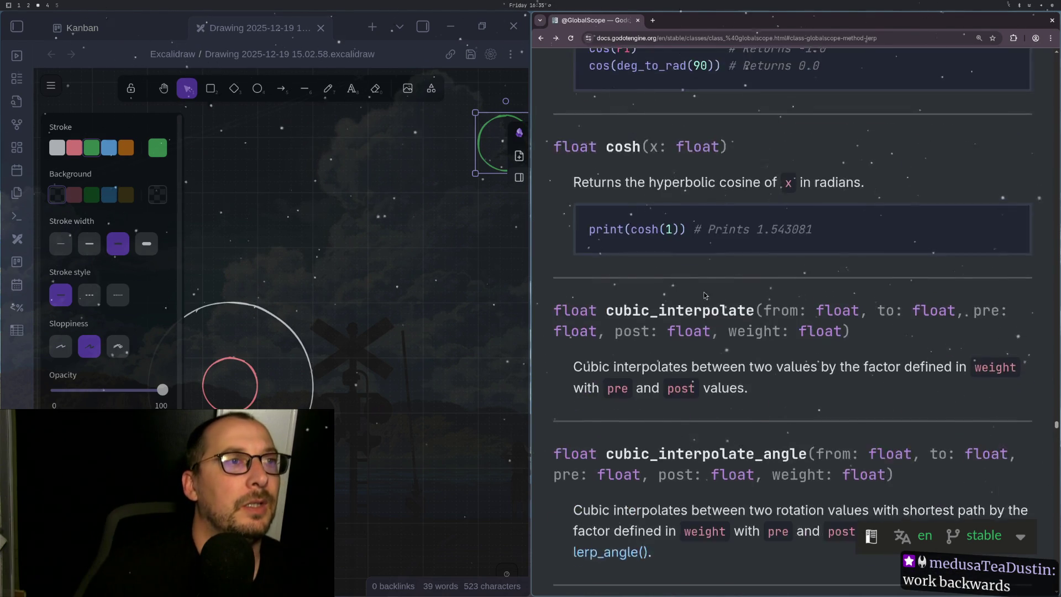
drag(1055, 423, 1056, 55)
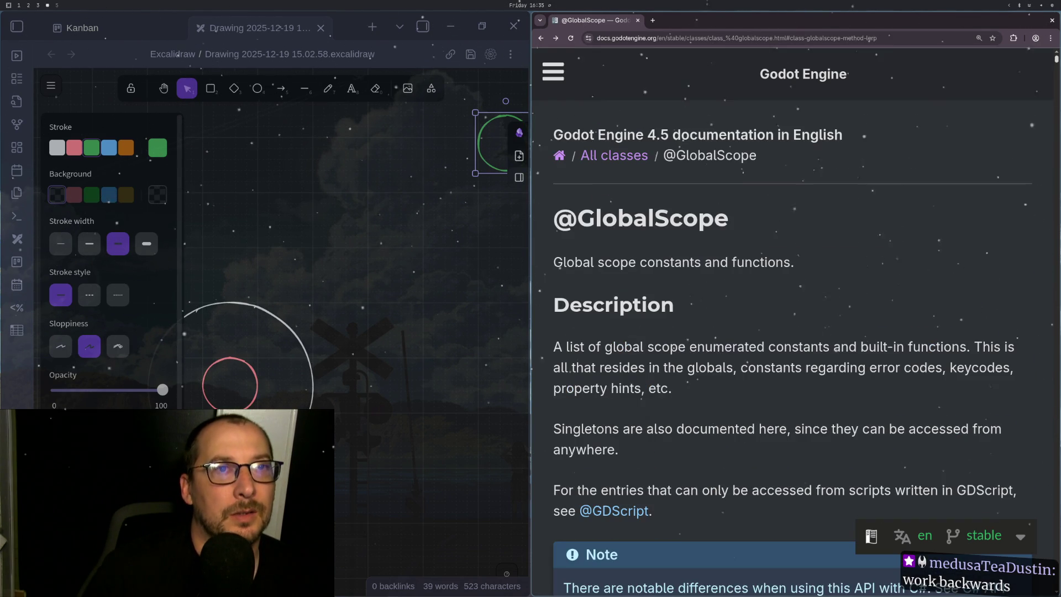
click(552, 72)
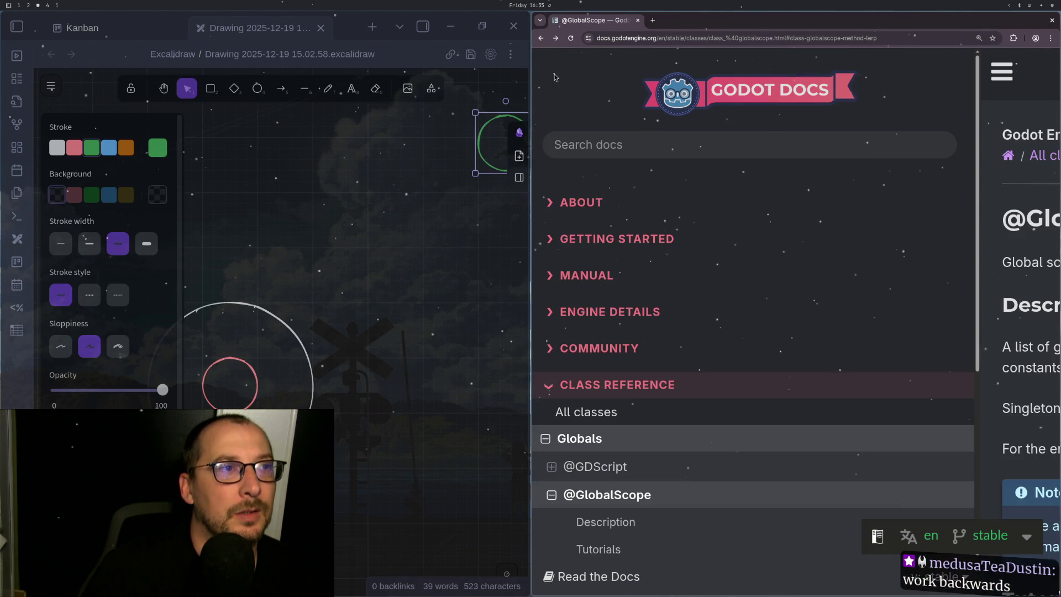
click(579, 145)
text(vector3)
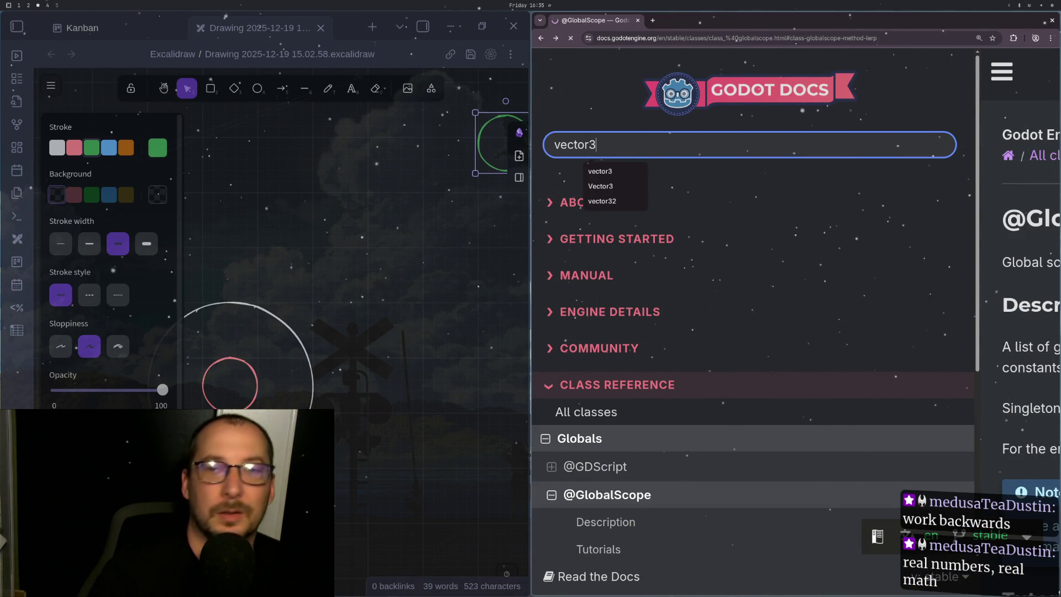
key(Return)
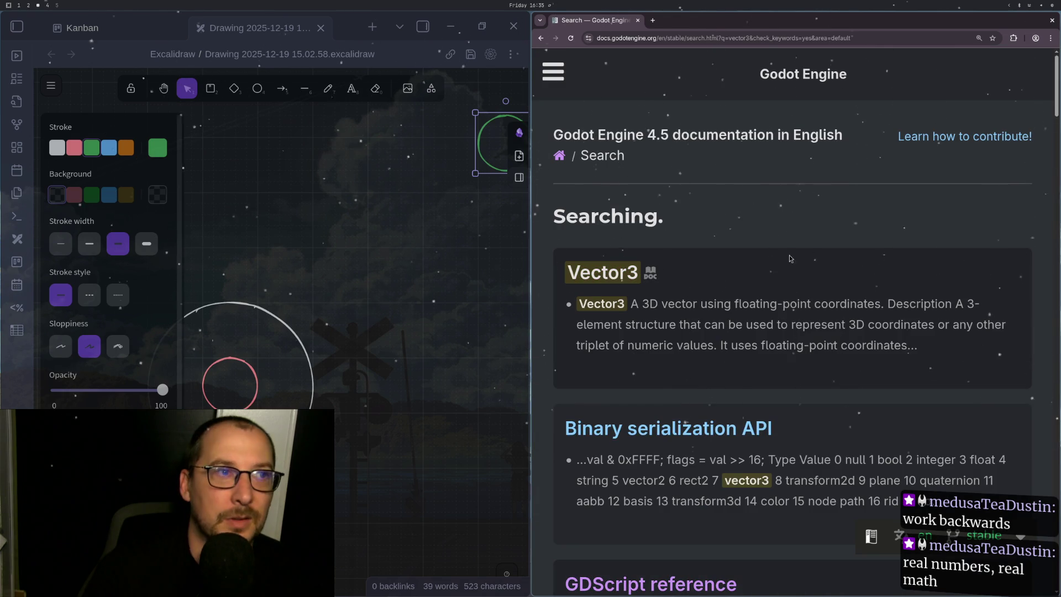
Step: Open the Vector3 class reference and jump to its angle_to method description
click(602, 272)
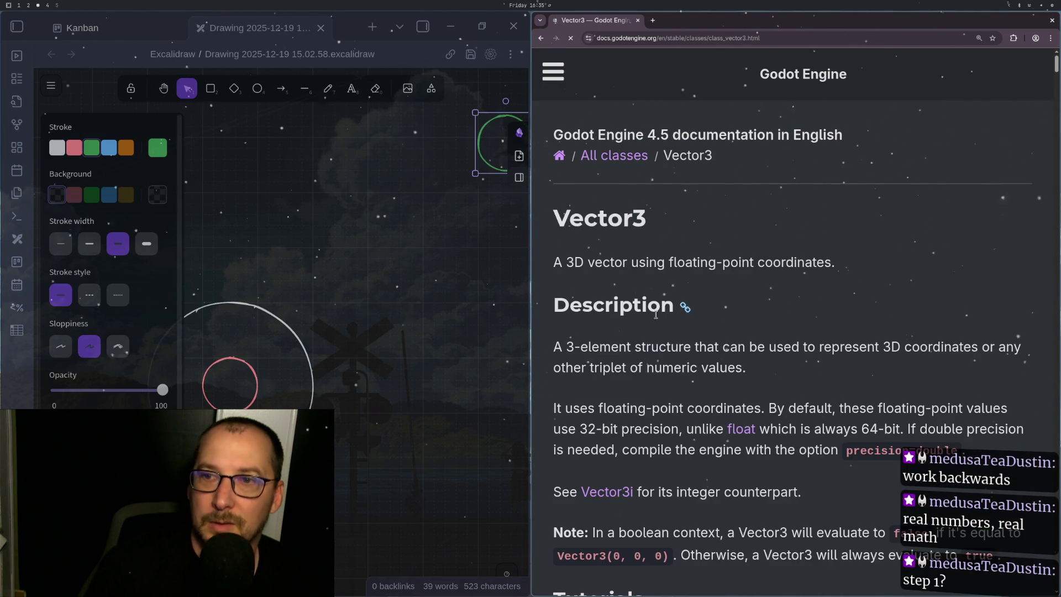
scroll(800, 498, down, 10)
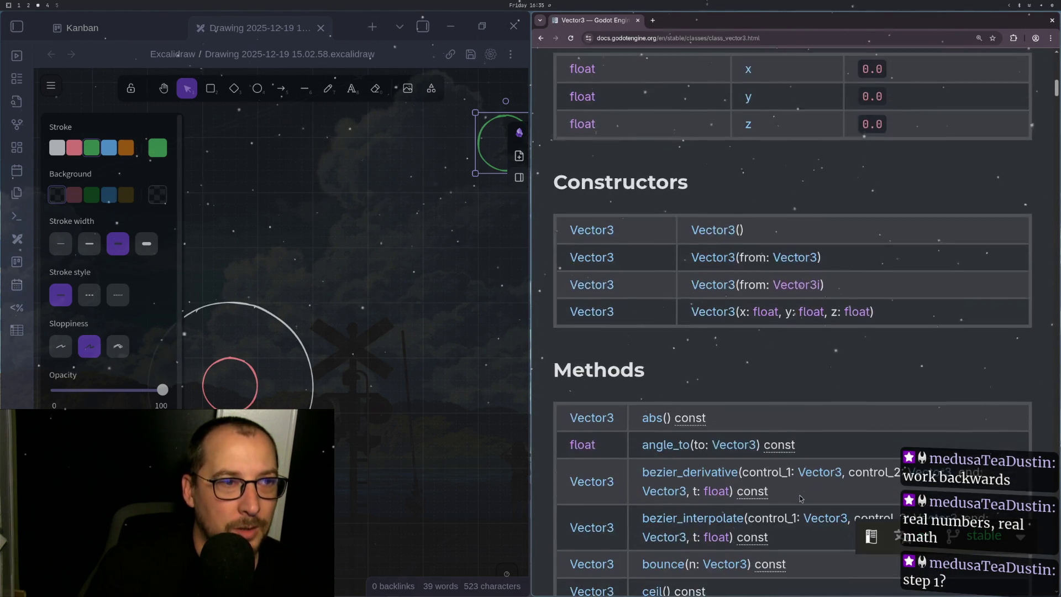
scroll(800, 499, down, 10)
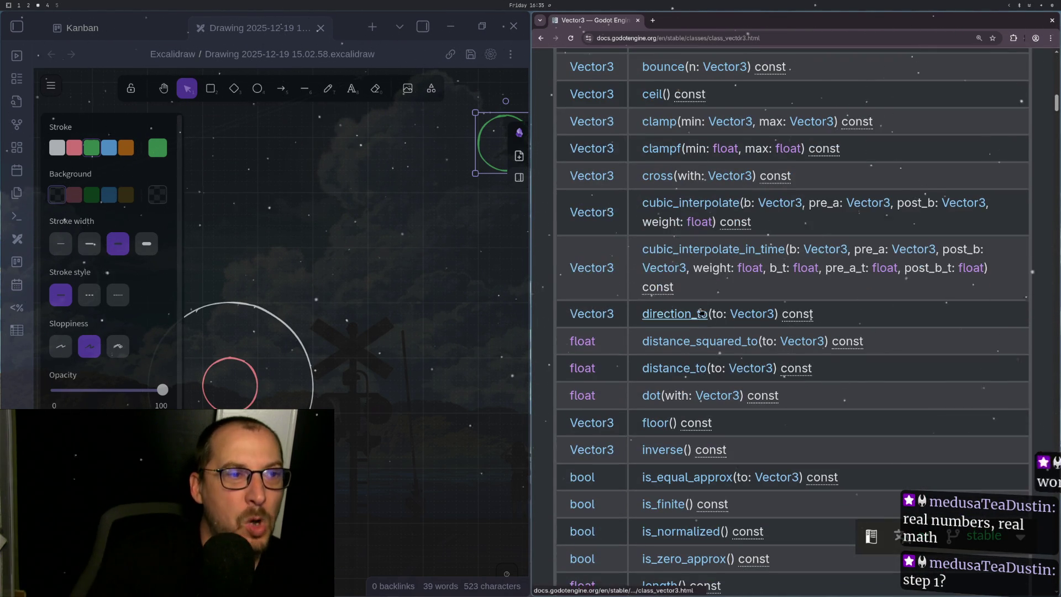
scroll(701, 312, down, 3)
scroll(659, 390, up, 10)
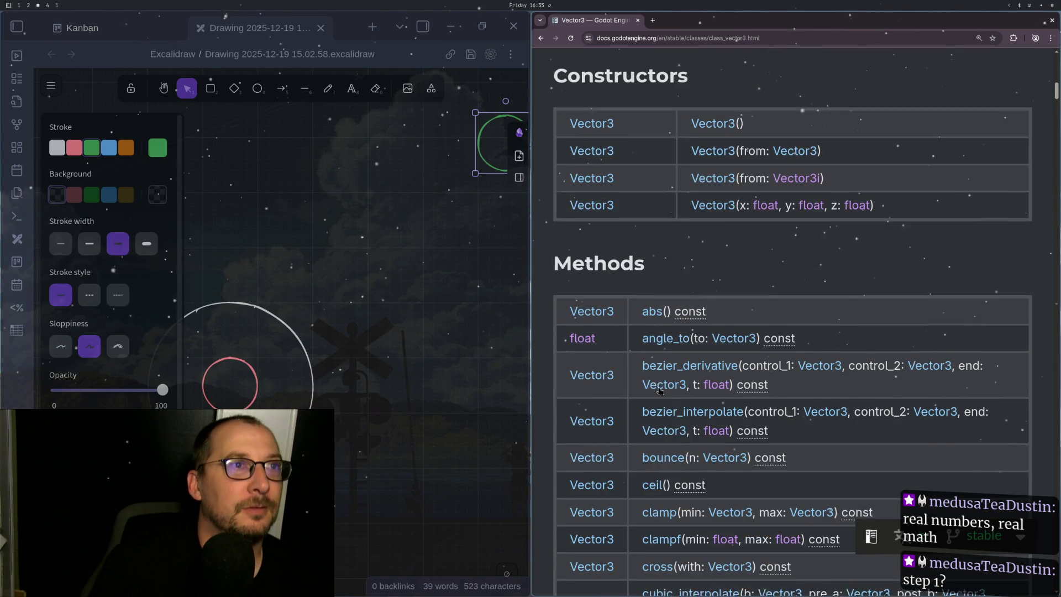
click(666, 338)
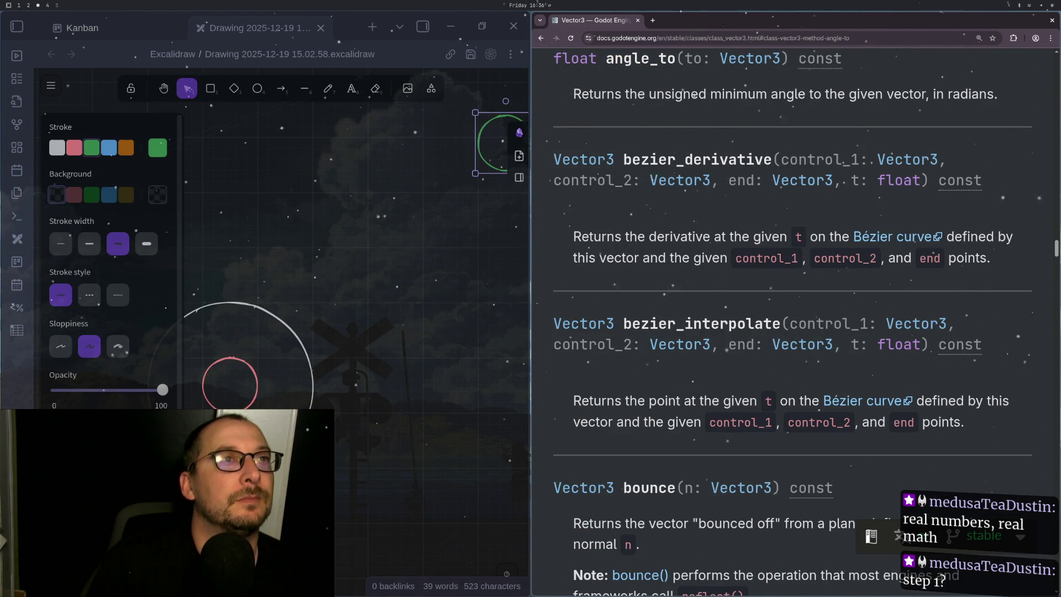
Step: Rename the variable on line 16 of enemy.gd to angle_to
key(super+1)
key(Escape)
key(h)
key(h)
key(h)
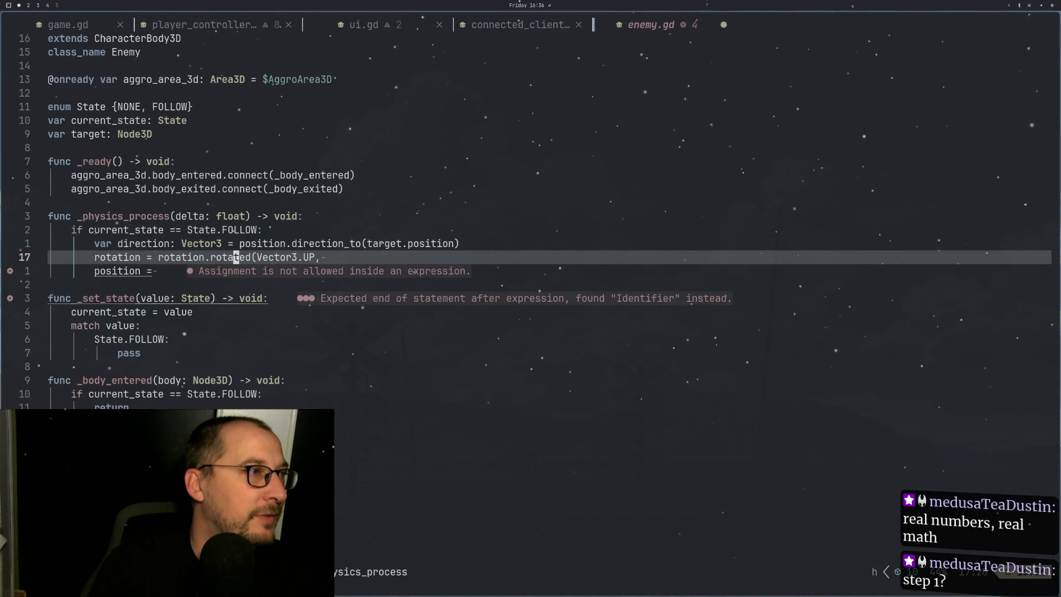
text(kcwangle)
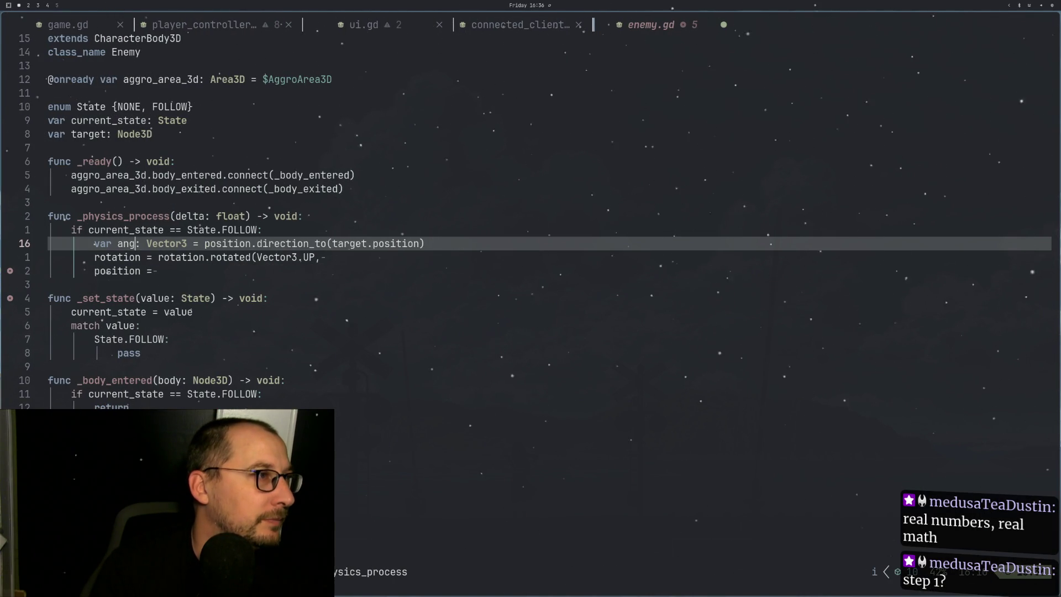
text(_top)
key(Escape)
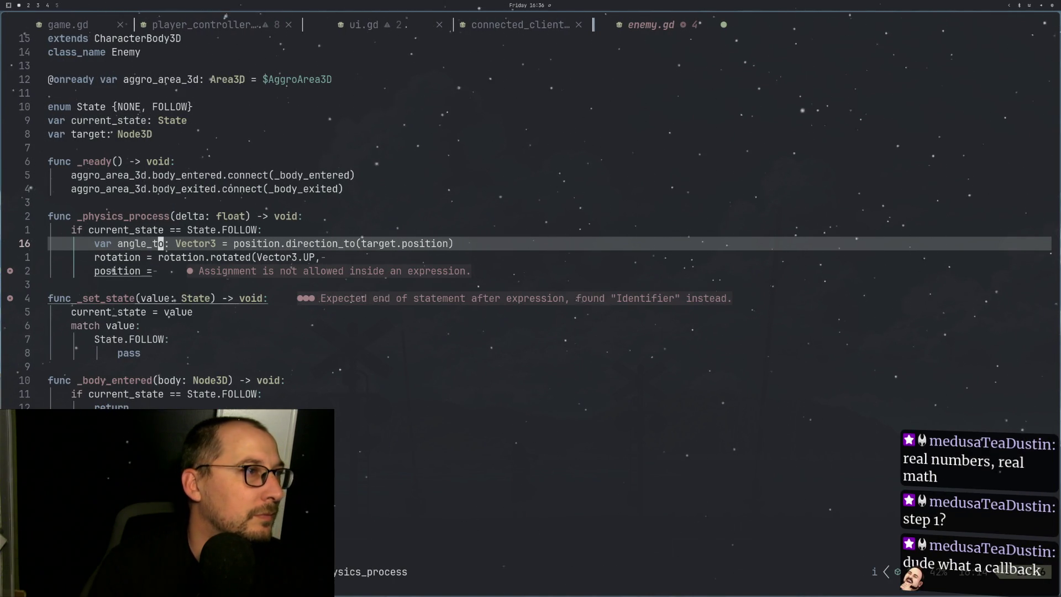
Step: Replace the direction_to call on line 16 with angle_to(target.position)
key(w)
key(w)
key(l)
key(l)
key(l)
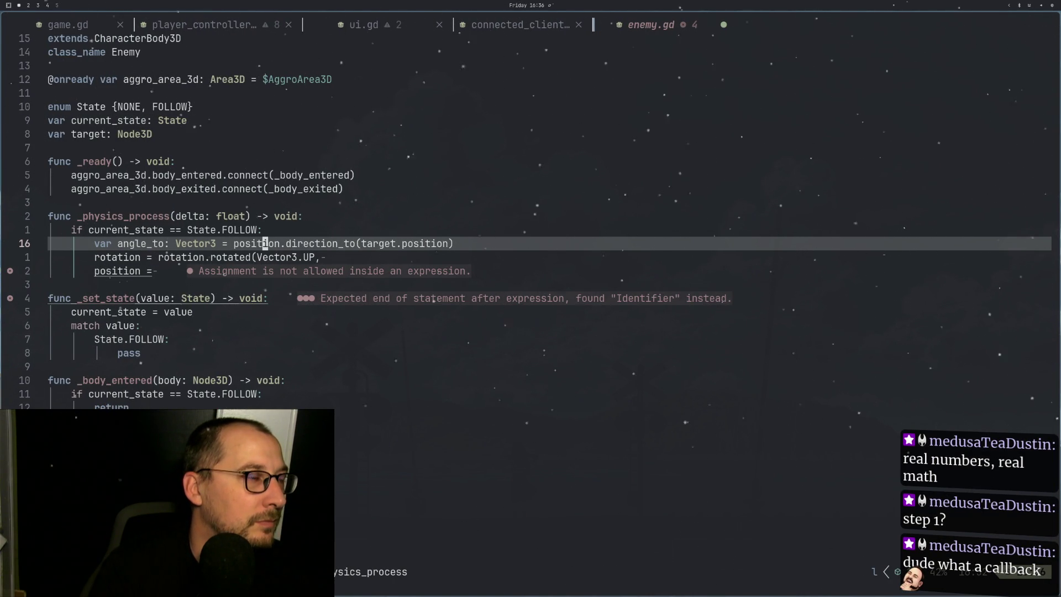
key(l)
key(l)
key(l)
text(dw)
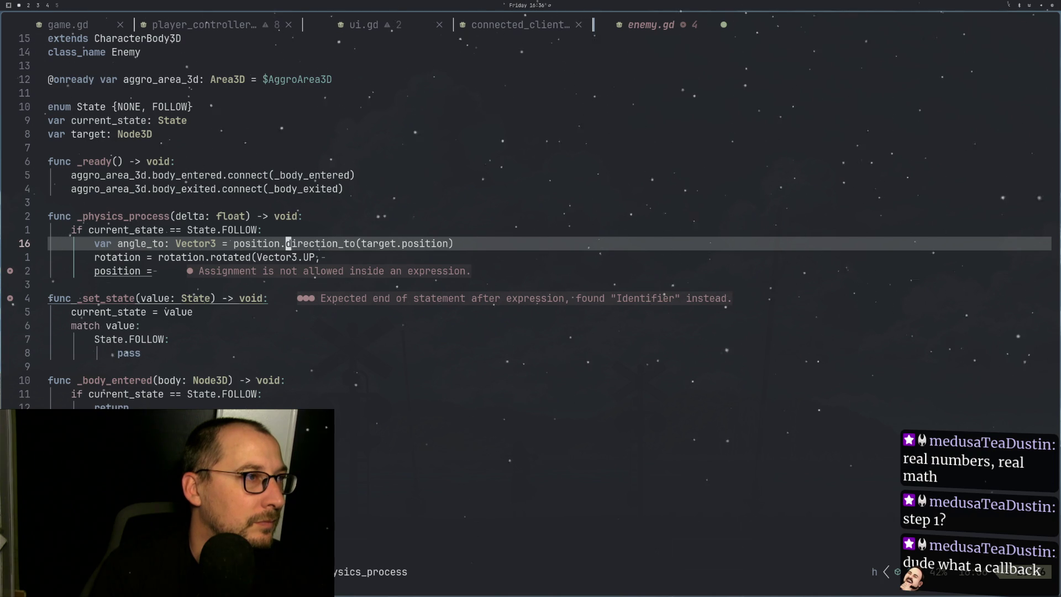
text(ian)
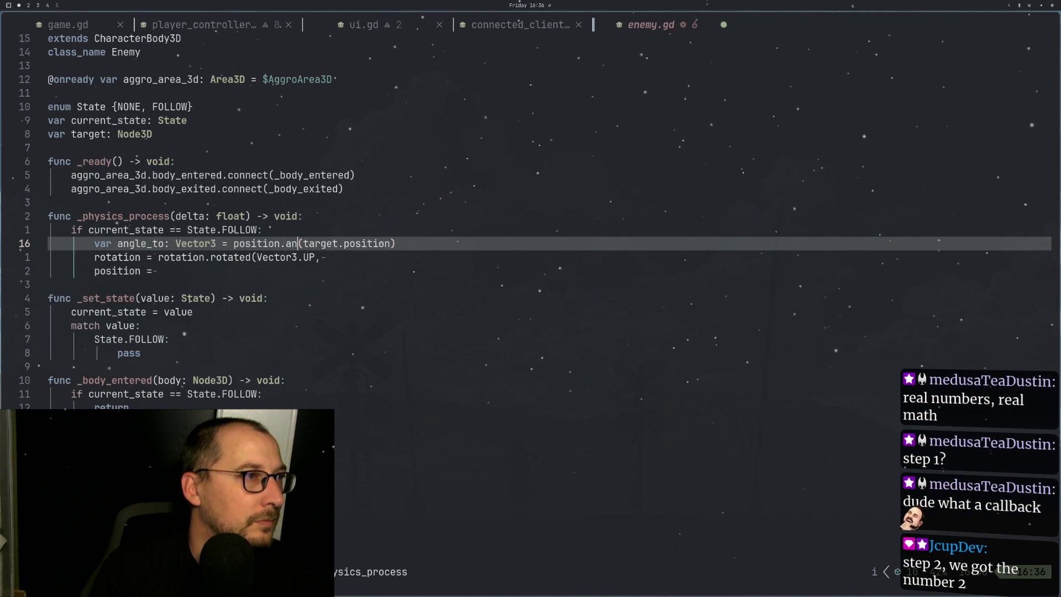
text(gle_to)
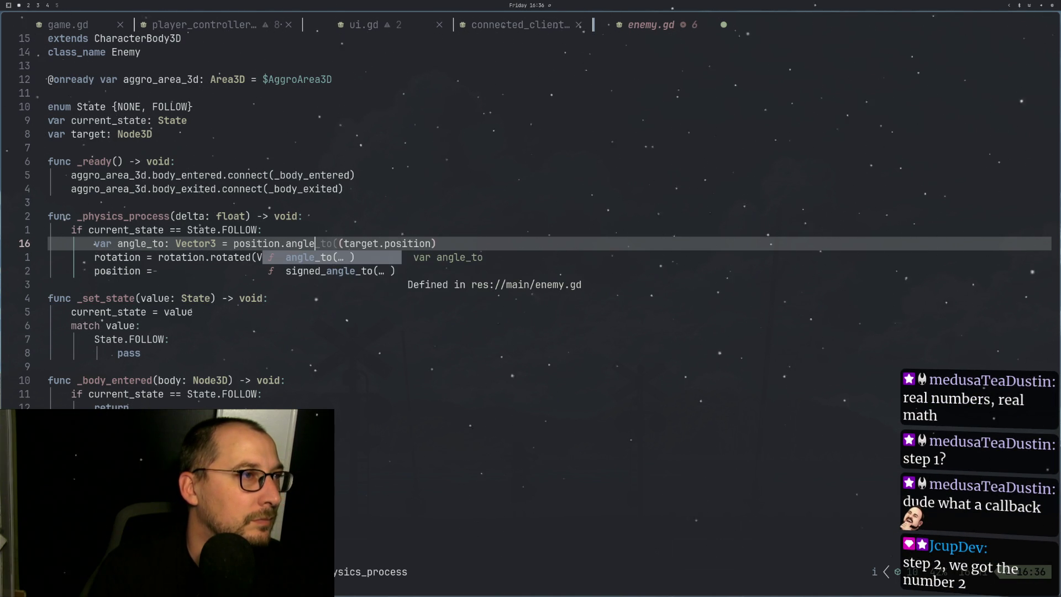
key(Escape)
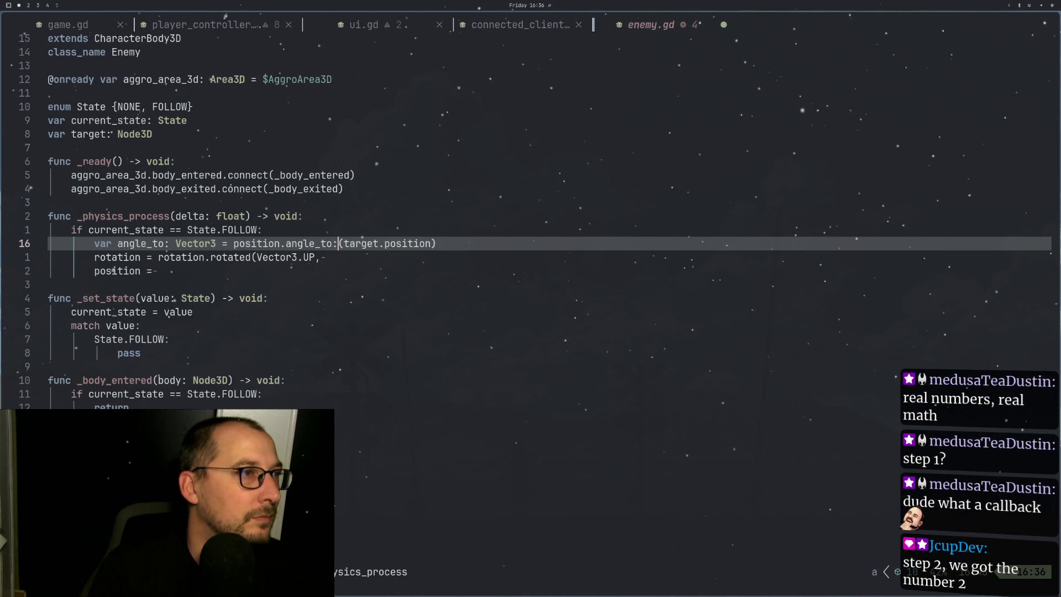
Step: Save enemy.gd with :w
key(Escape)
text(:w)
key(Return)
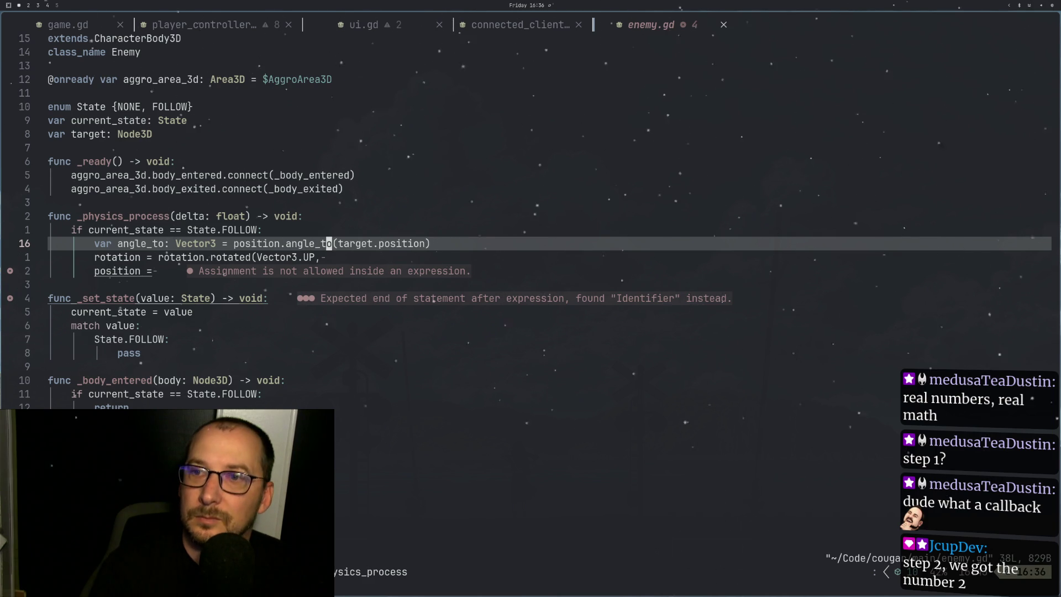
key(Escape)
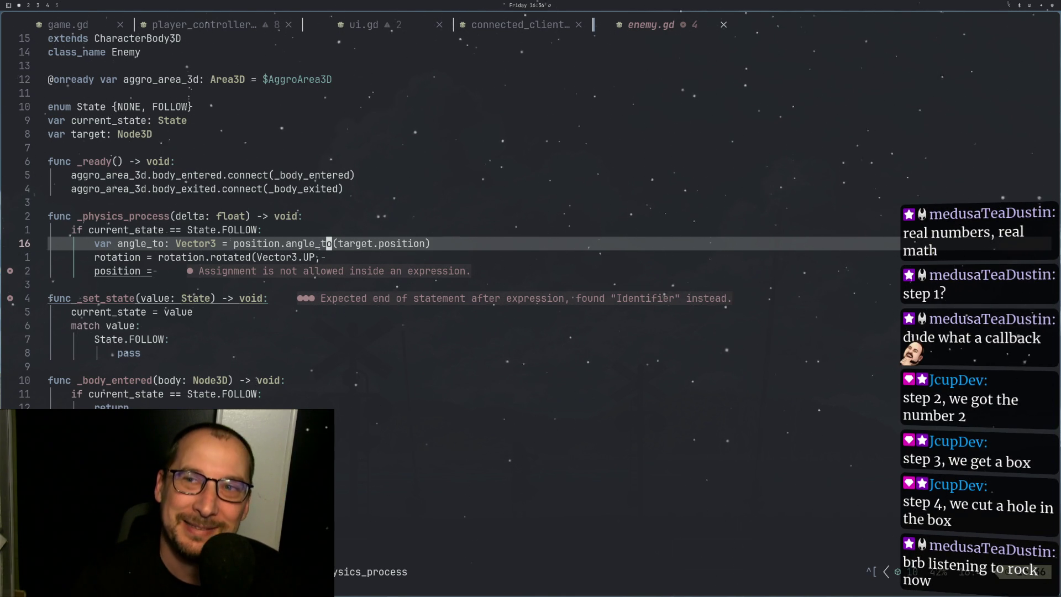
Step: Append a closing ')' to the rotation.rotated(Vector3.UP, ) line in enemy.gd
key(j)
key(j)
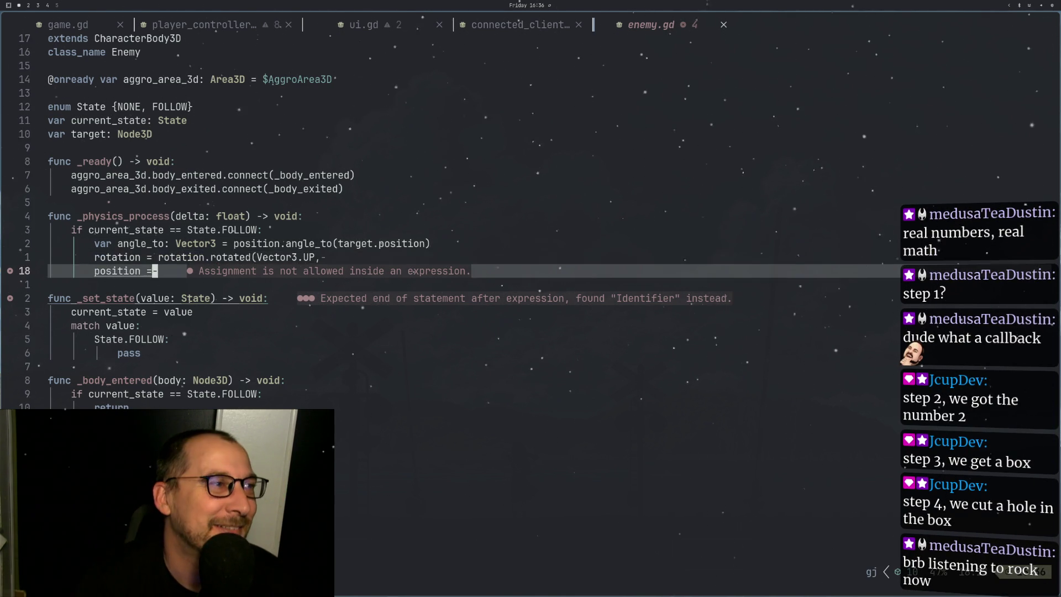
key(k)
key(k)
text(ja))
key(Escape)
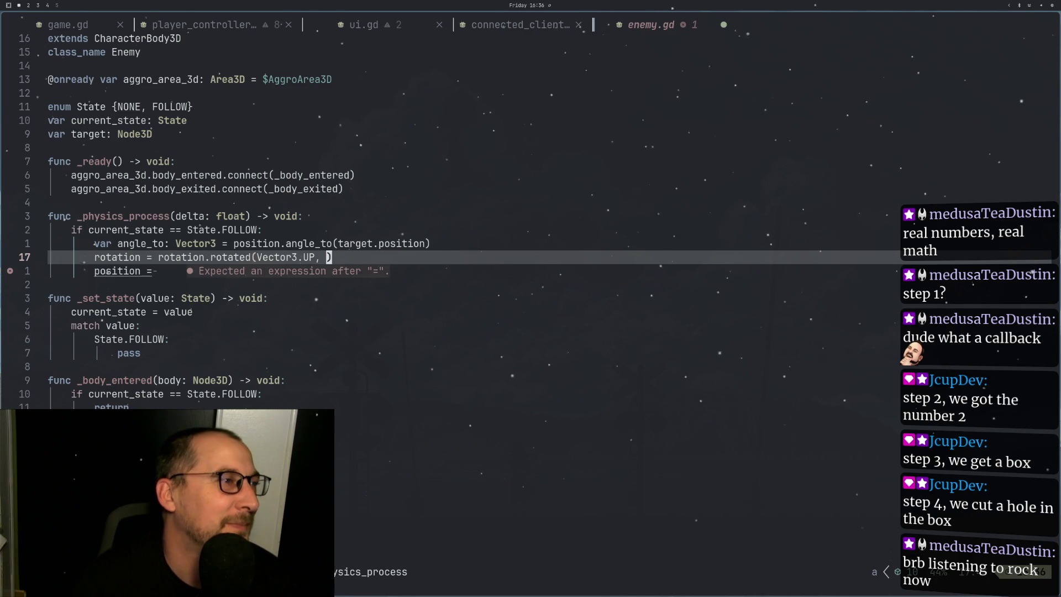
key(h)
key(h)
key(h)
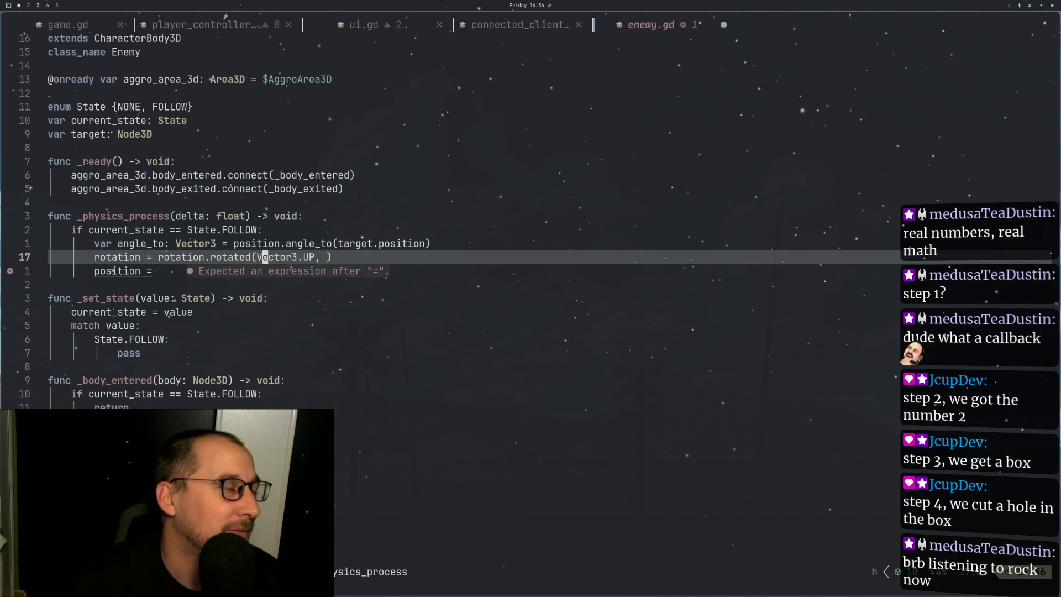
key(g)
key(k)
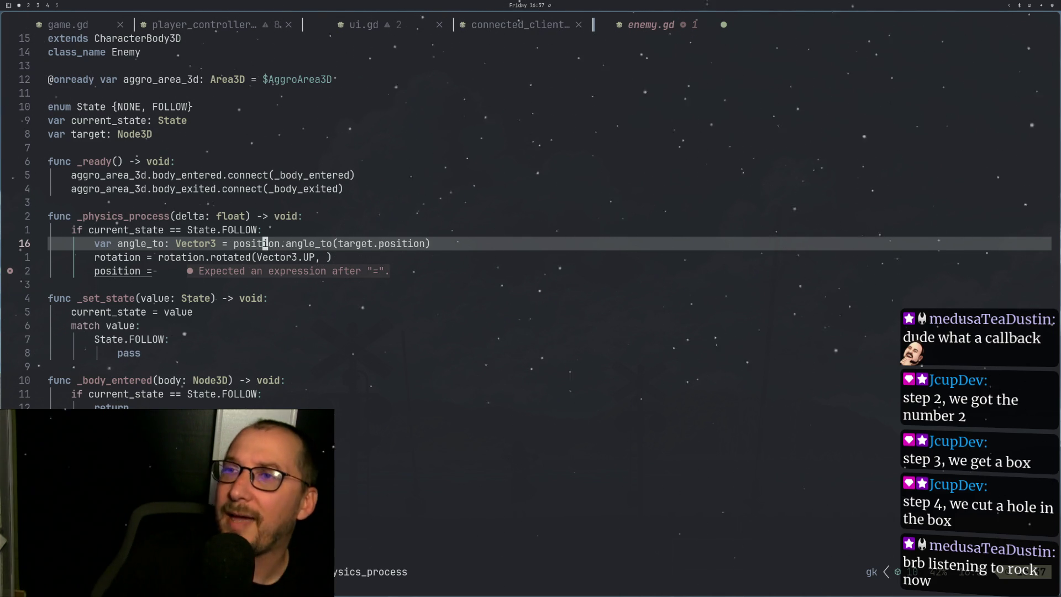
key(super+4)
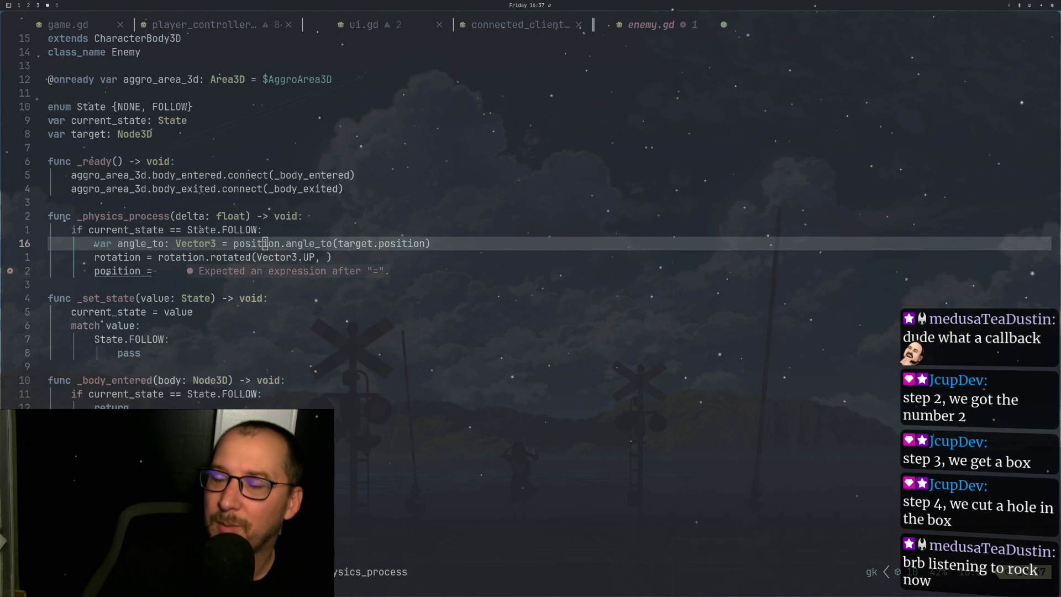
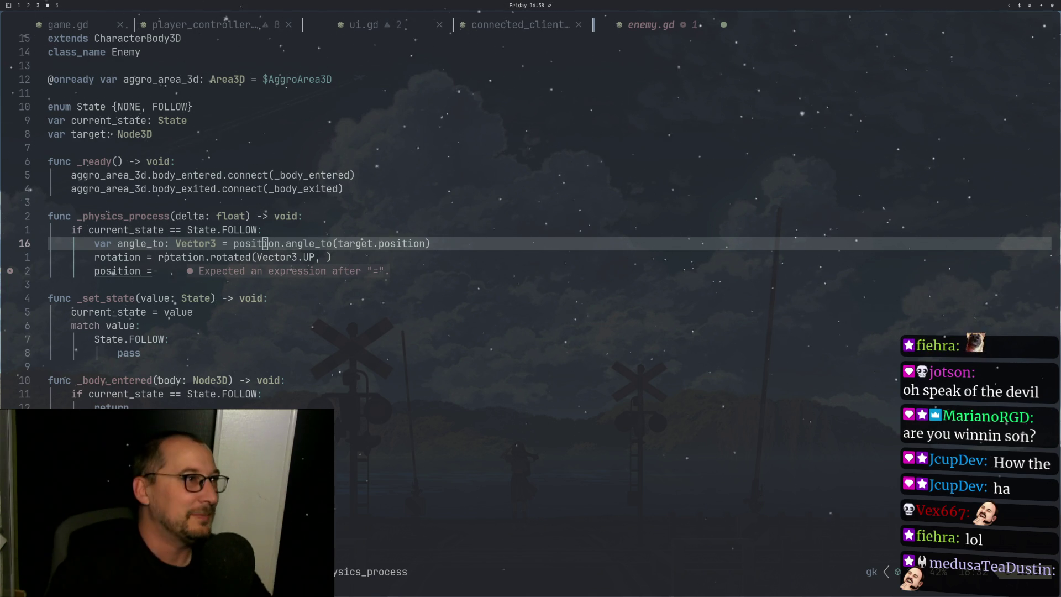
Step: After a look at the docs, put the cursor at the end of the unfinished 'position =' line
click(279, 235)
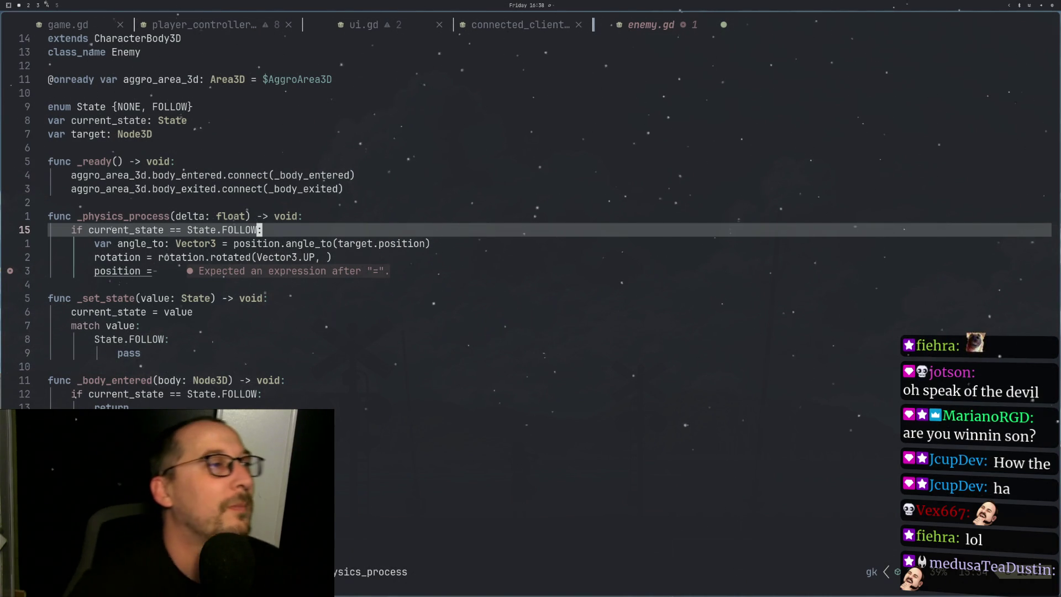
key(Escape)
key(j)
key(j)
key(k)
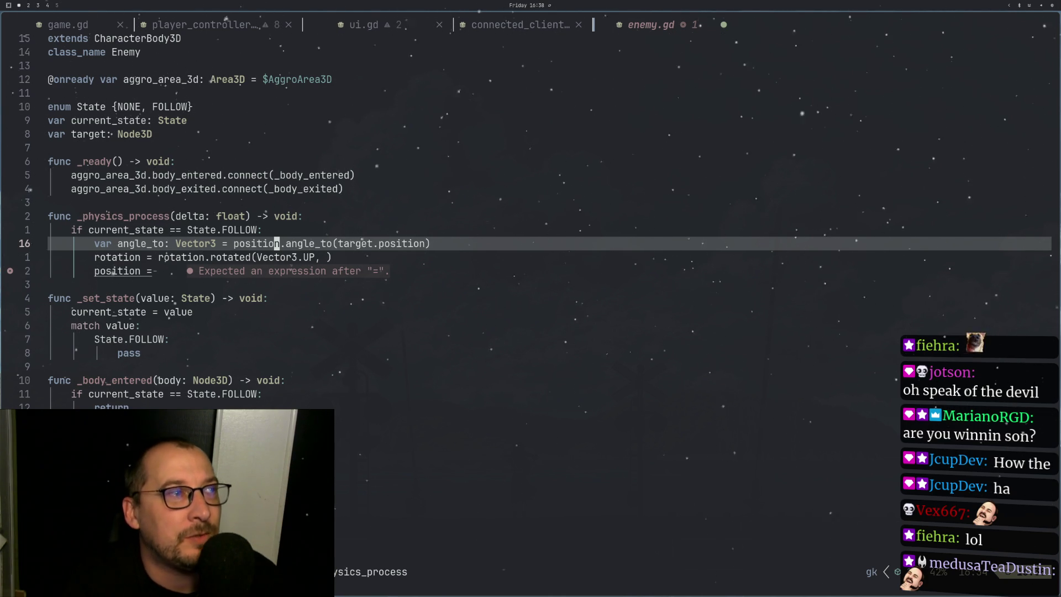
key(super+Right)
key(super+Right)
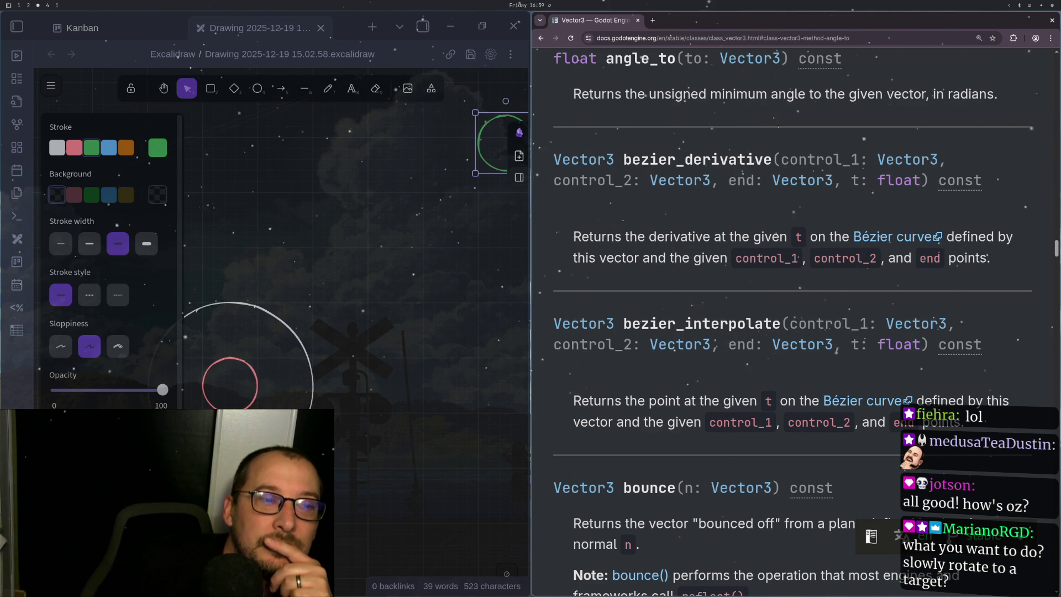
key(super+1)
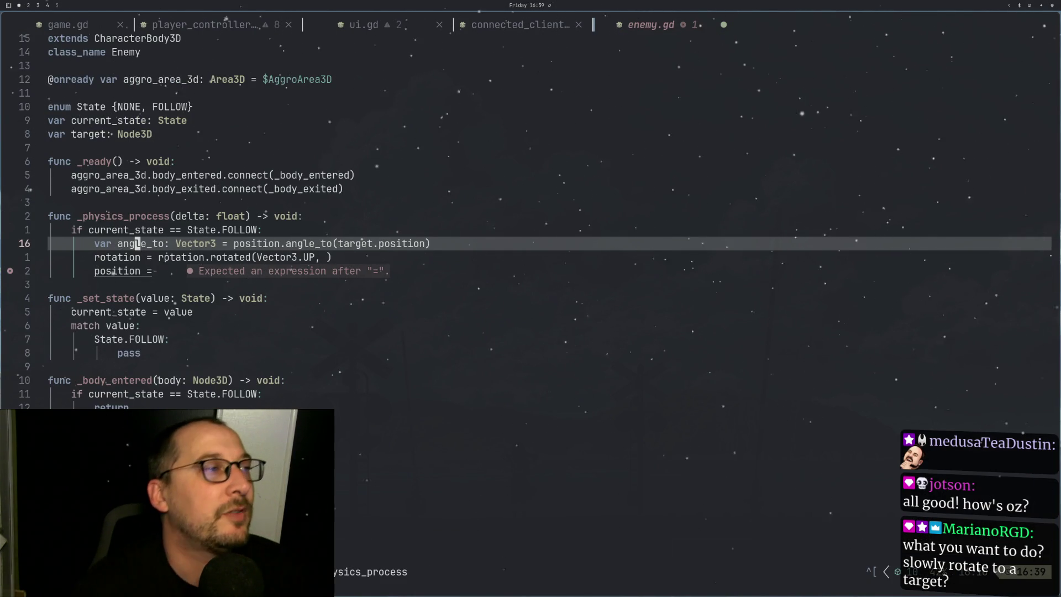
key(j)
key(j)
key(shift+a)
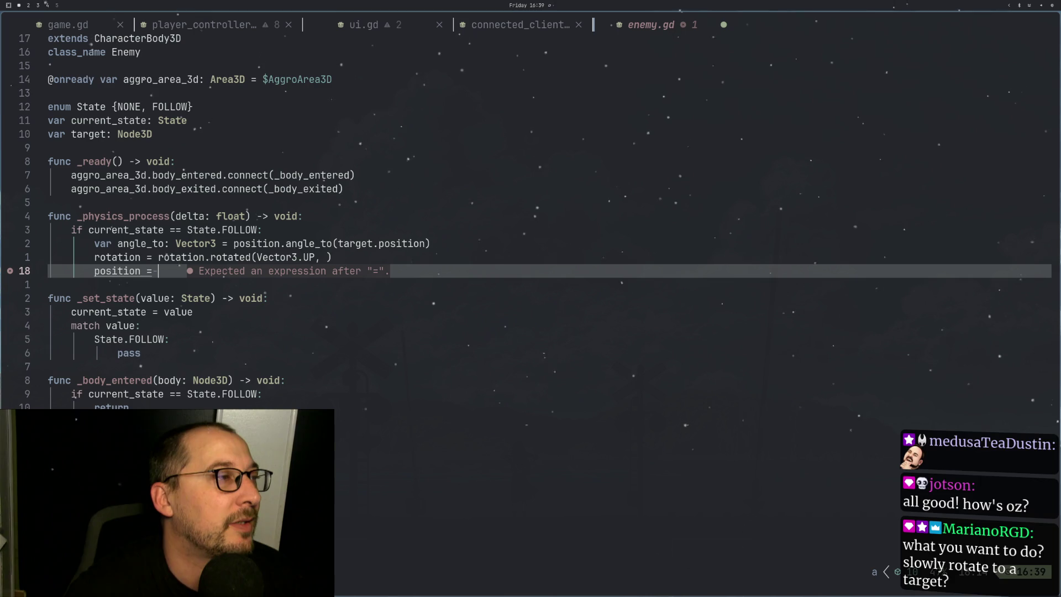
Step: Rewrite the line as 'basis.z +=' in place of 'position =', then bring up Godot
text(bas)
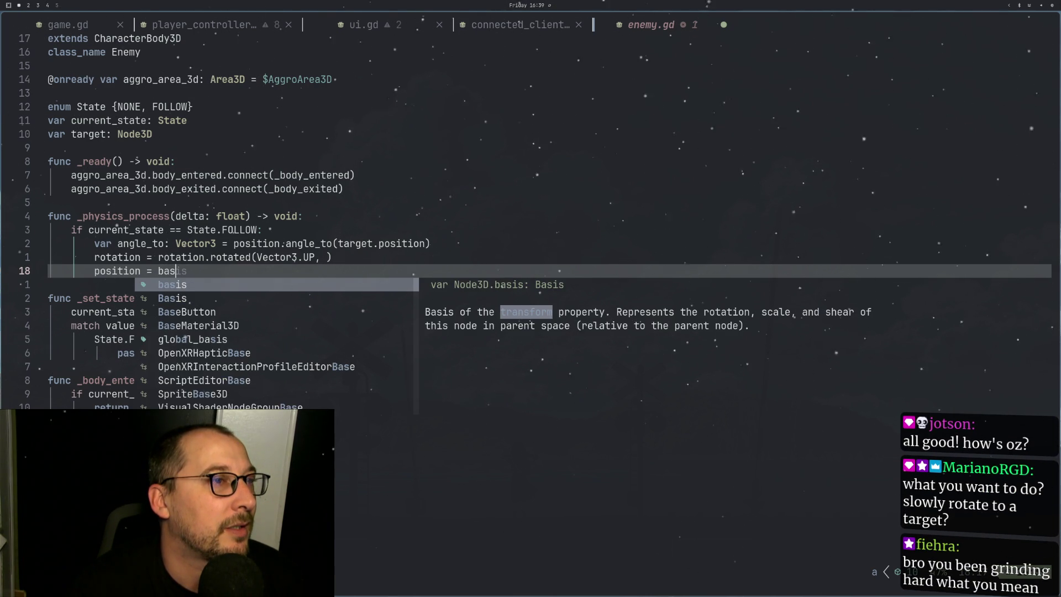
text(is.)
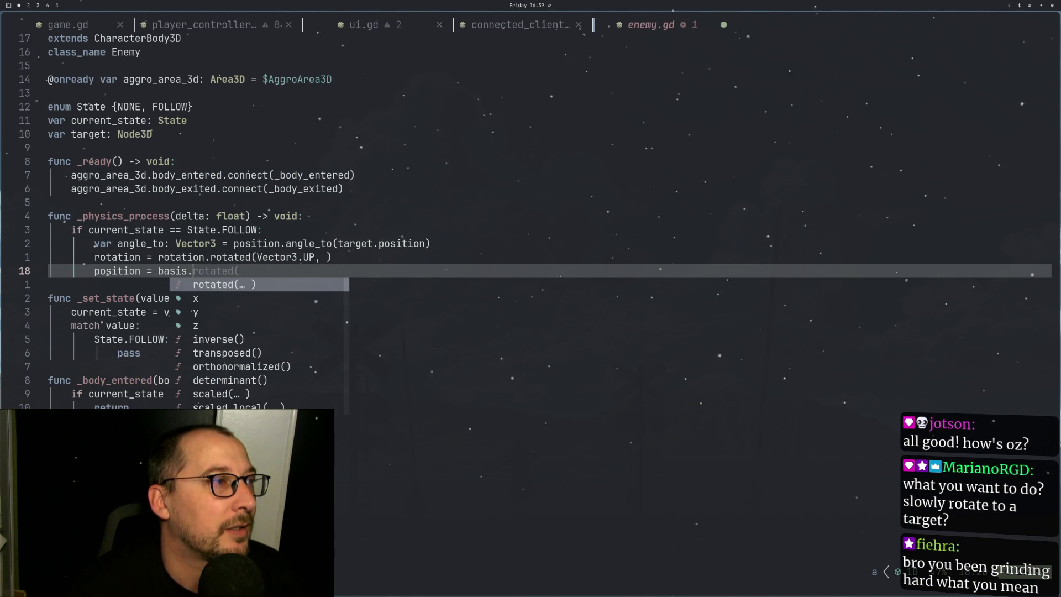
text(z)
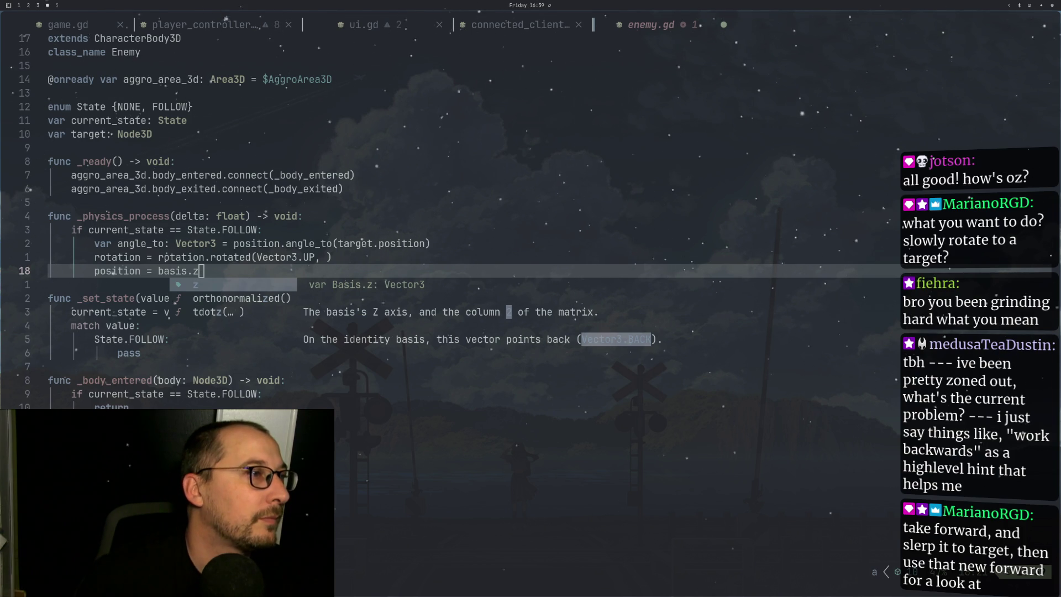
key(Escape)
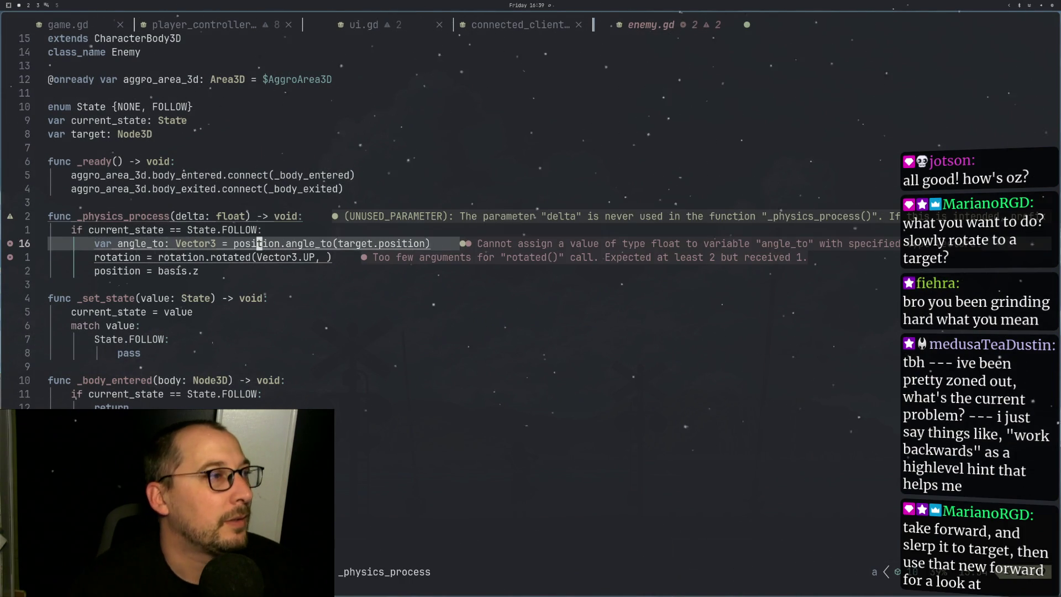
key(h)
key(b)
key(i)
key(BackSpace)
key(BackSpace)
key(BackSpace)
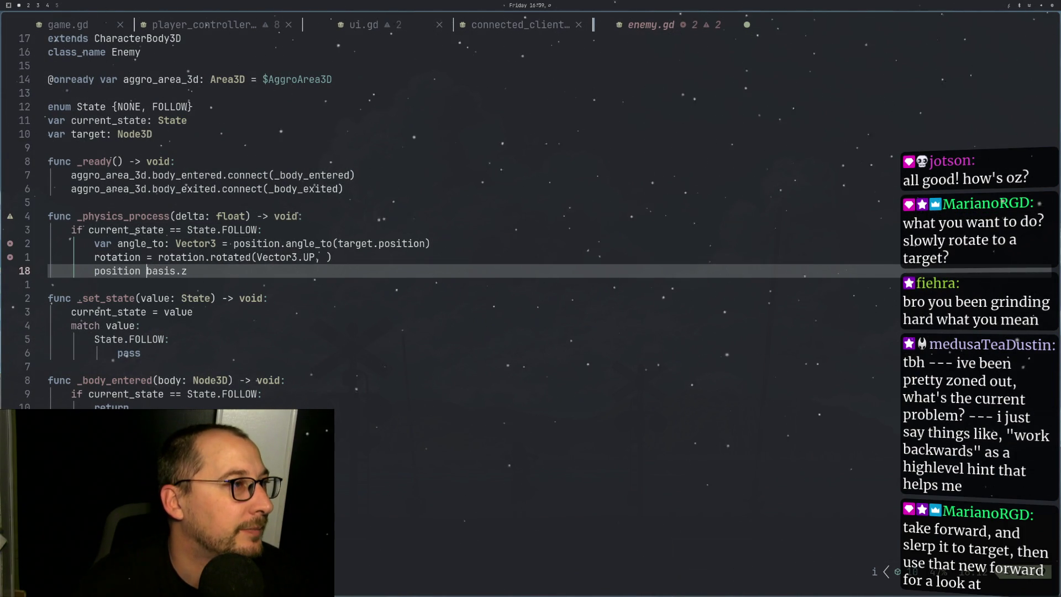
key(BackSpace)
key(BackSpace)
key(BackSpace)
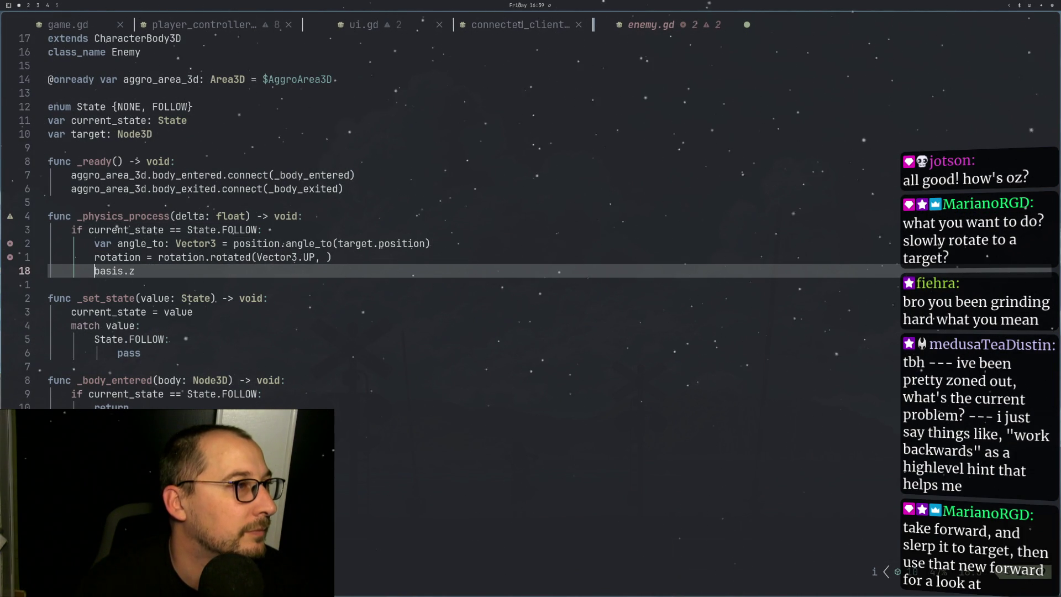
key(Escape)
key(l)
key(l)
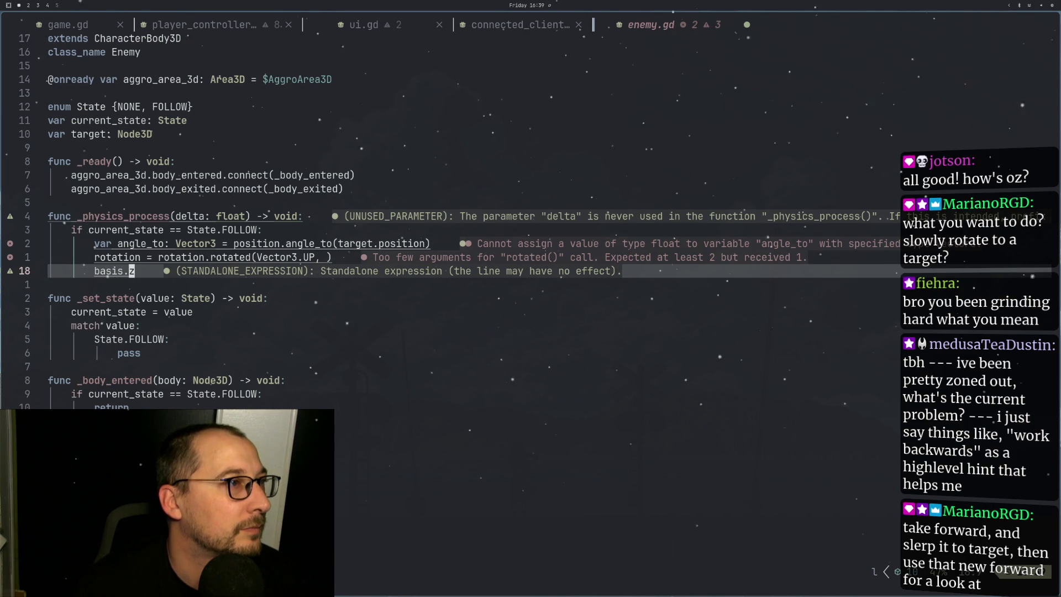
text(a )
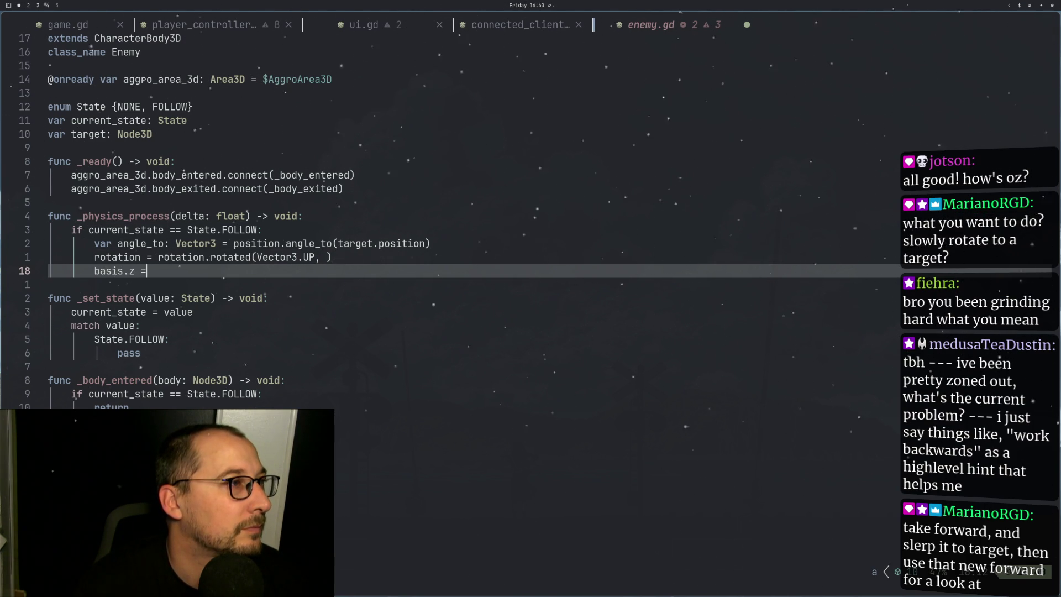
text(+)
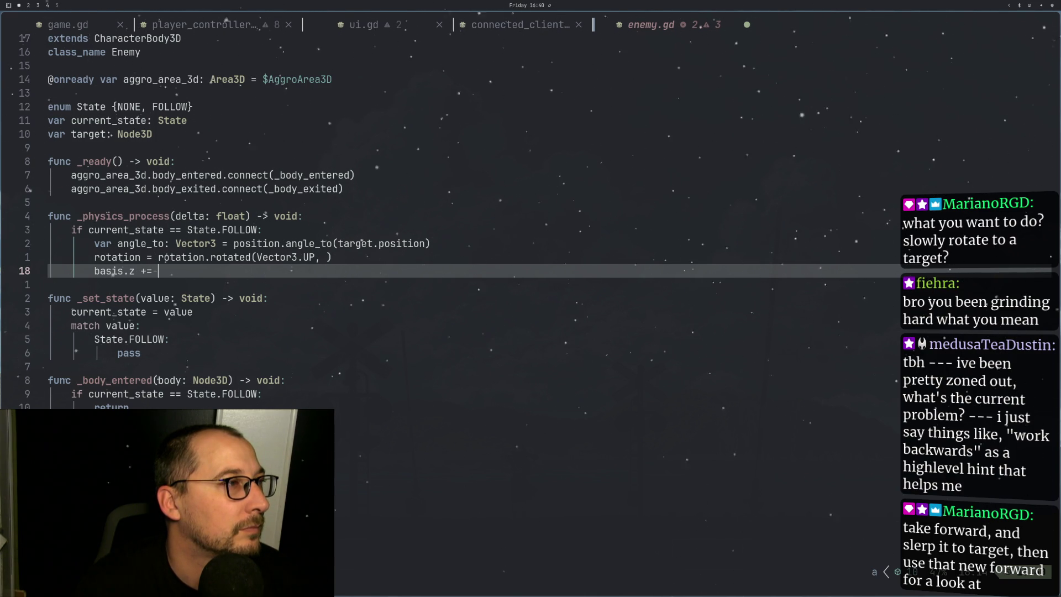
key(super+4)
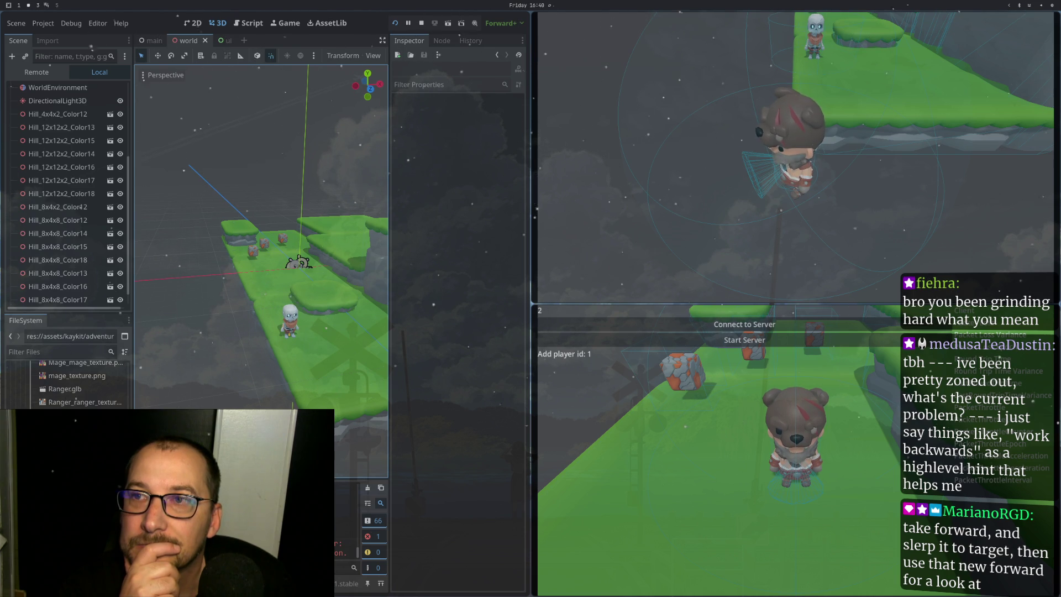
Step: From the top of the Vector3 docs page, search the documentation for 'node3d'
key(super+3)
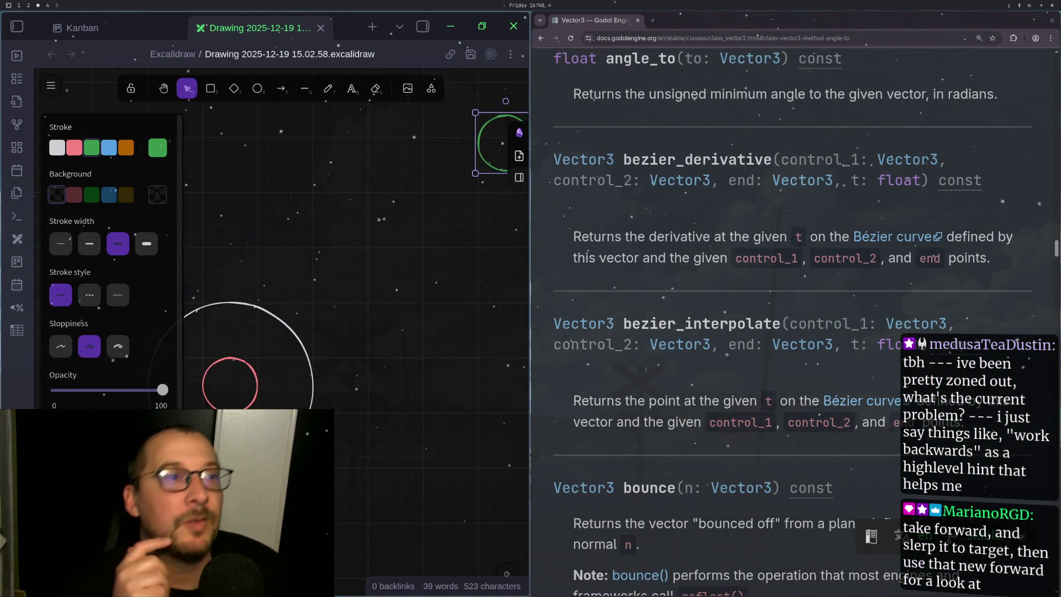
scroll(698, 143, up, 15)
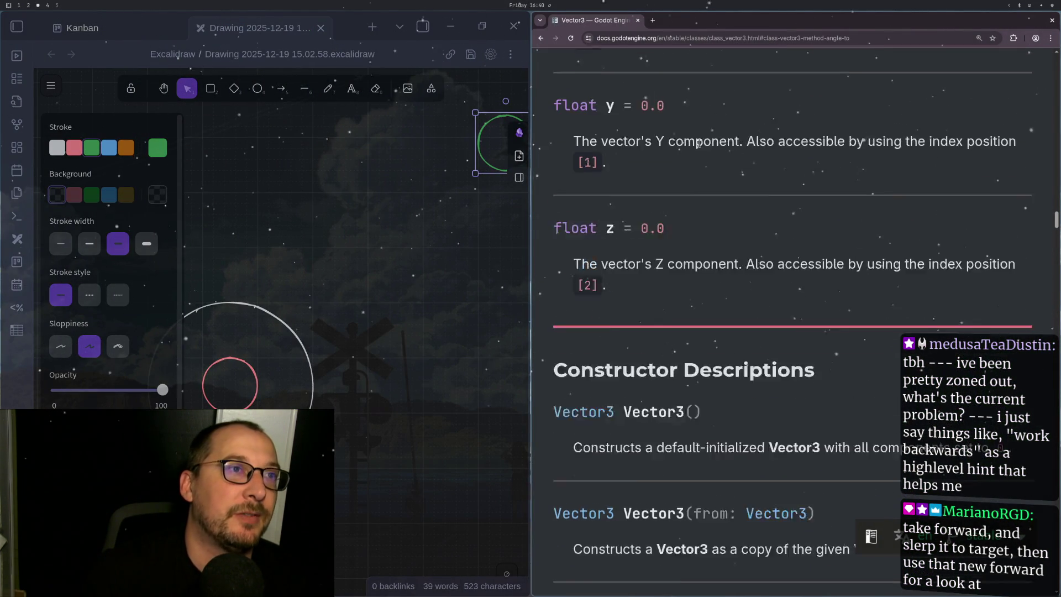
scroll(698, 144, up, 20)
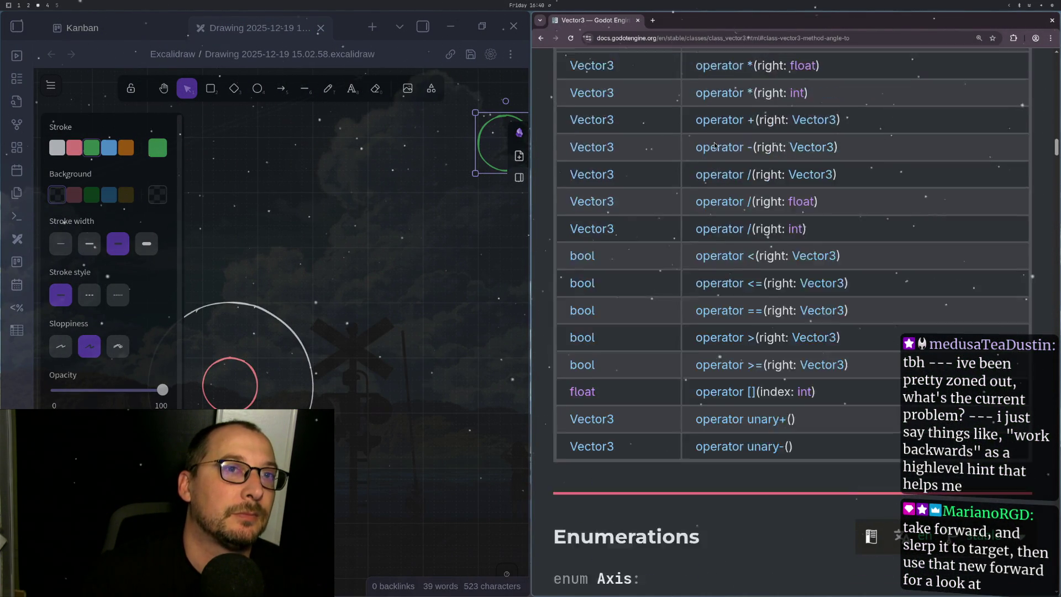
scroll(714, 146, up, 20)
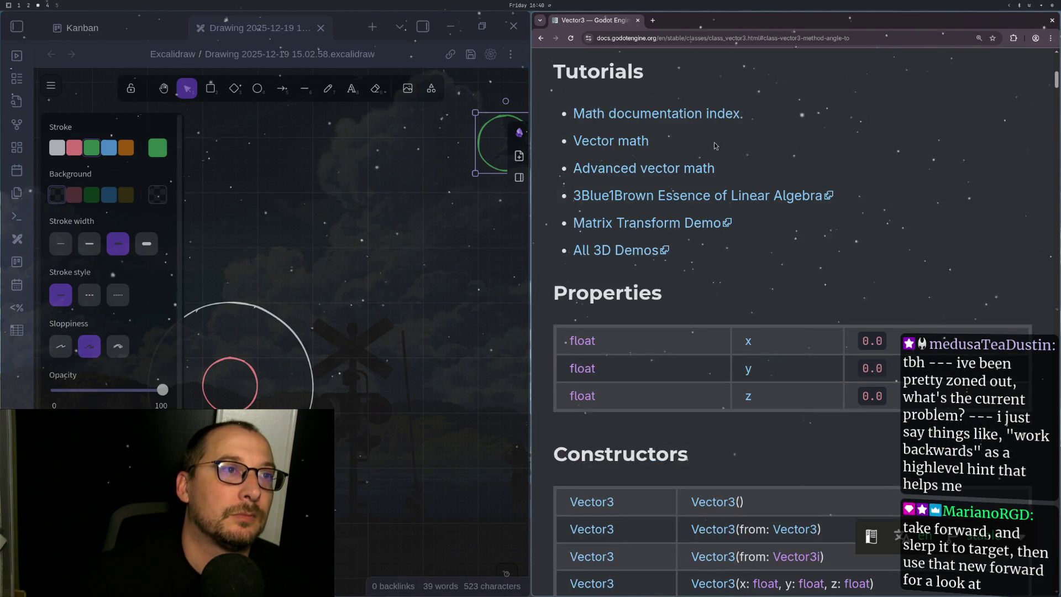
scroll(713, 141, up, 10)
scroll(736, 144, down, 3)
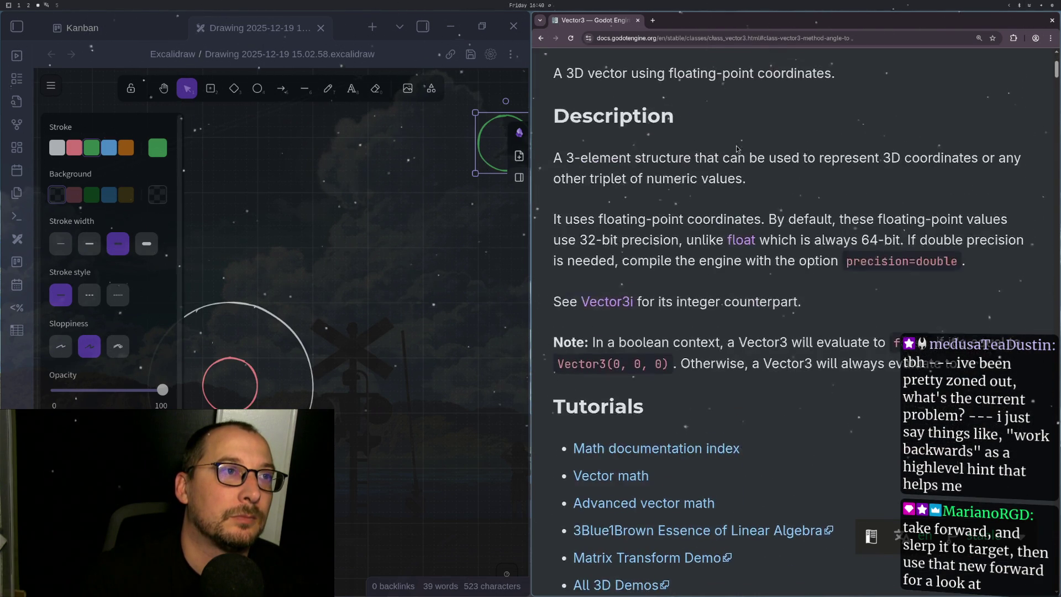
scroll(736, 147, up, 3)
click(553, 72)
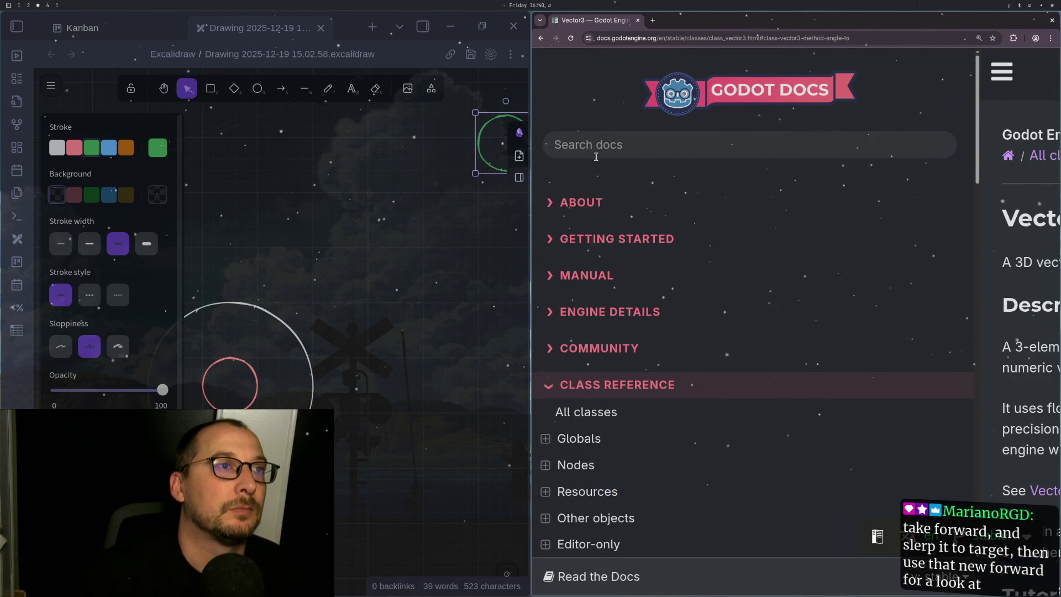
click(690, 144)
text(node3d)
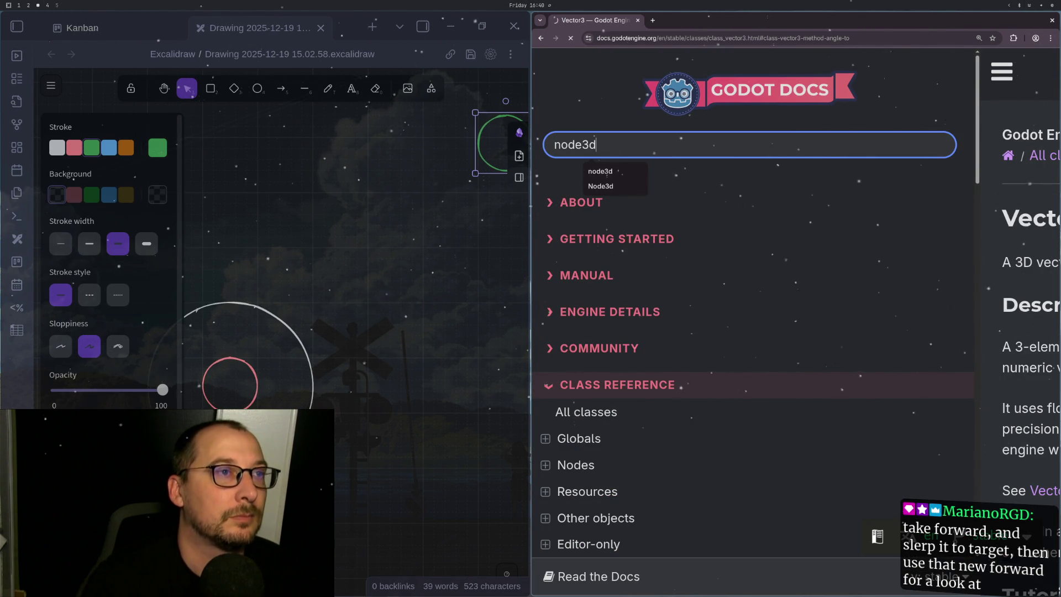
key(Return)
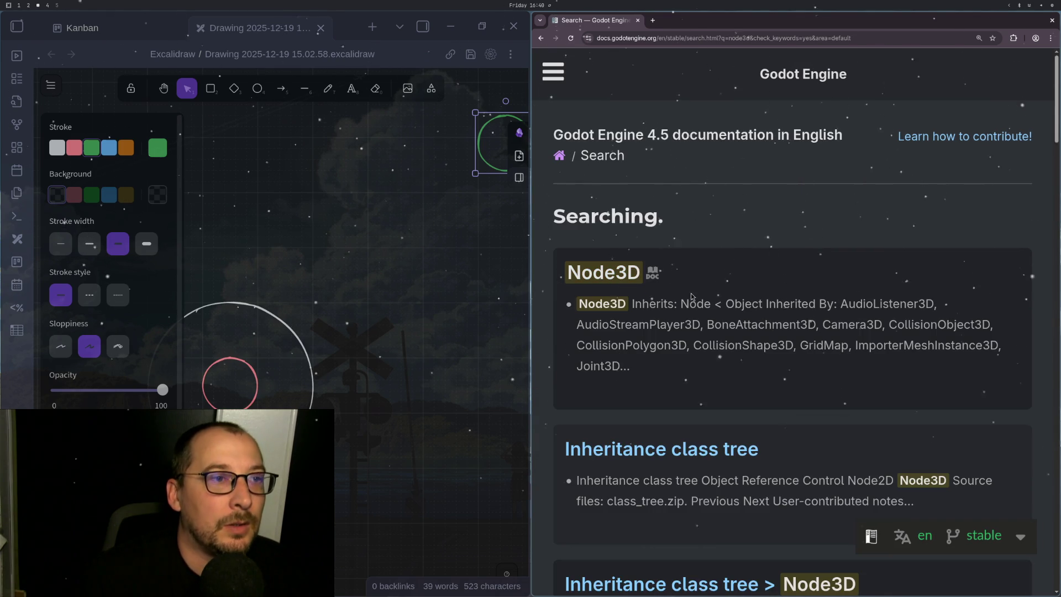
Step: Open Node3D, follow its basis property to the Basis reference, and scroll to its Methods table
click(621, 271)
scroll(770, 271, down, 7)
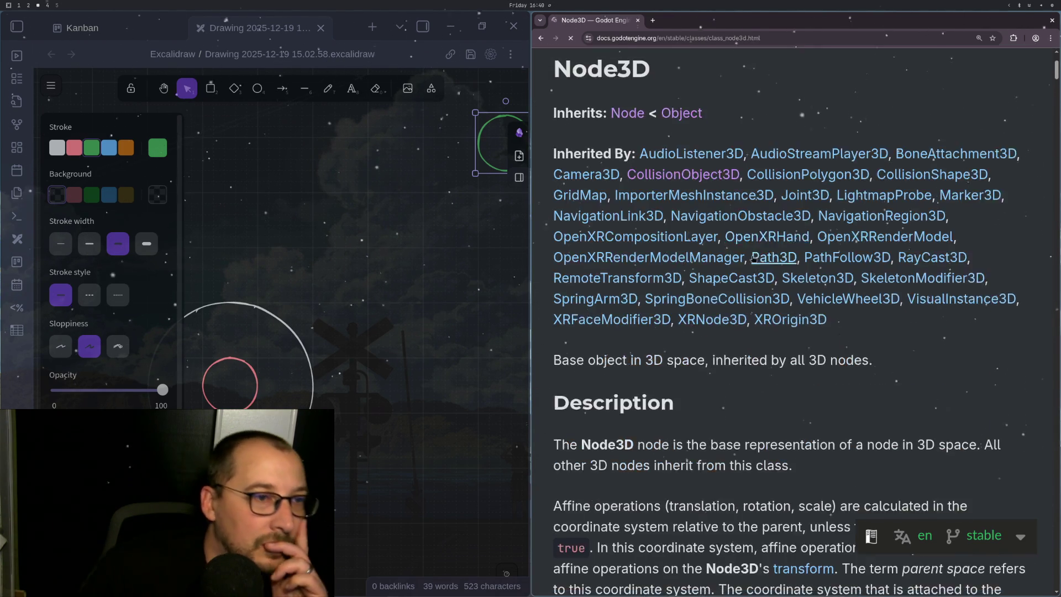
scroll(769, 270, down, 15)
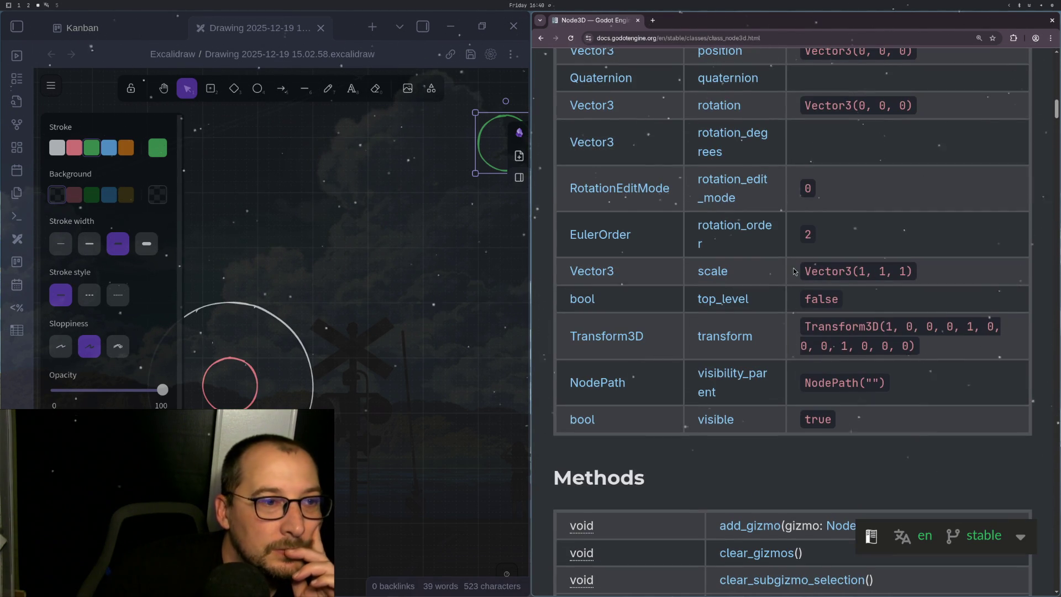
scroll(797, 270, down, 4)
scroll(800, 266, up, 11)
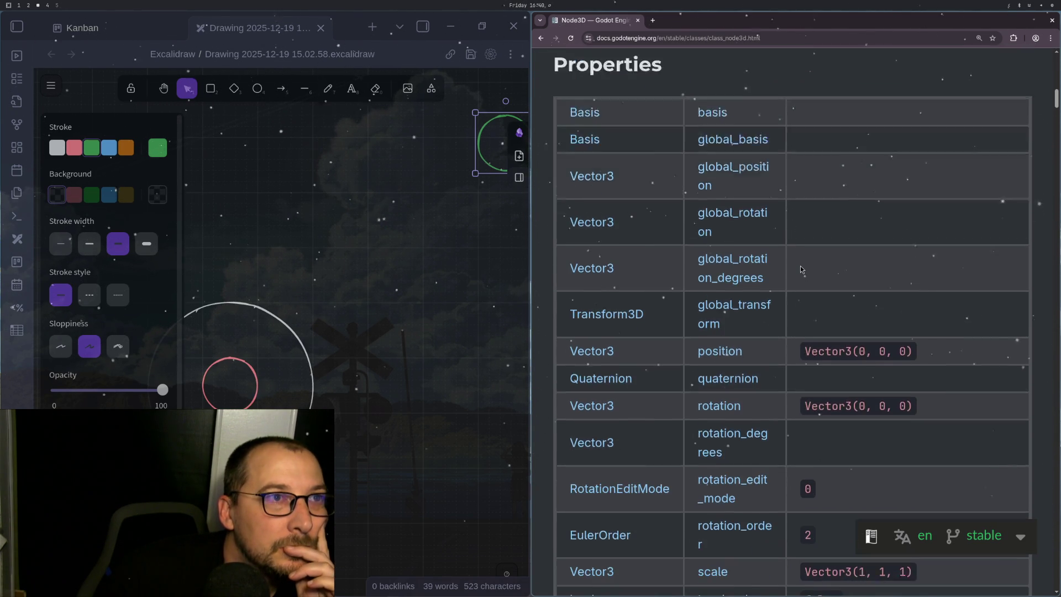
click(712, 212)
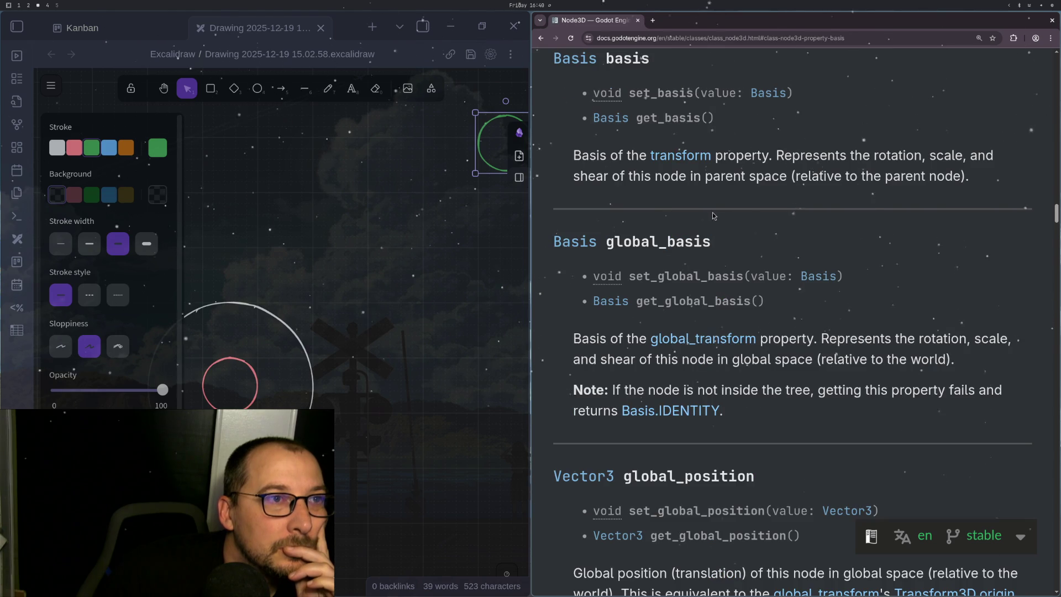
click(574, 59)
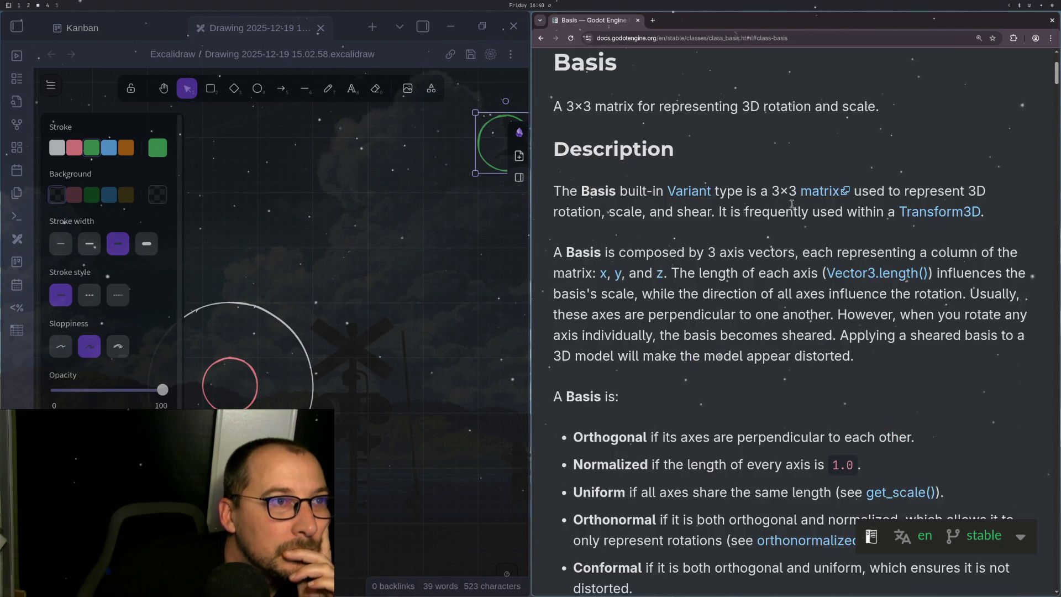
scroll(801, 205, down, 5)
scroll(801, 205, down, 15)
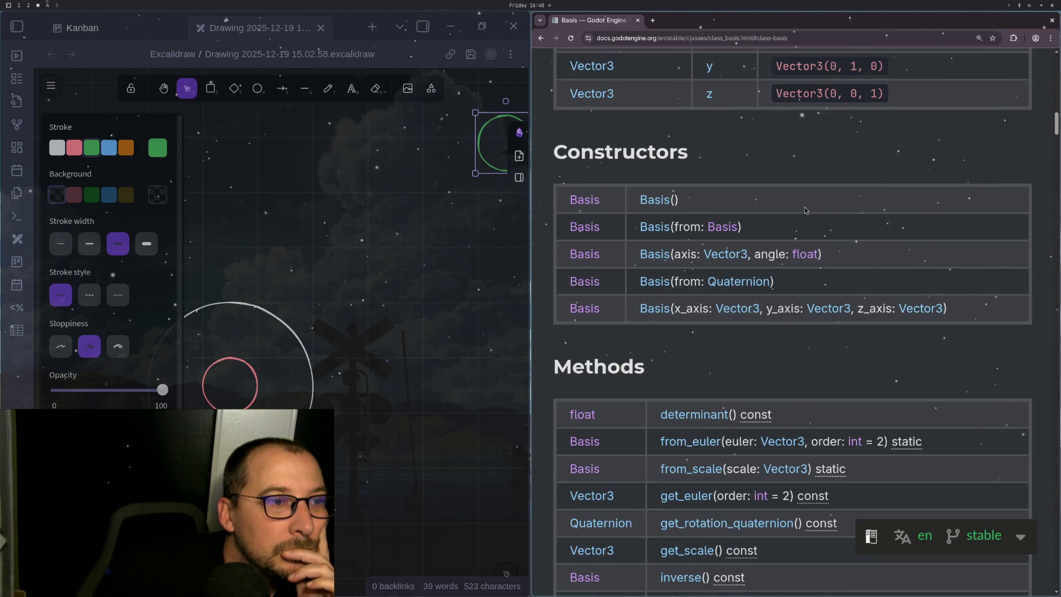
scroll(804, 210, down, 5)
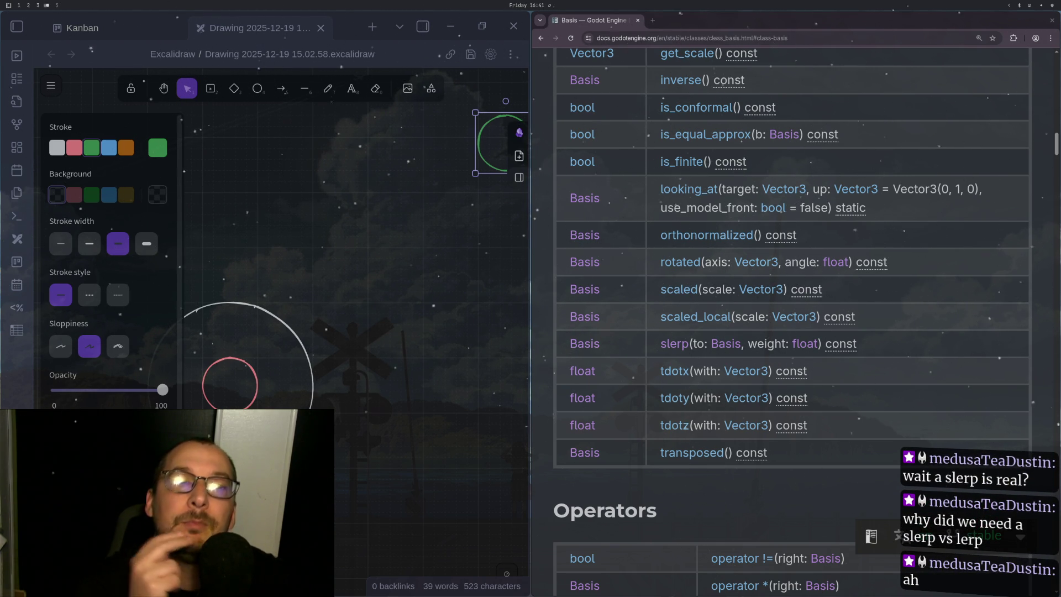
Step: Leave insert mode on the basis.z line of enemy.gd and bring up the Godot editor
key(super+1)
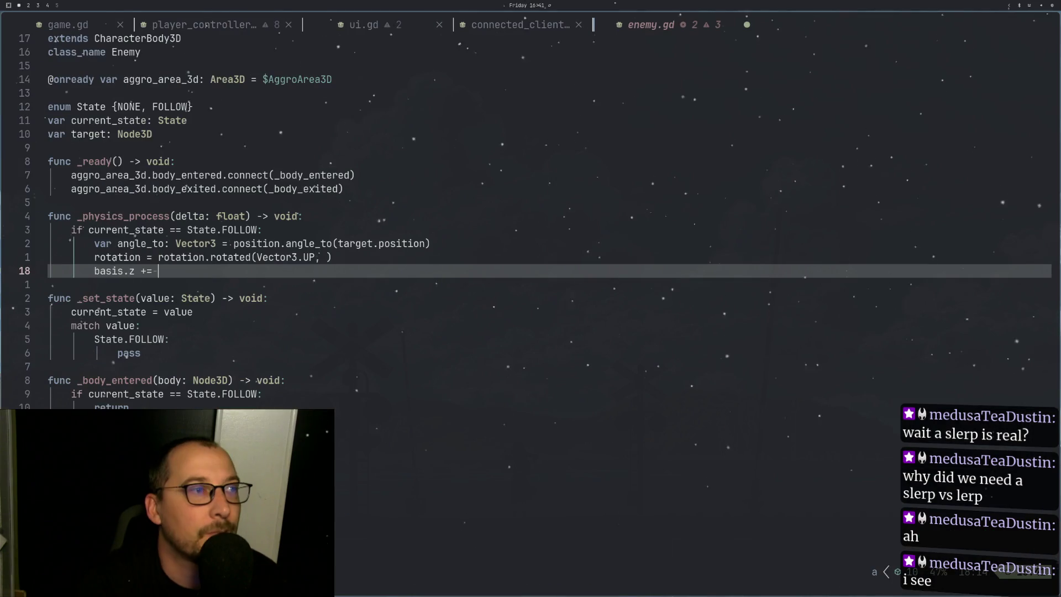
key(Escape)
key(k)
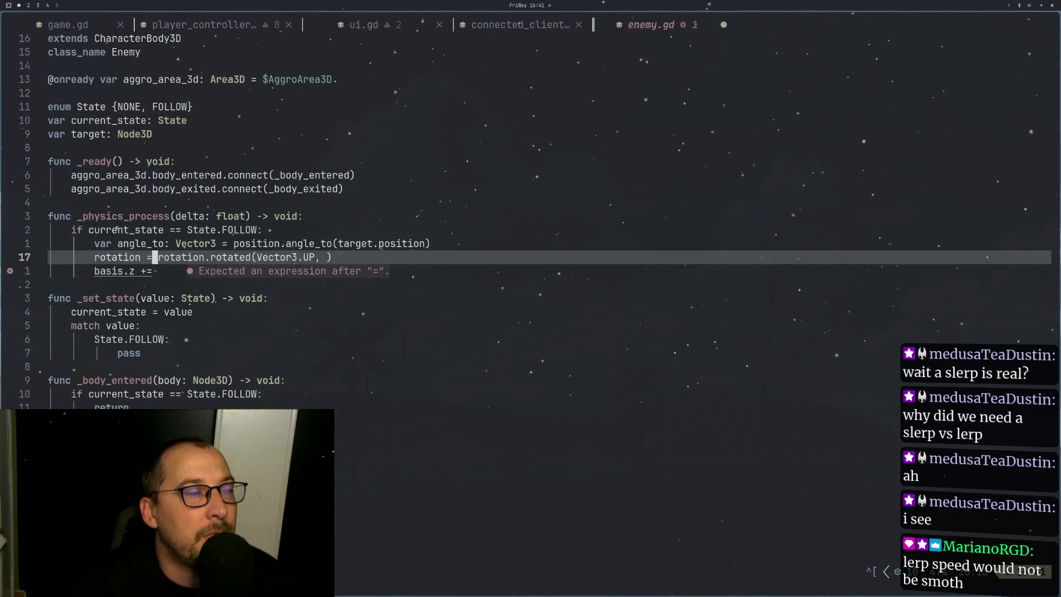
key(j)
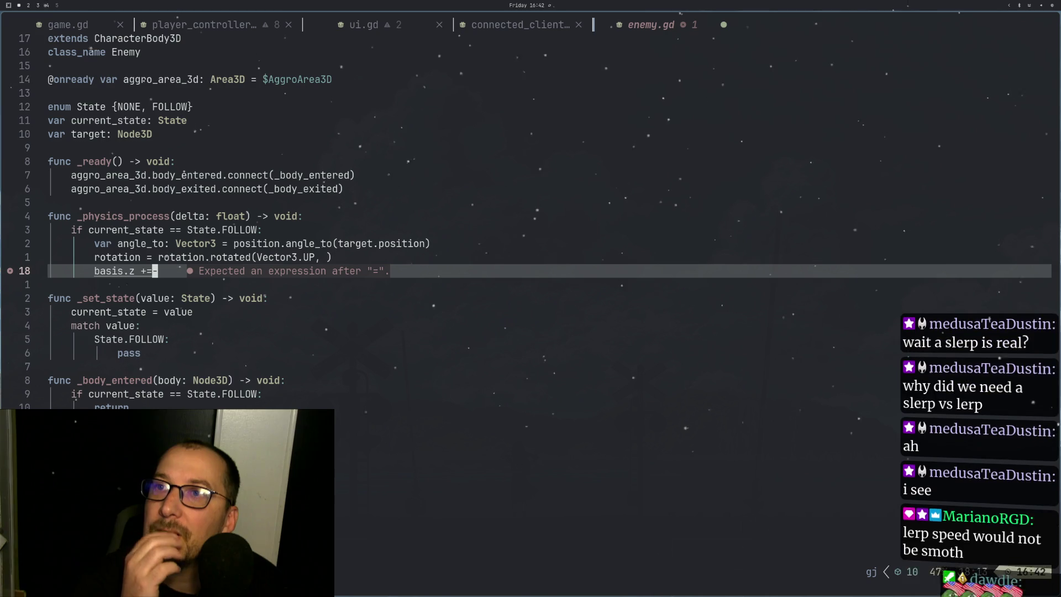
key(super+2)
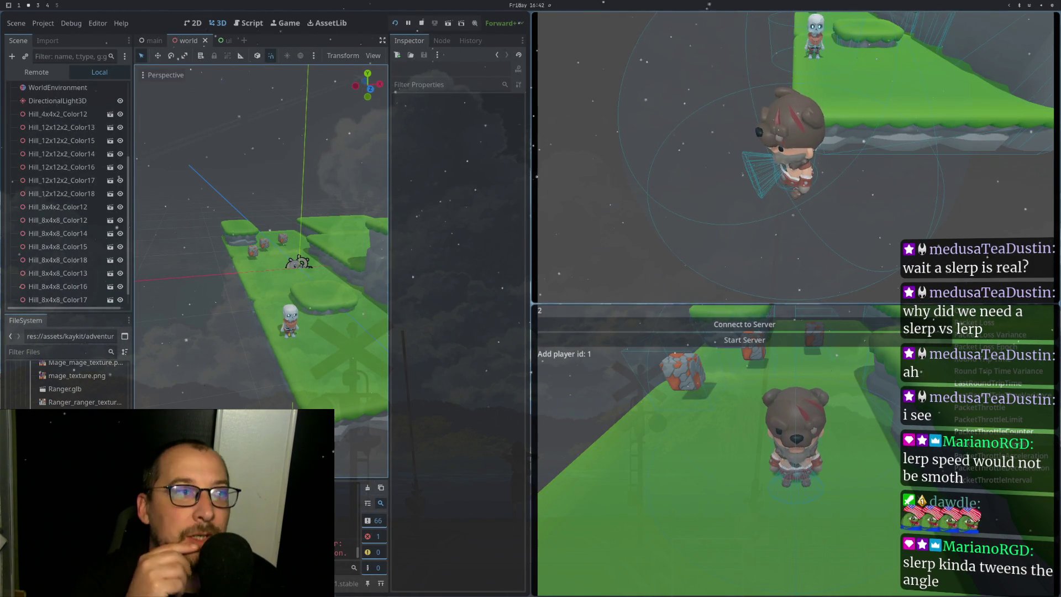
Step: Bring the Basis class documentation back on screen
key(super+3)
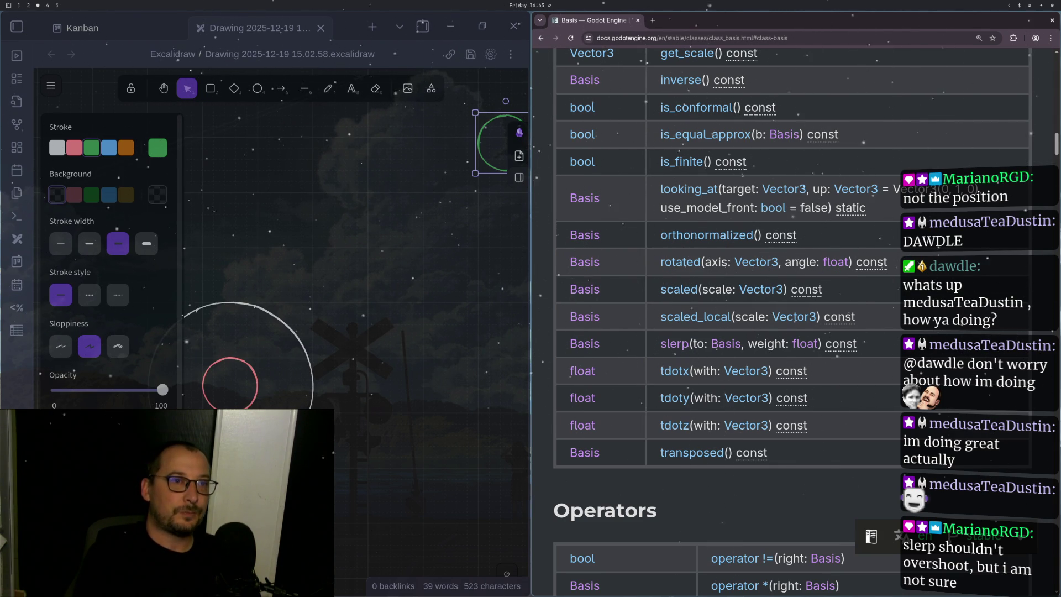
Step: Return to enemy.gd and review the rotation line and the unfinished basis.z += line
key(super+1)
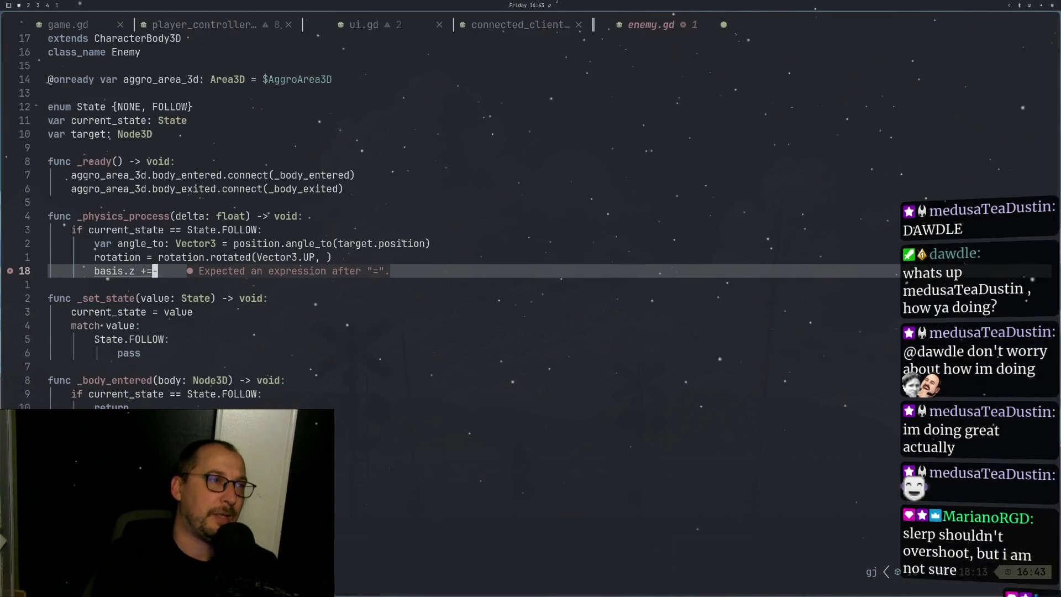
key(k)
key(j)
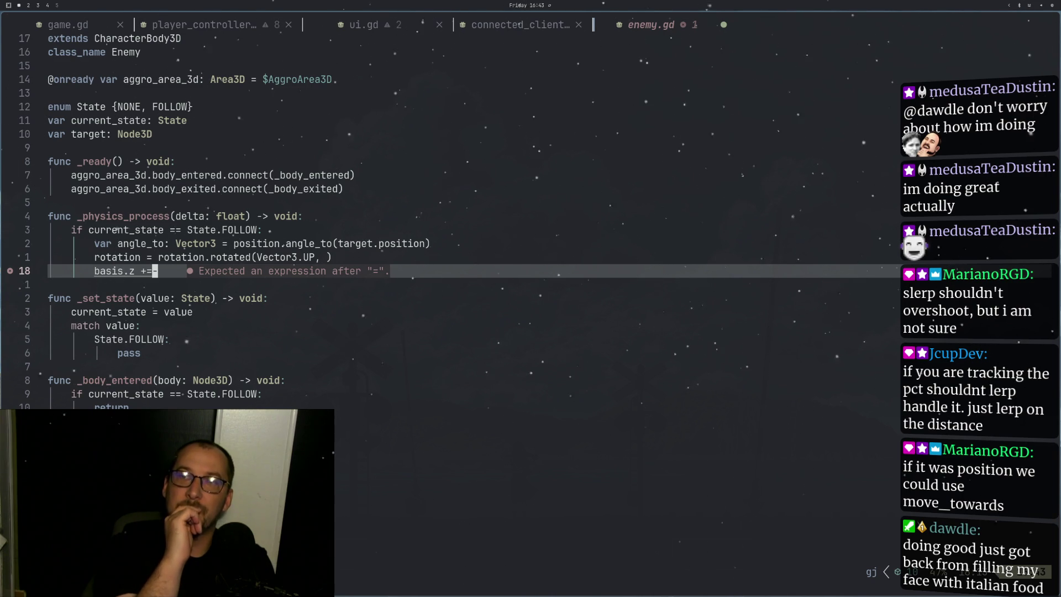
Step: Go back from the Basis page to the Node3D reference and bookmark it
key(super+2)
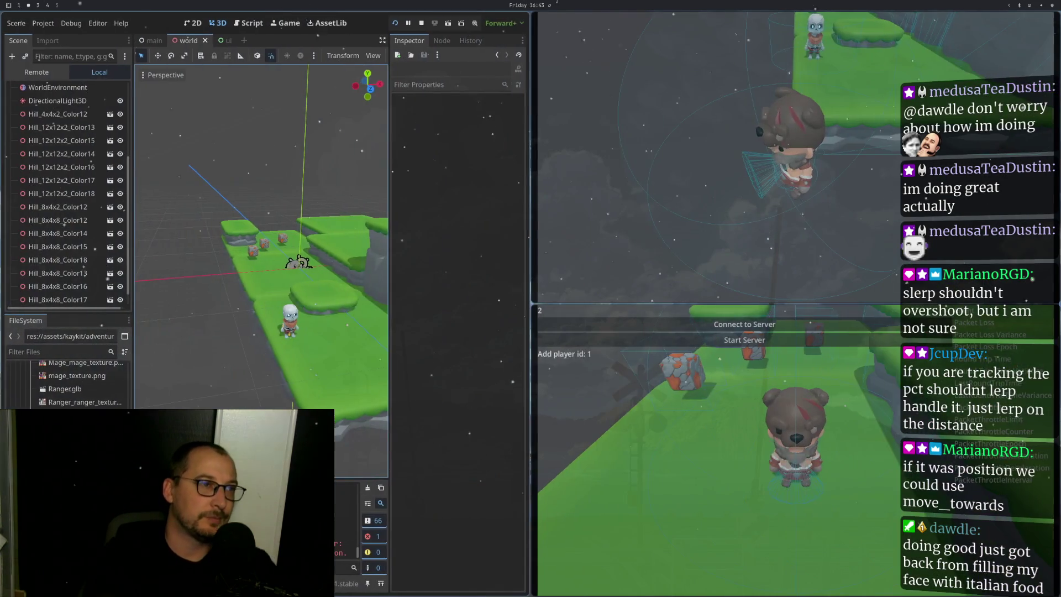
key(super+3)
scroll(630, 352, down, 15)
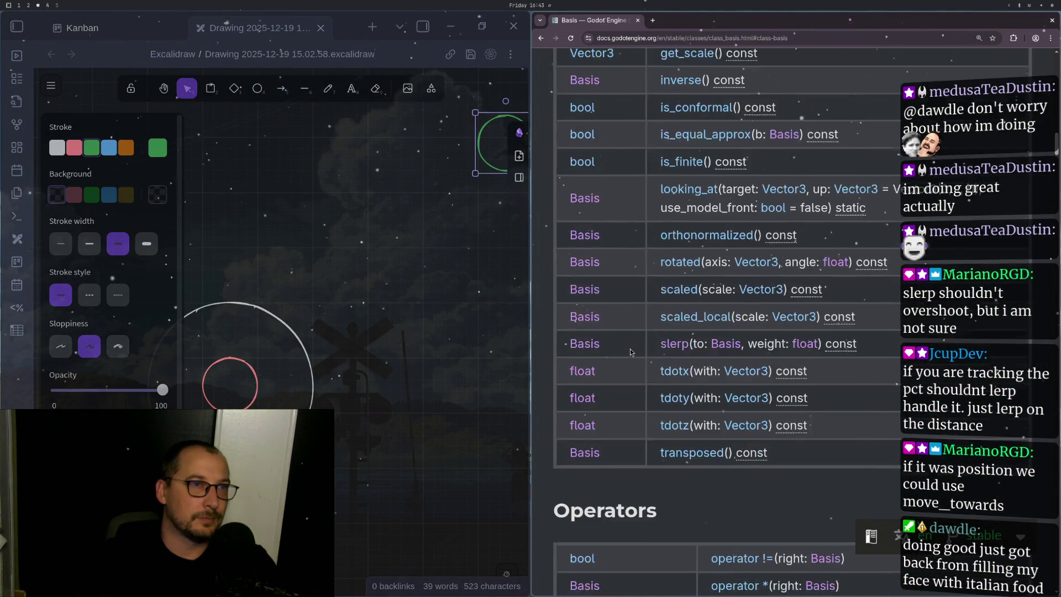
scroll(627, 377, up, 15)
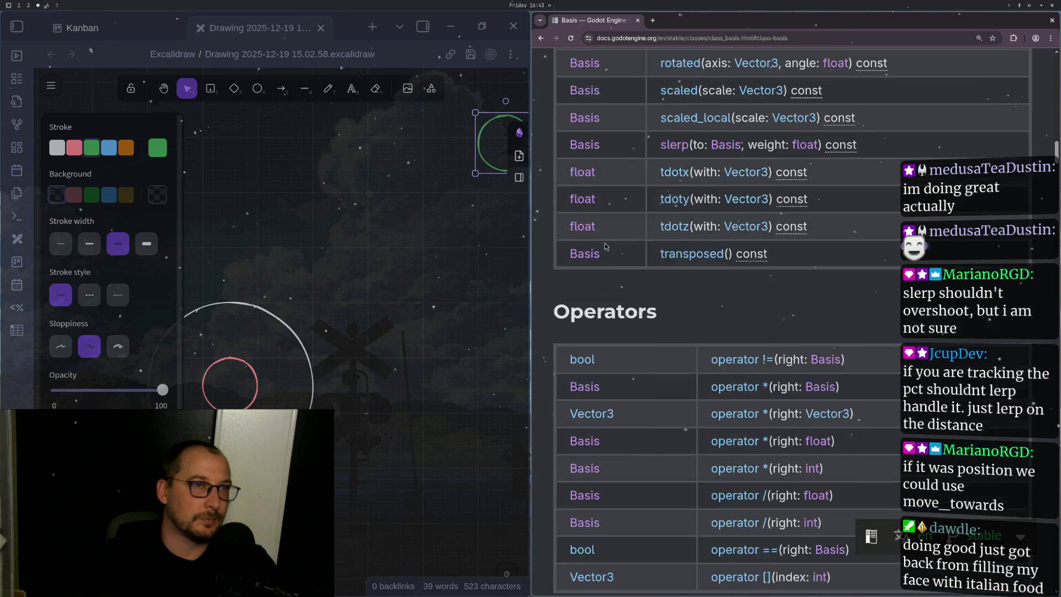
scroll(647, 332, up, 10)
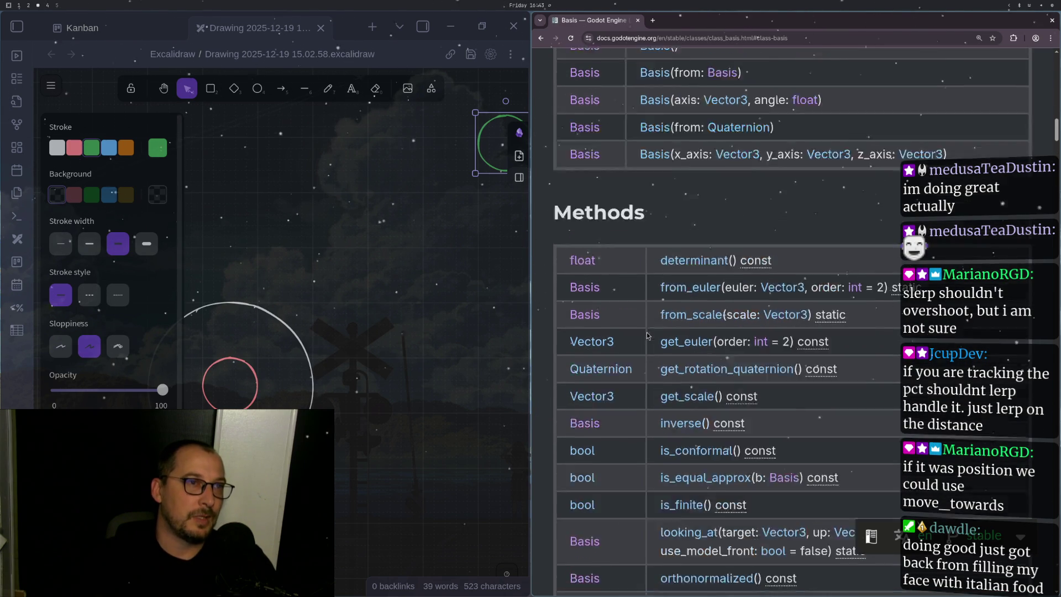
click(542, 39)
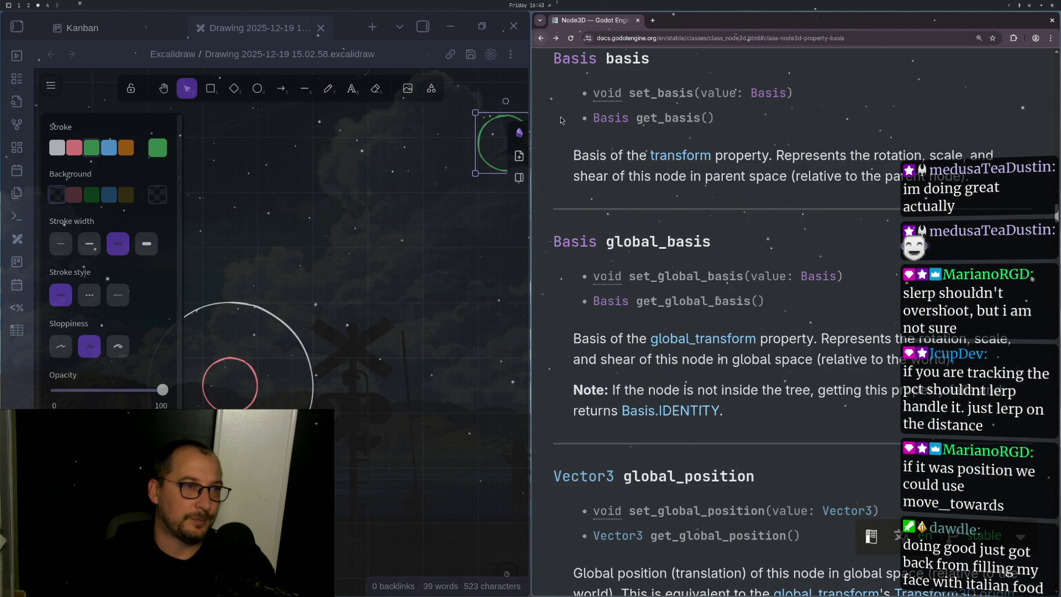
scroll(591, 152, up, 15)
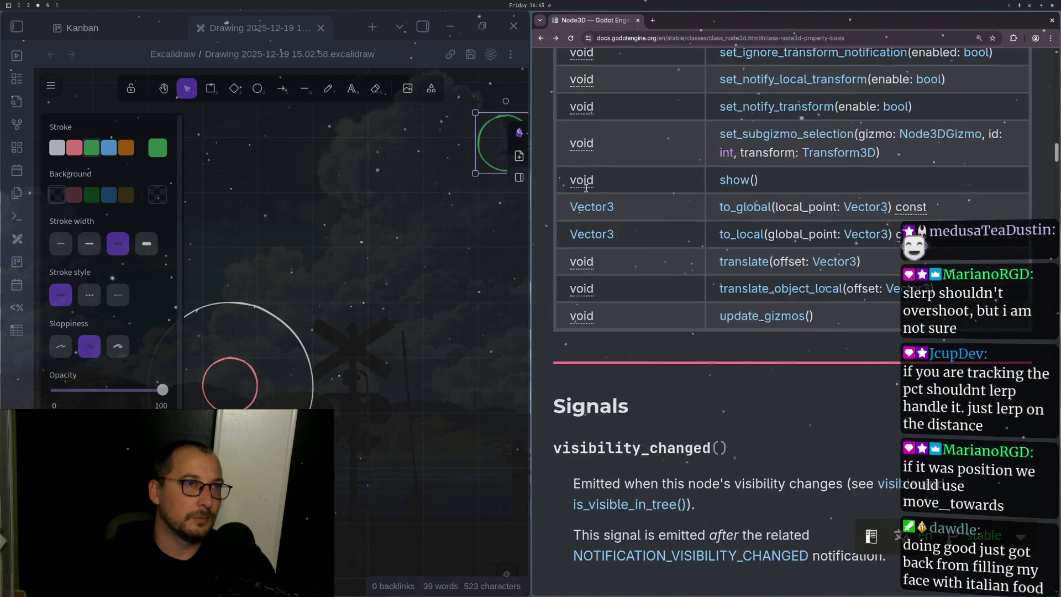
scroll(587, 188, up, 4)
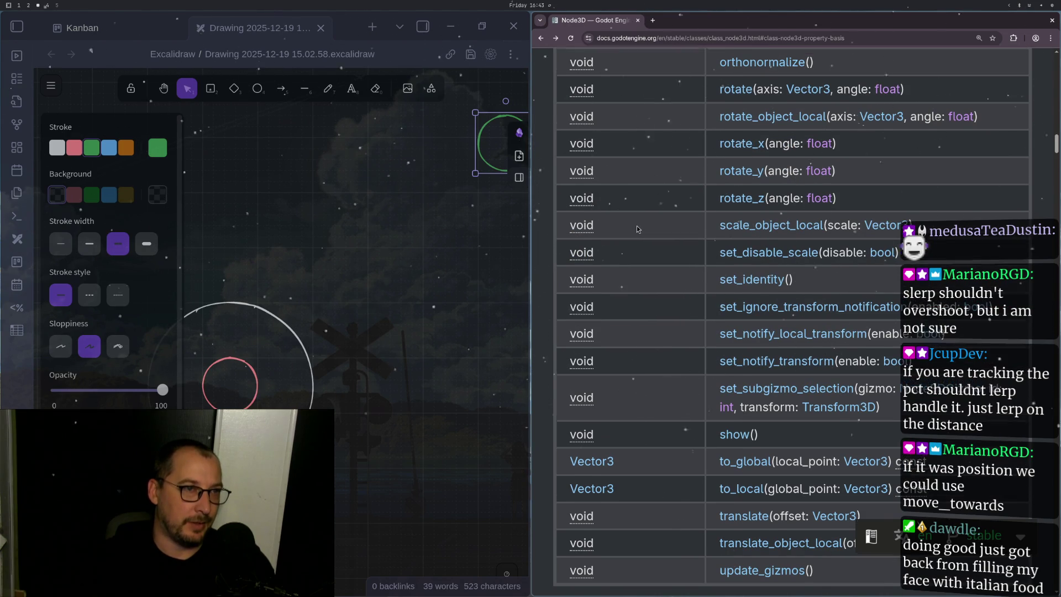
scroll(637, 229, up, 5)
scroll(635, 233, up, 10)
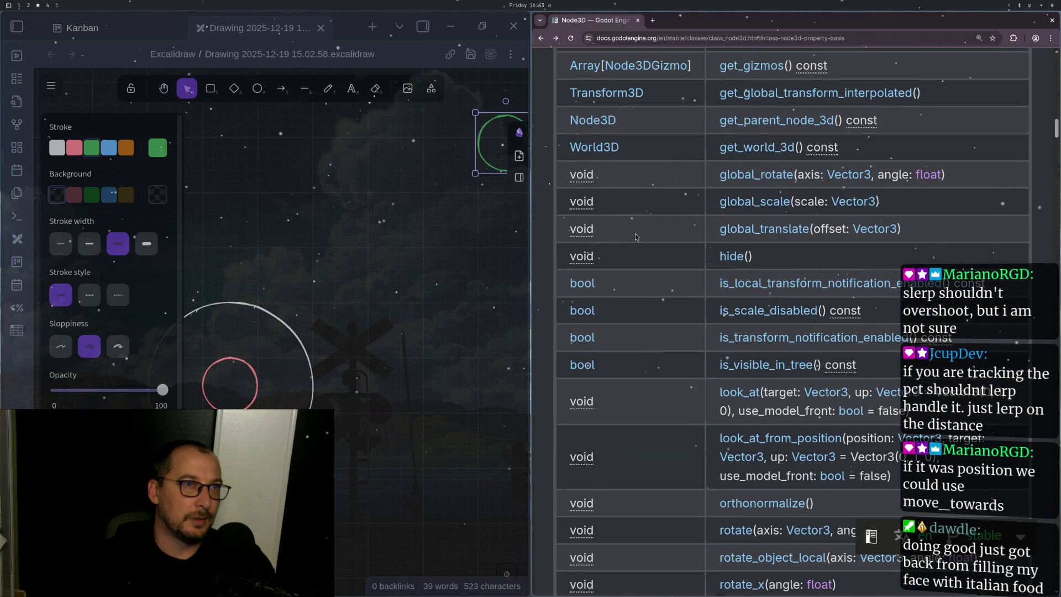
scroll(639, 247, up, 10)
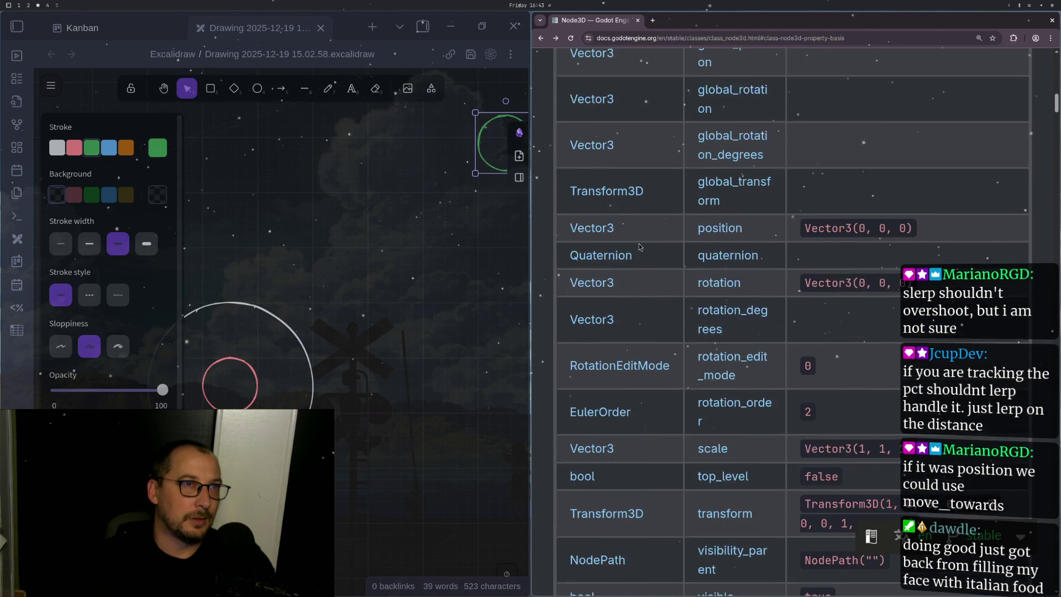
key(ctrl+d)
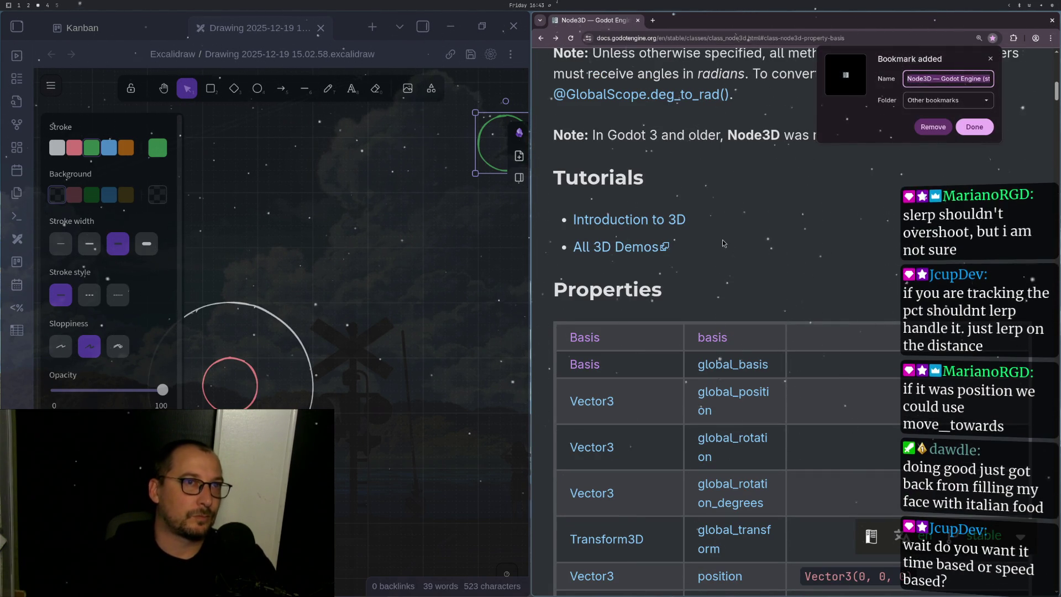
click(722, 240)
Step: Search the Node3D page for 'move', step through the matches, and return to the top
key(ctrl+f)
text(mov)
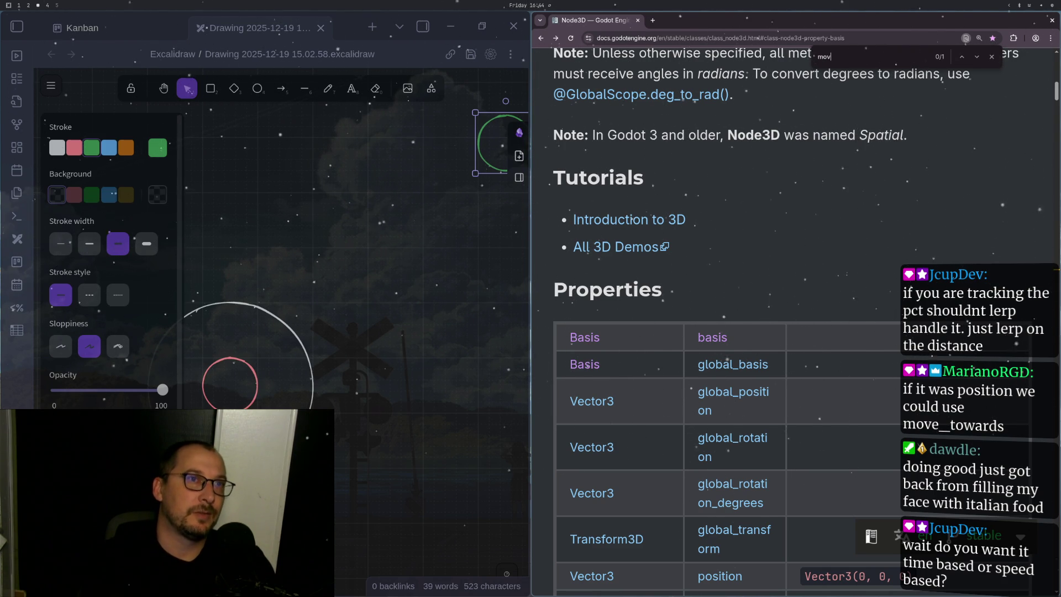
text(e)
key(Return)
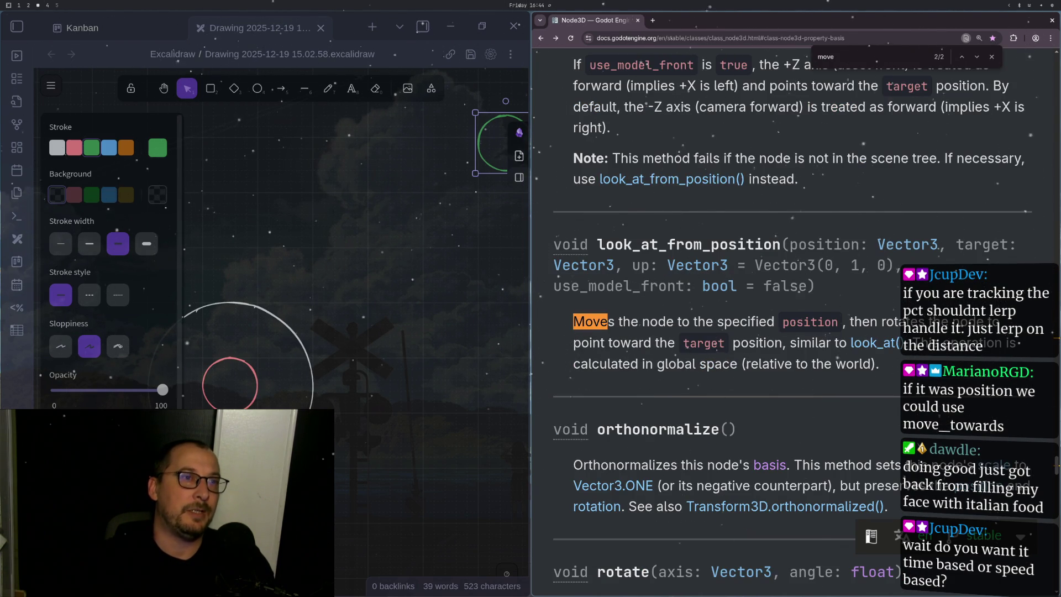
key(Return)
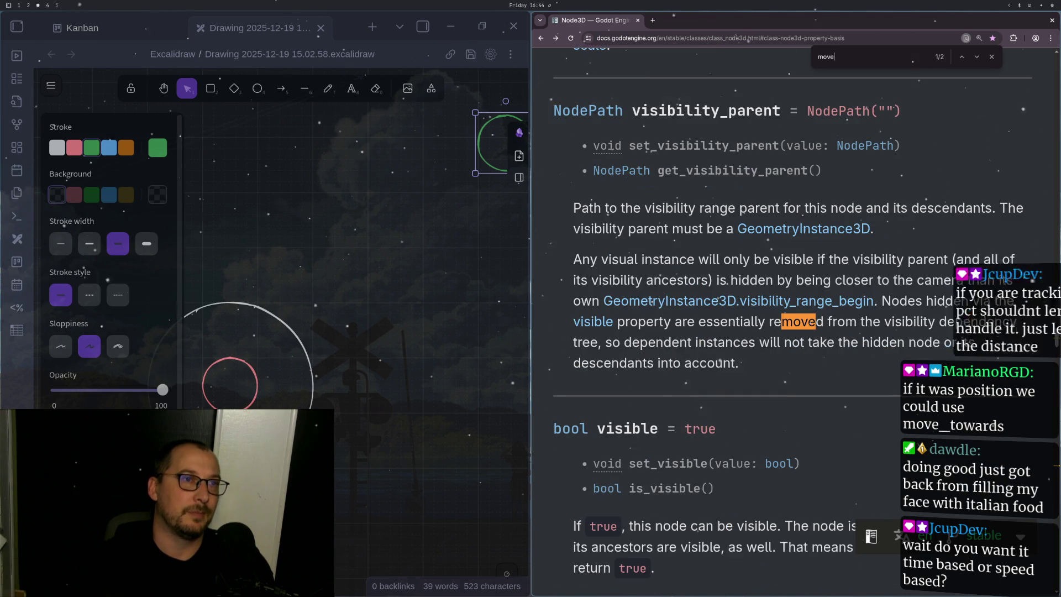
key(Return)
key(Return)
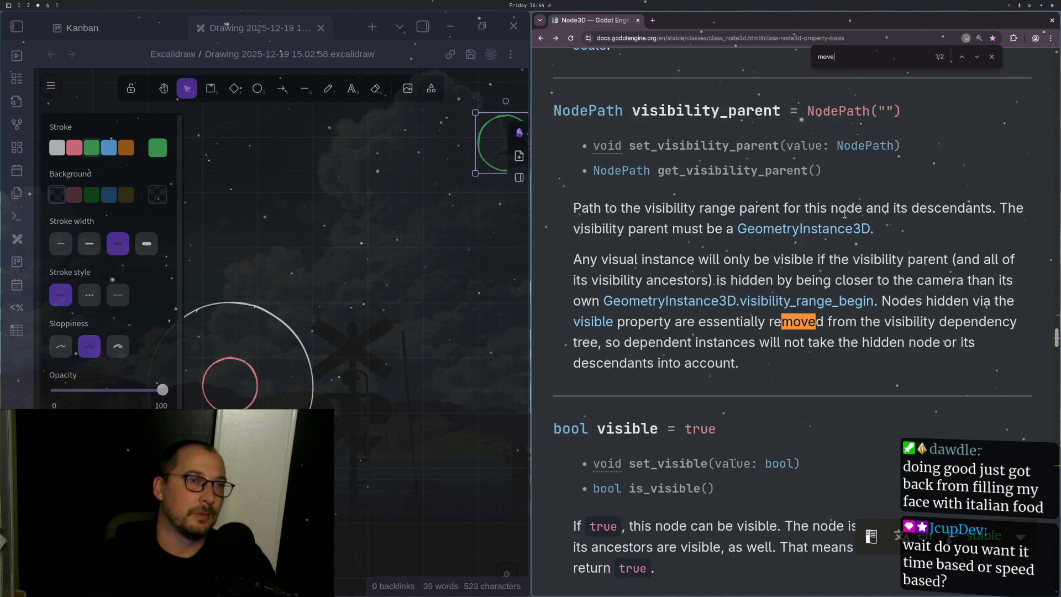
scroll(1025, 309, up, 15)
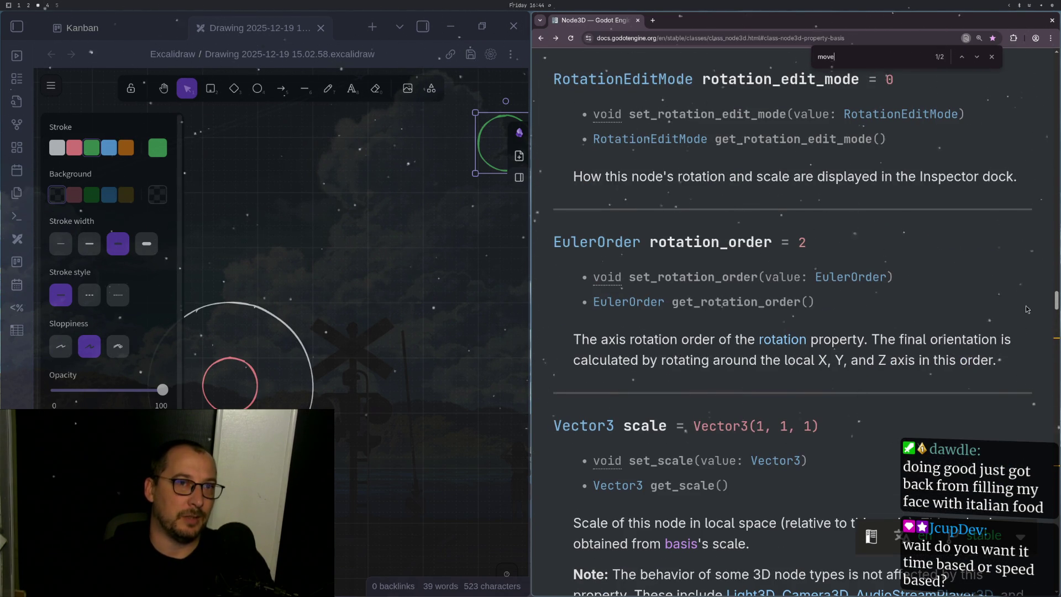
mouse_move(1055, 301)
mouse_down()
mouse_move(1044, 127)
mouse_move(1015, 57)
mouse_up()
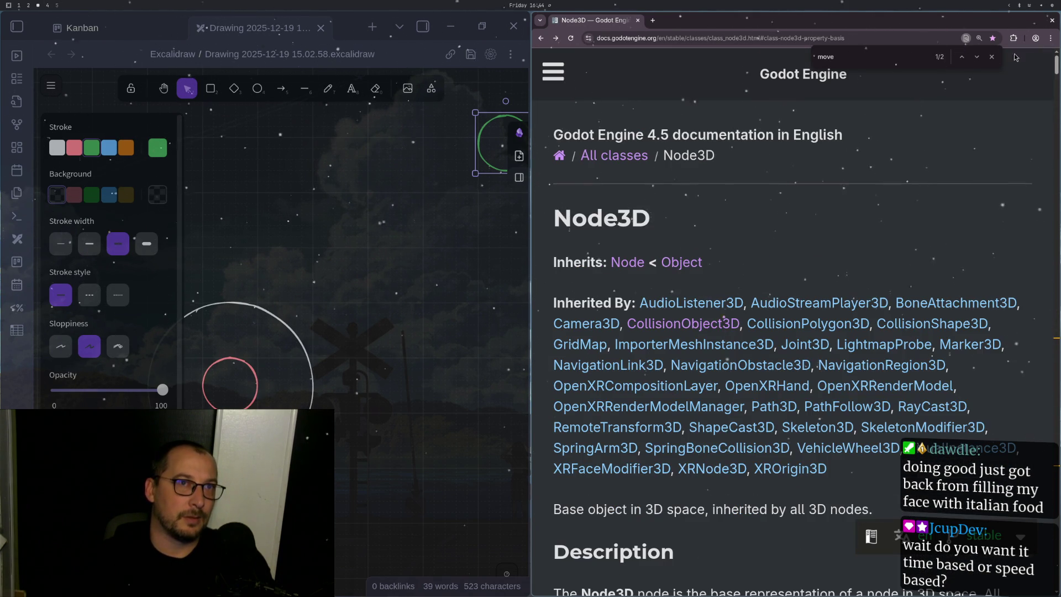
Step: Close the in-page search bar on the Node3D class reference
click(990, 58)
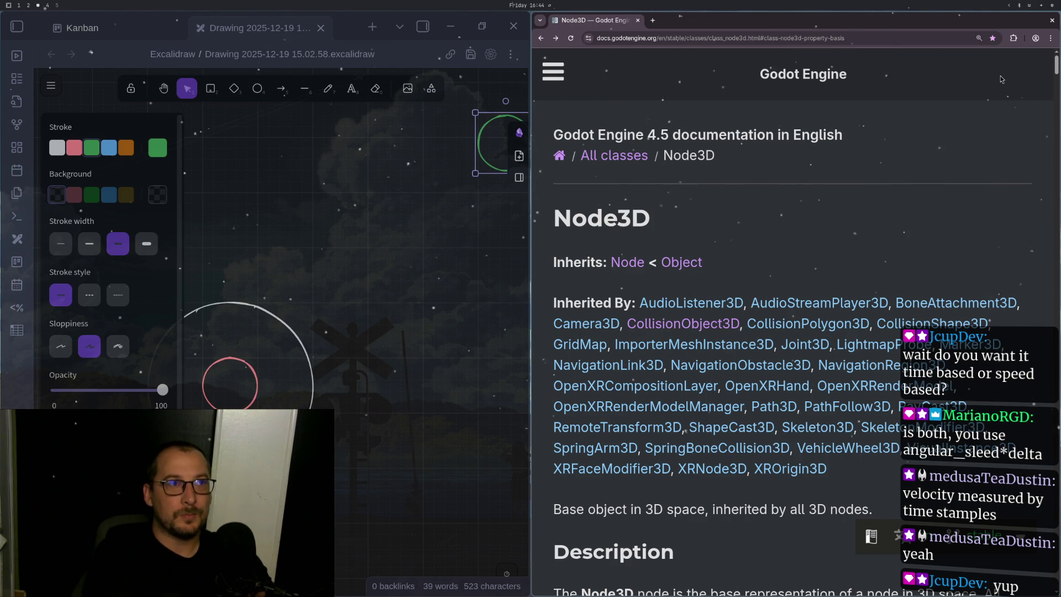
Step: In enemy.gd, replace 'z +=' with a 'basis.slerp(target.basis,' call using slerp completion
key(super+1)
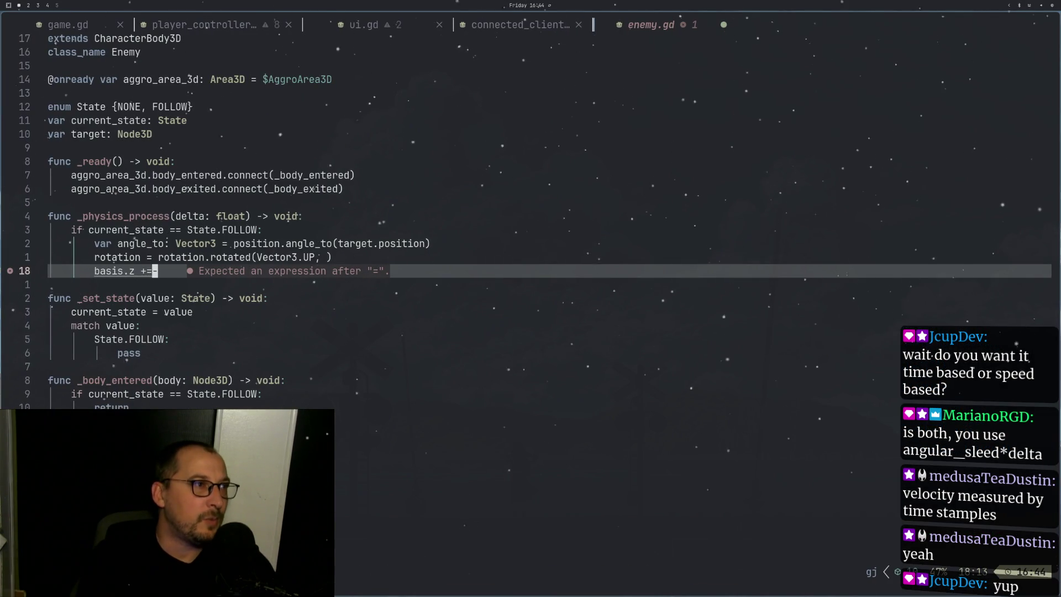
key(k)
key(j)
key(j)
key(k)
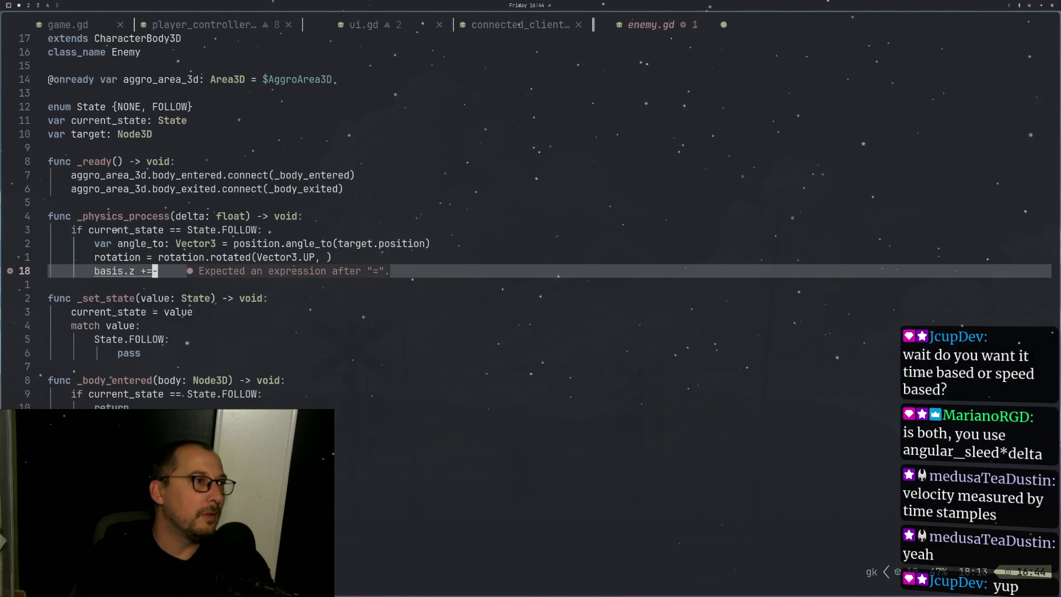
key(BackSpace)
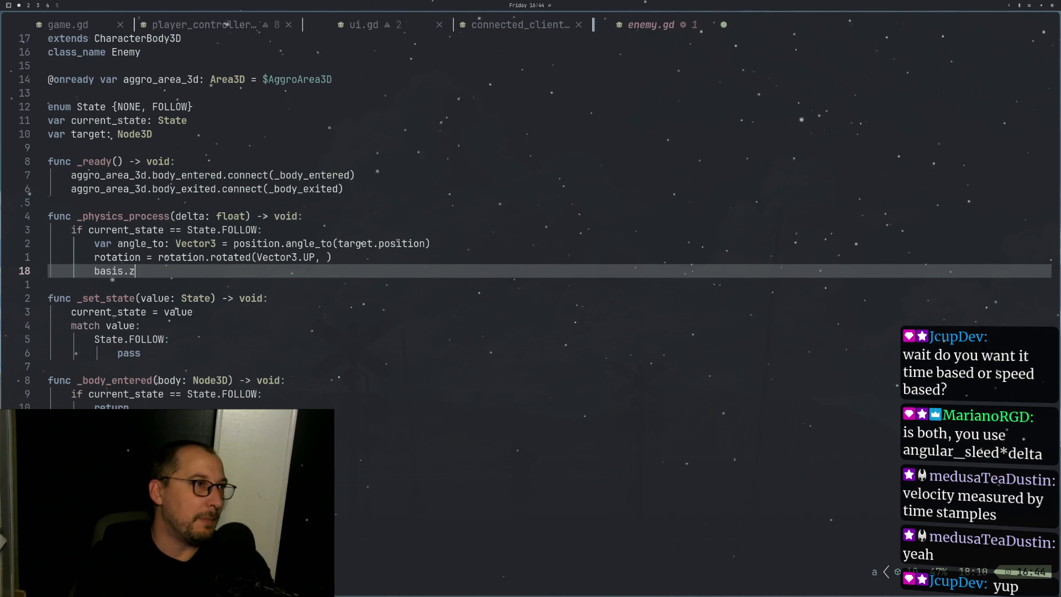
text(sle)
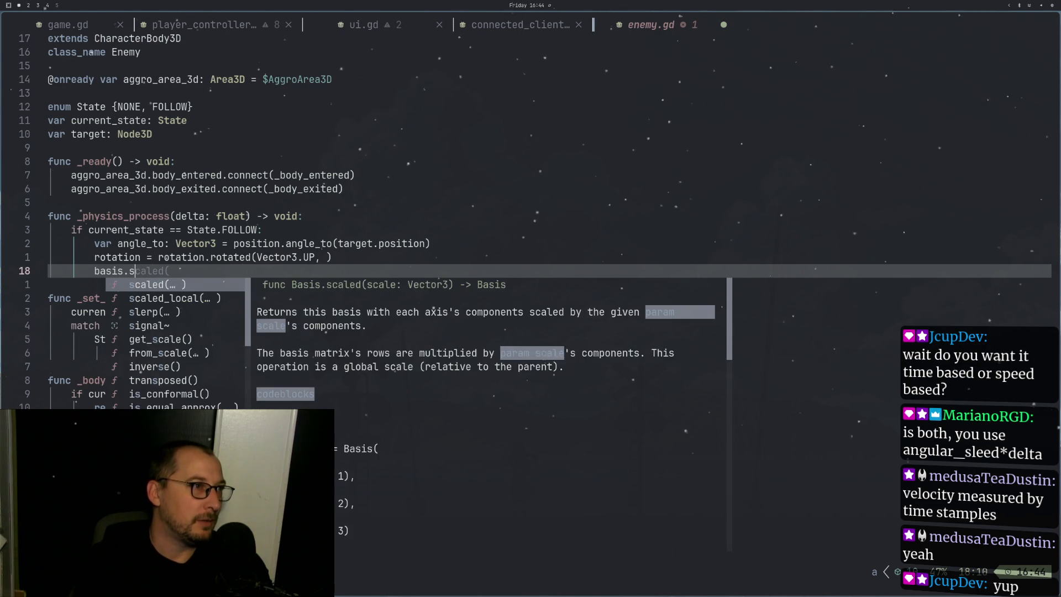
key(Return)
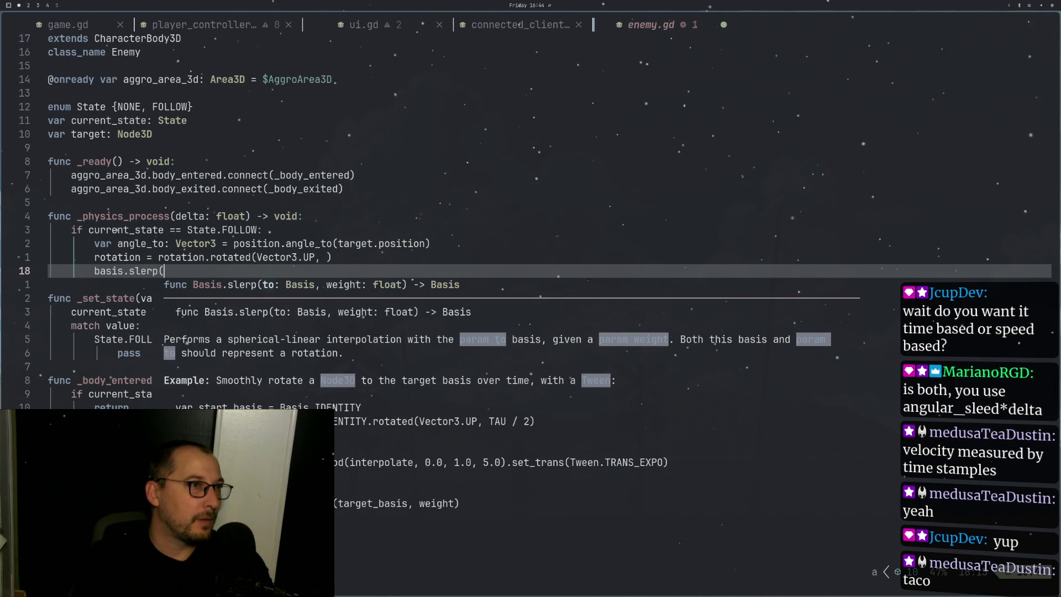
text(target.)
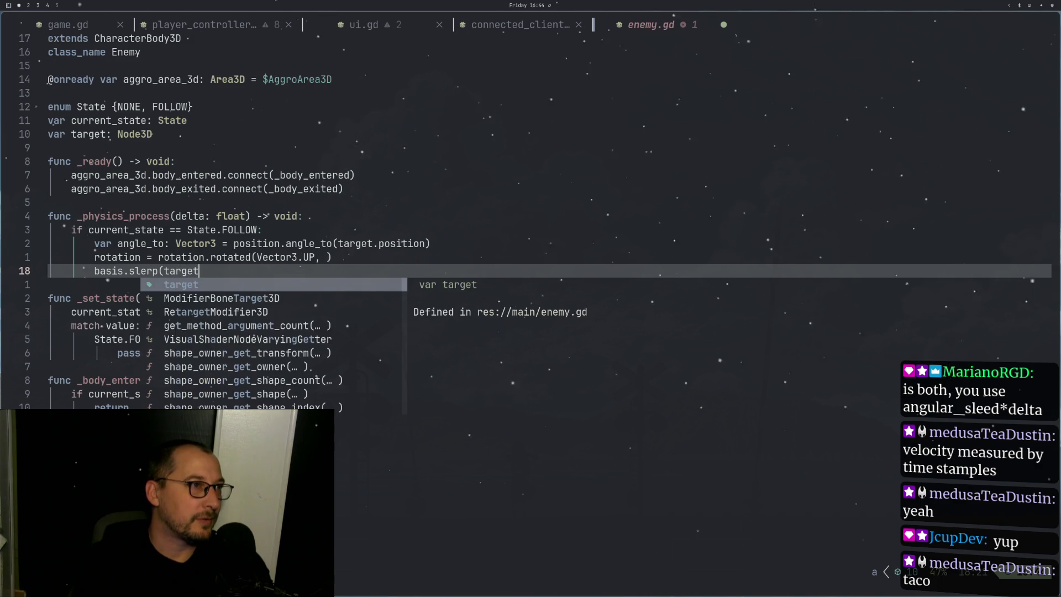
text(bas)
key(BackSpace)
key(BackSpace)
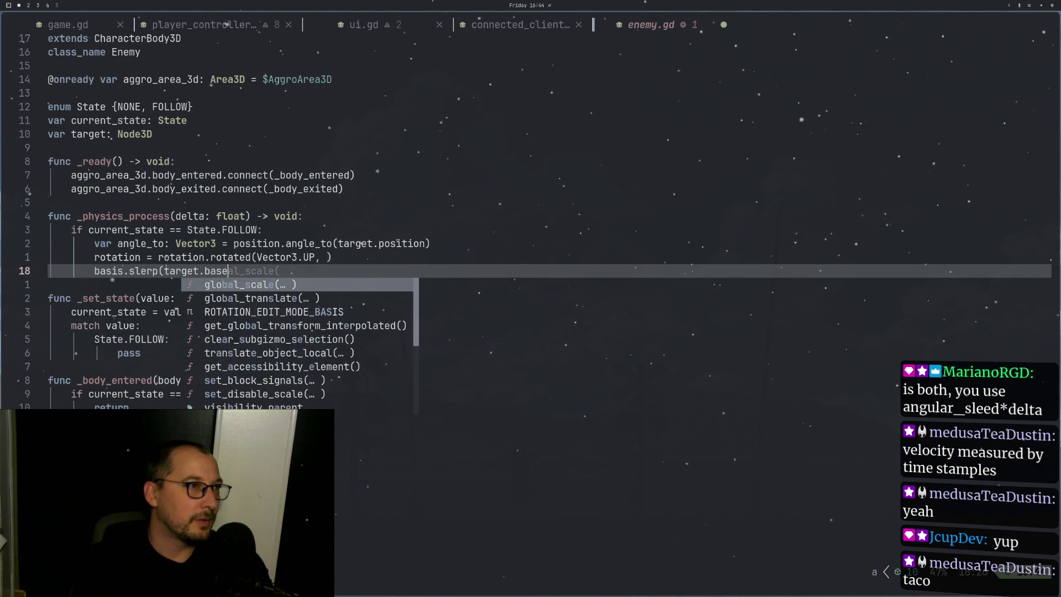
text(is,)
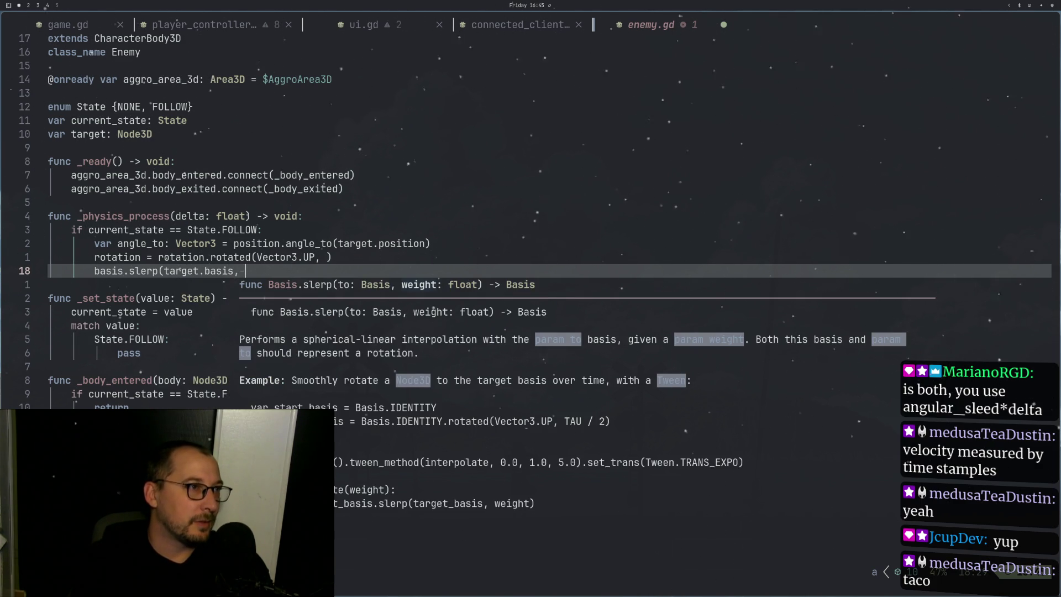
Step: Delete the rotation and angle_to lines from the FOLLOW branch
key(Escape)
key(k)
key(j)
key(k)
key(k)
key(k)
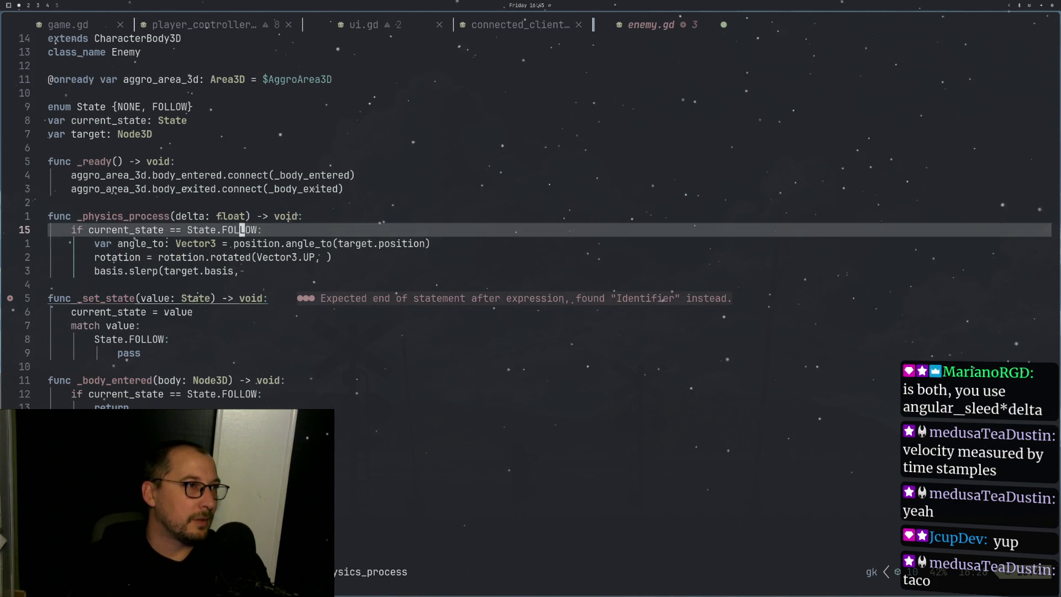
key(j)
key(j)
key(k)
key(j)
key(k)
key(j)
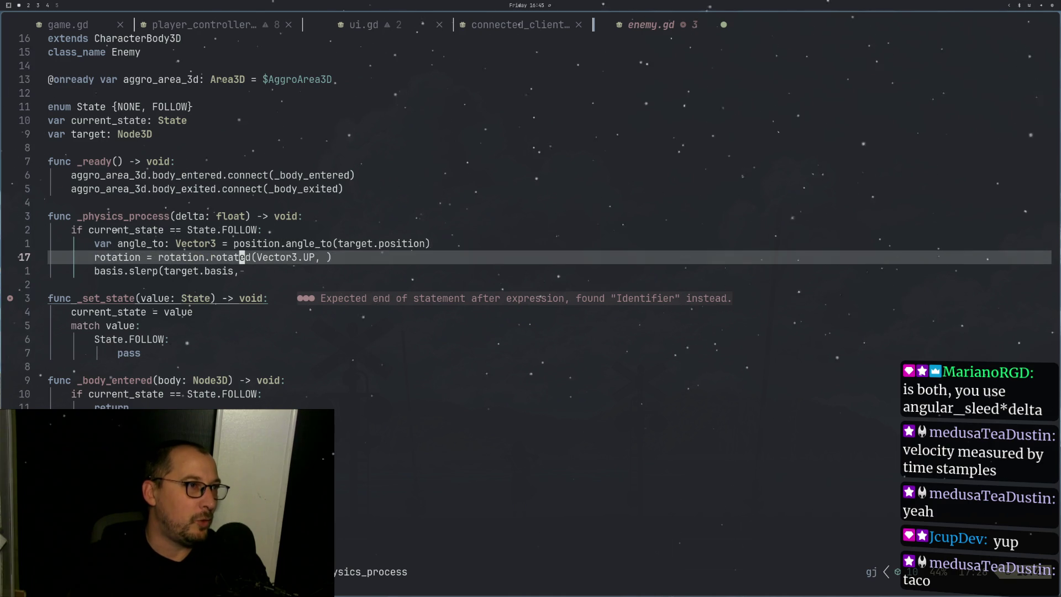
key(j)
key(k)
key(d)
key(d)
key(k)
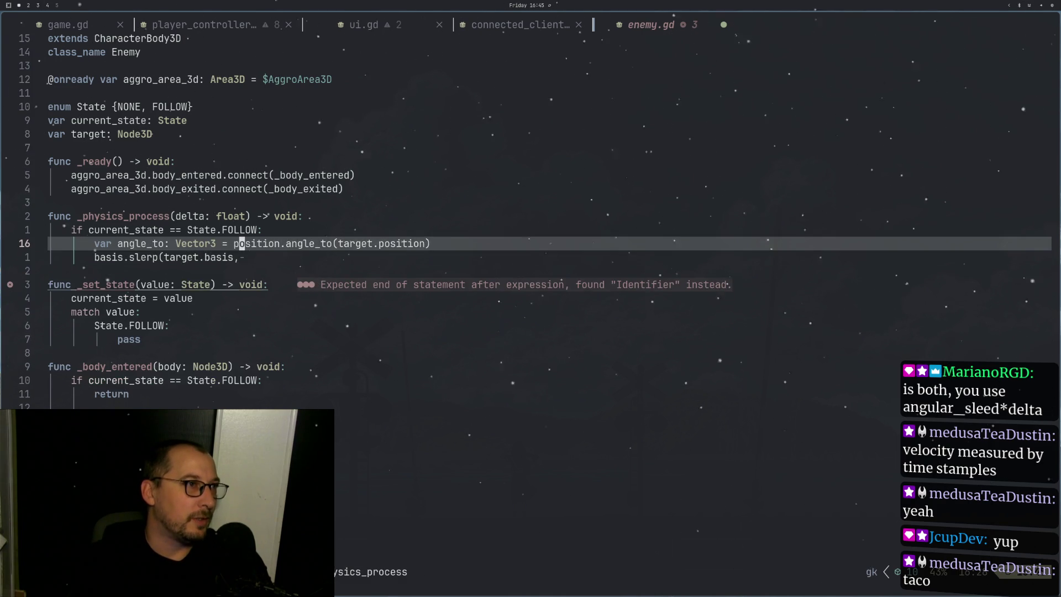
key(d)
key(d)
Step: Close the call as 'basis.slerp(target.basis, )' and save enemy.gd with :w
key(a)
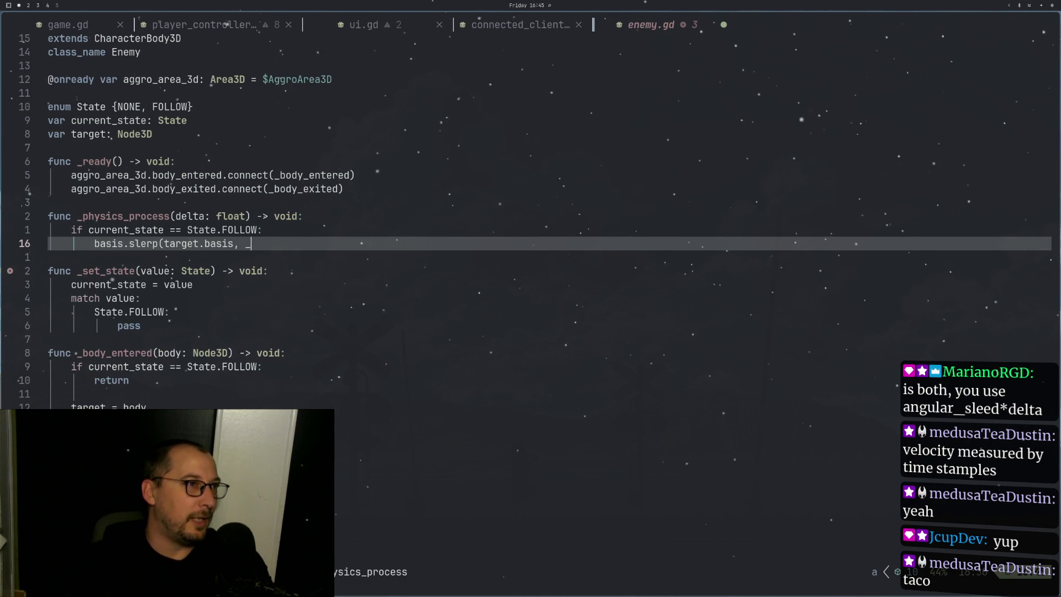
key(Escape)
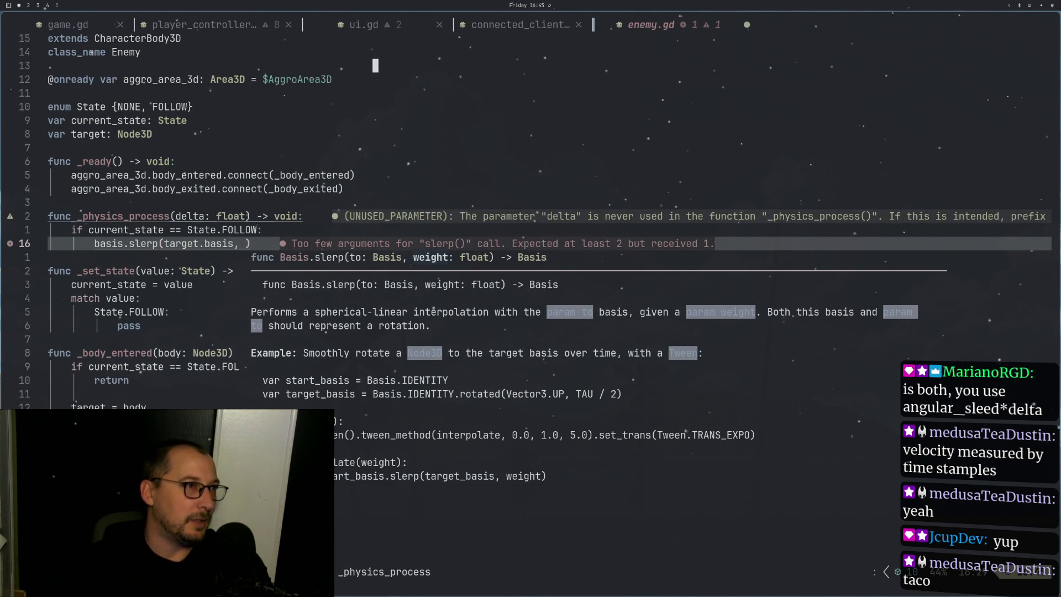
text(:w)
key(Return)
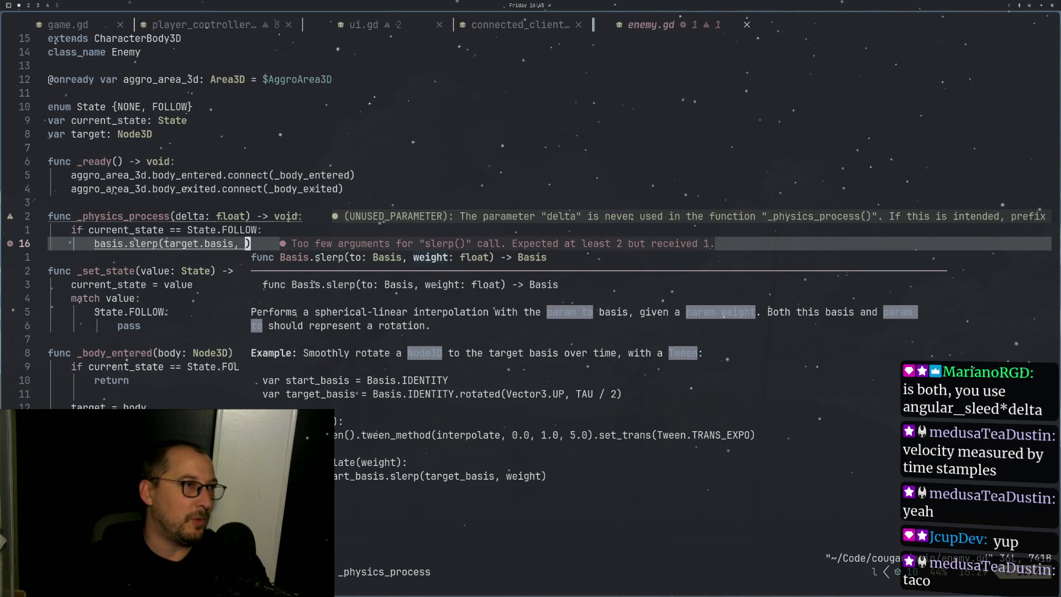
key(i)
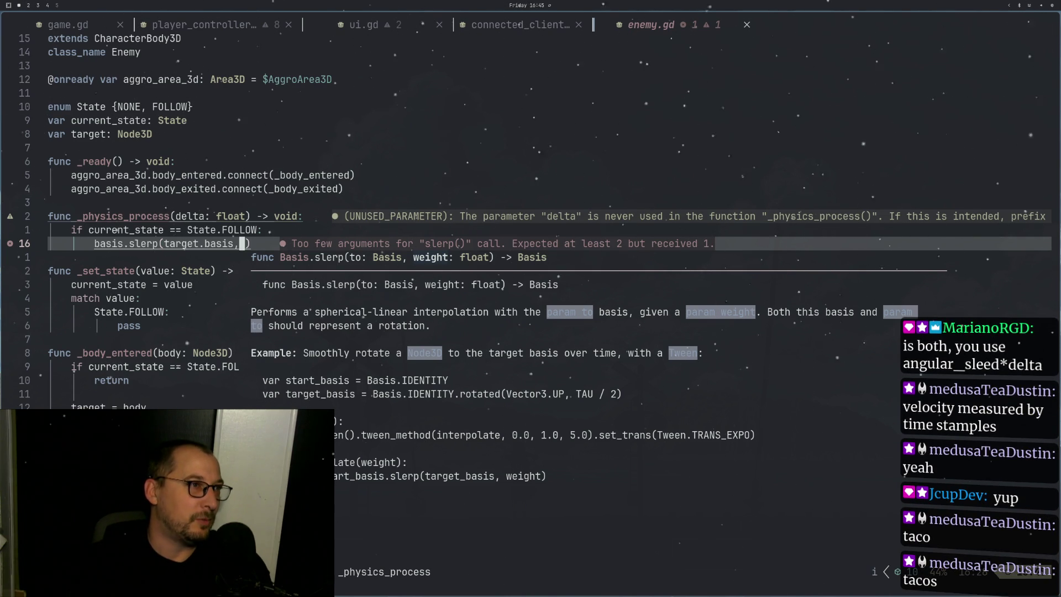
key(k)
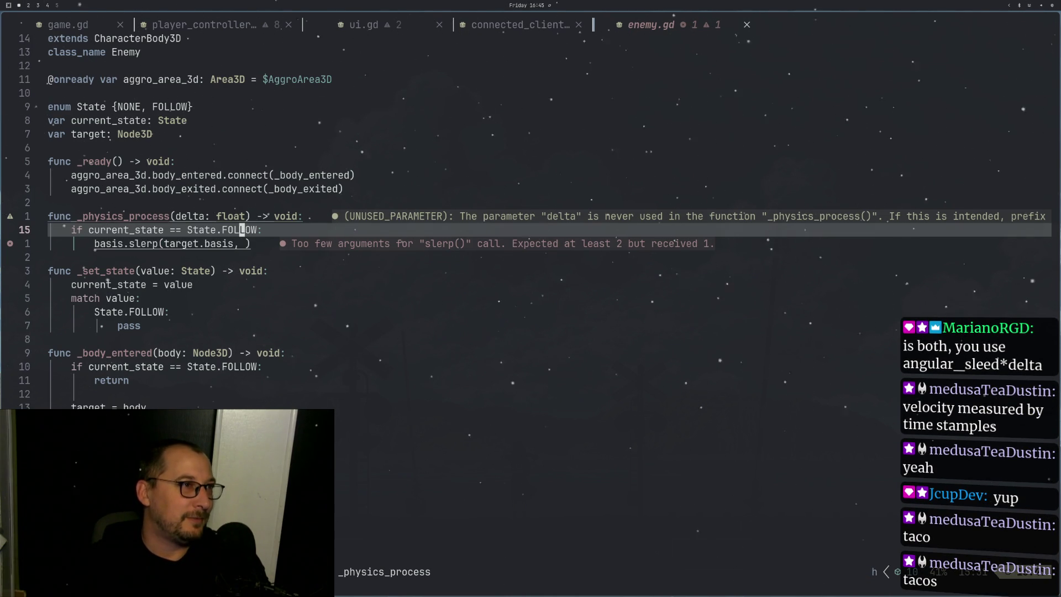
key(j)
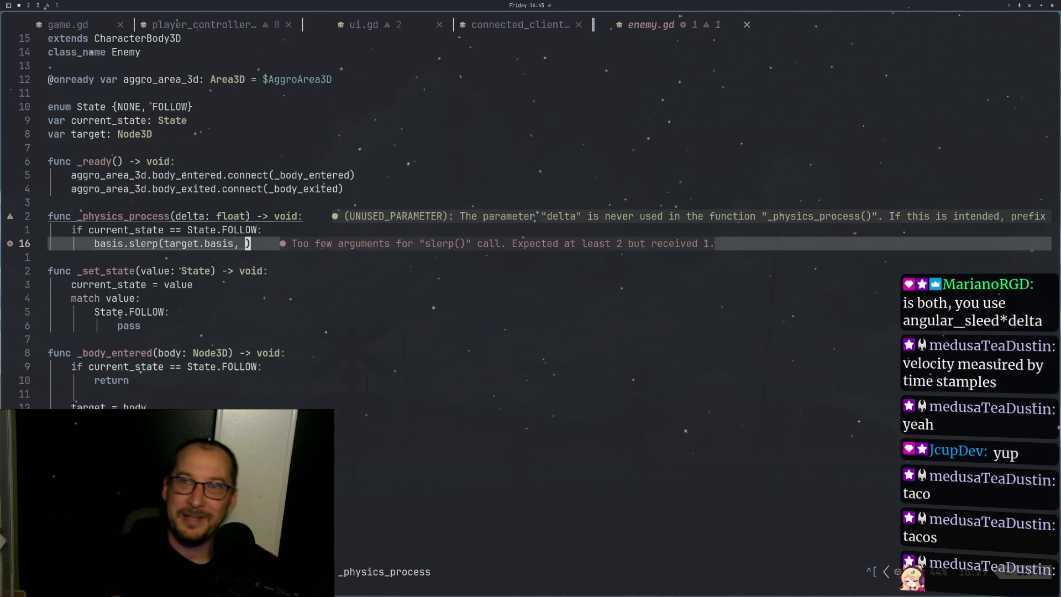
Step: Move the cursor around the slerp call's comma and closing parenthesis, briefly entering insert mode
key(h)
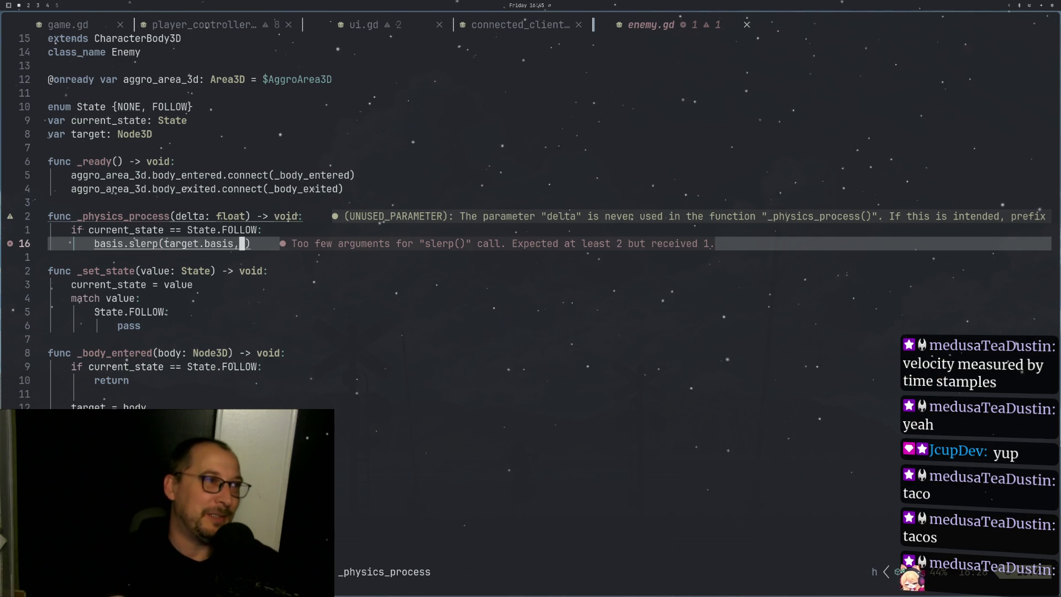
key(k)
key(j)
key(l)
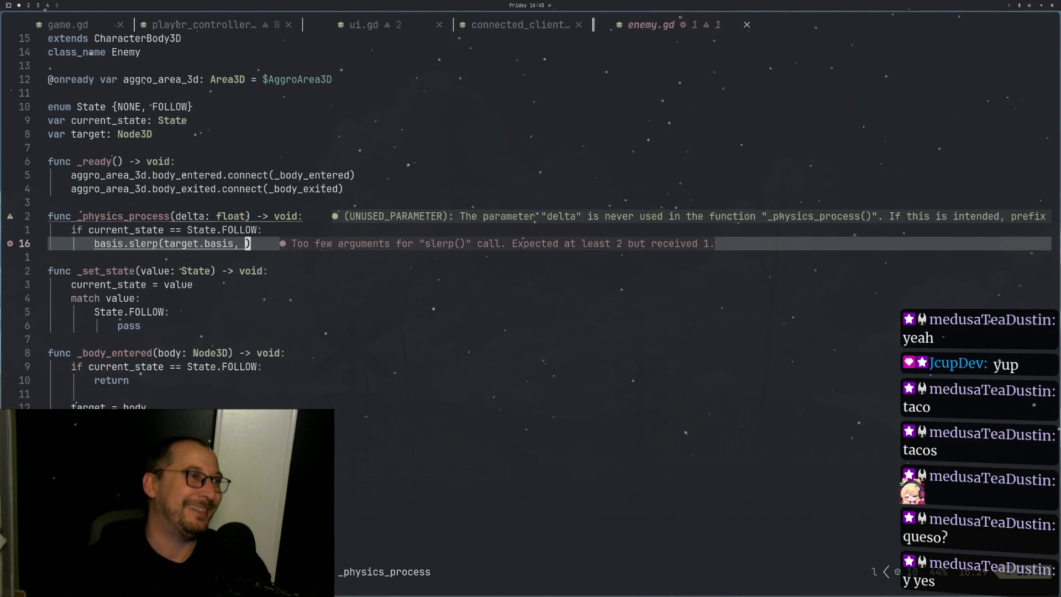
key(h)
key(h)
key(k)
key(j)
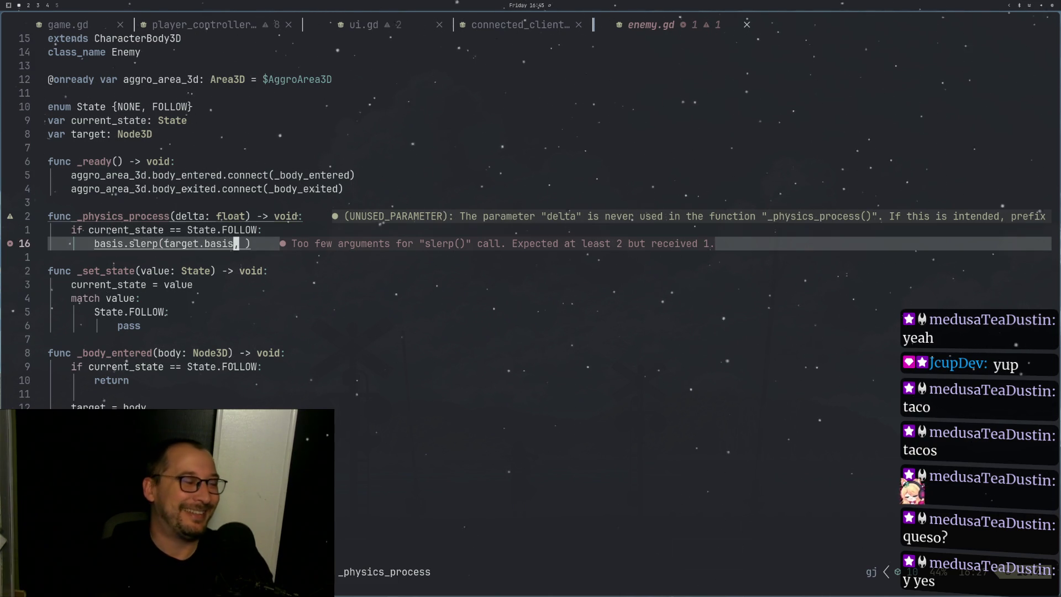
key(l)
key(i)
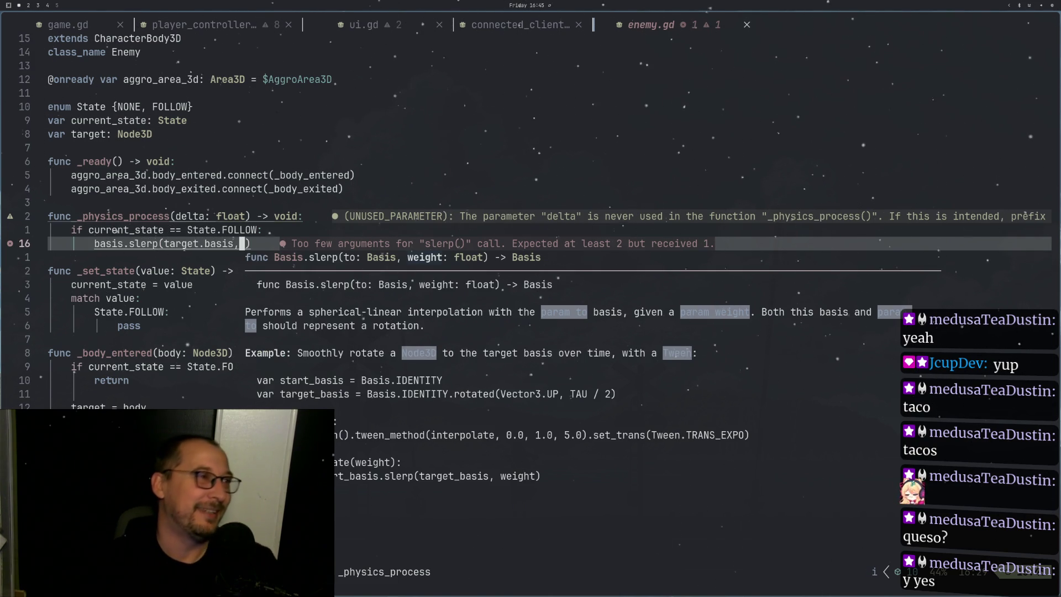
key(Escape)
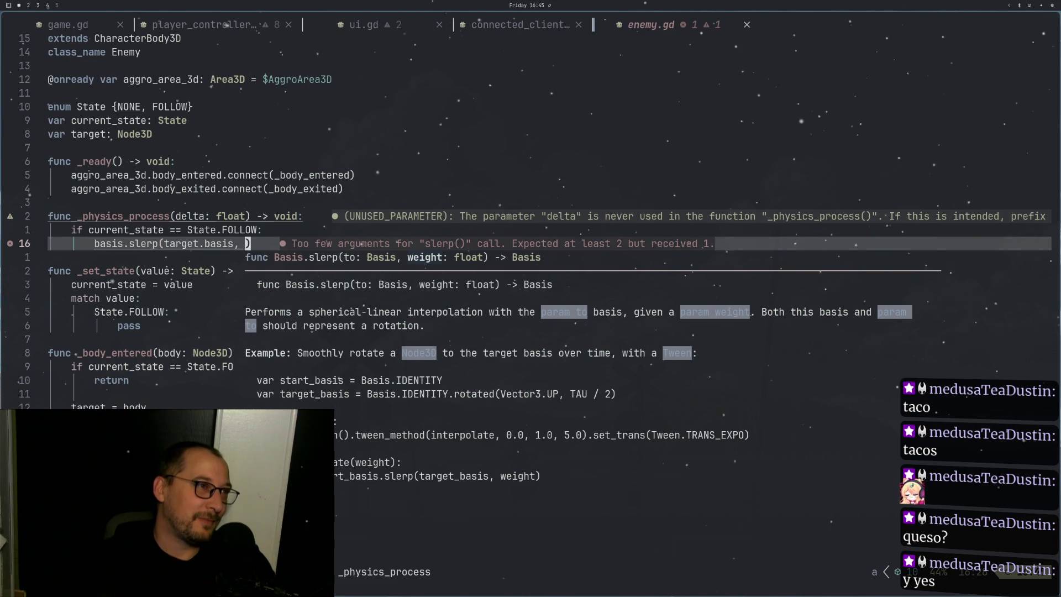
Step: Bring up and dismiss the slerp documentation popup while staying on the slerp line
key(a)
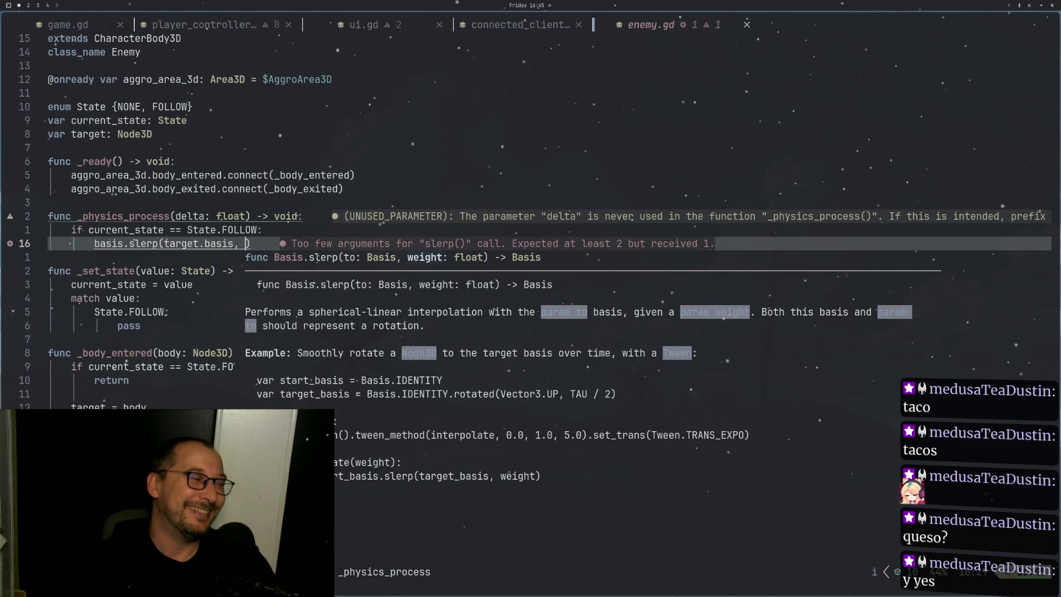
key(Escape)
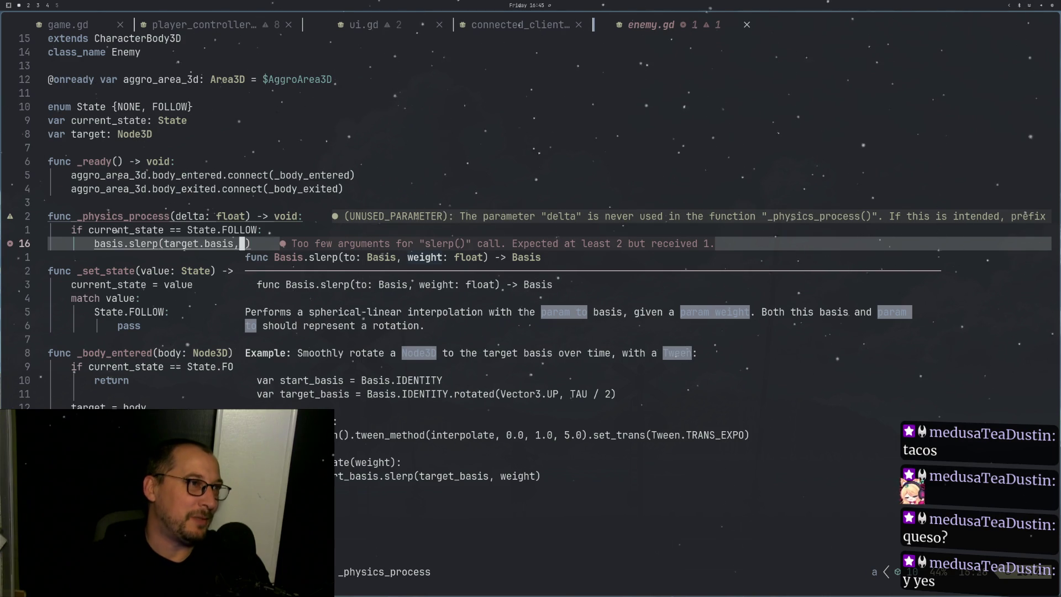
key(Escape)
key(a)
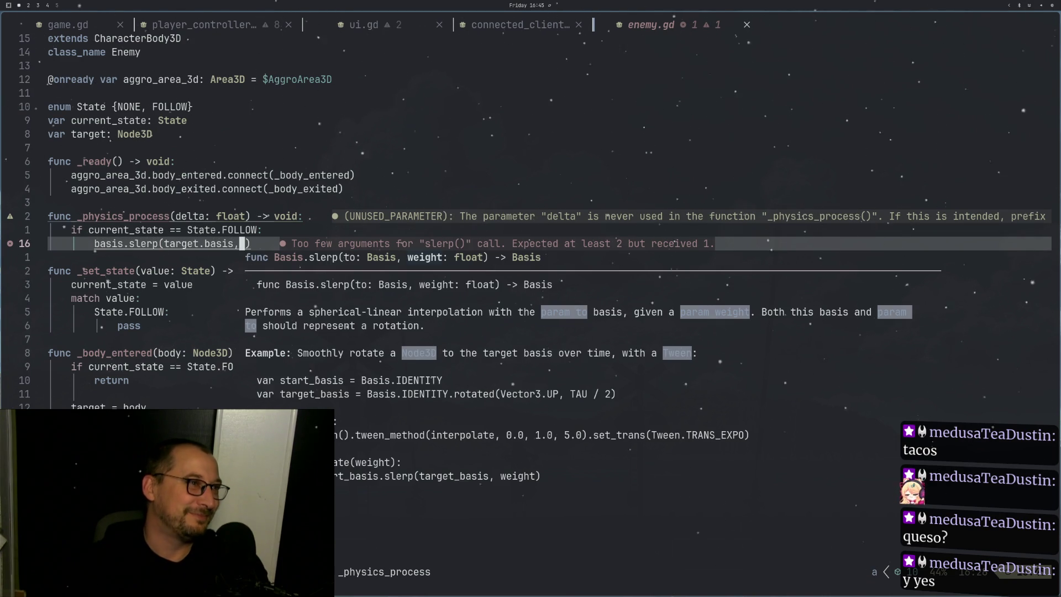
key(Escape)
key(k)
key(j)
key(a)
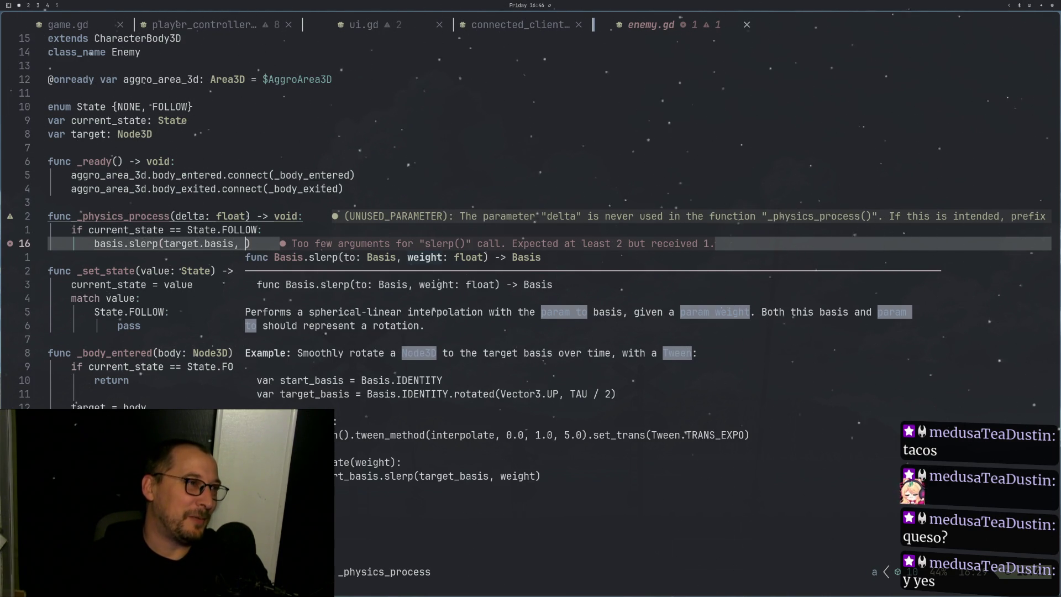
key(Escape)
Step: Return to slerp's closing parenthesis and try adding the missing weight argument, then close the docs
key(k)
key(j)
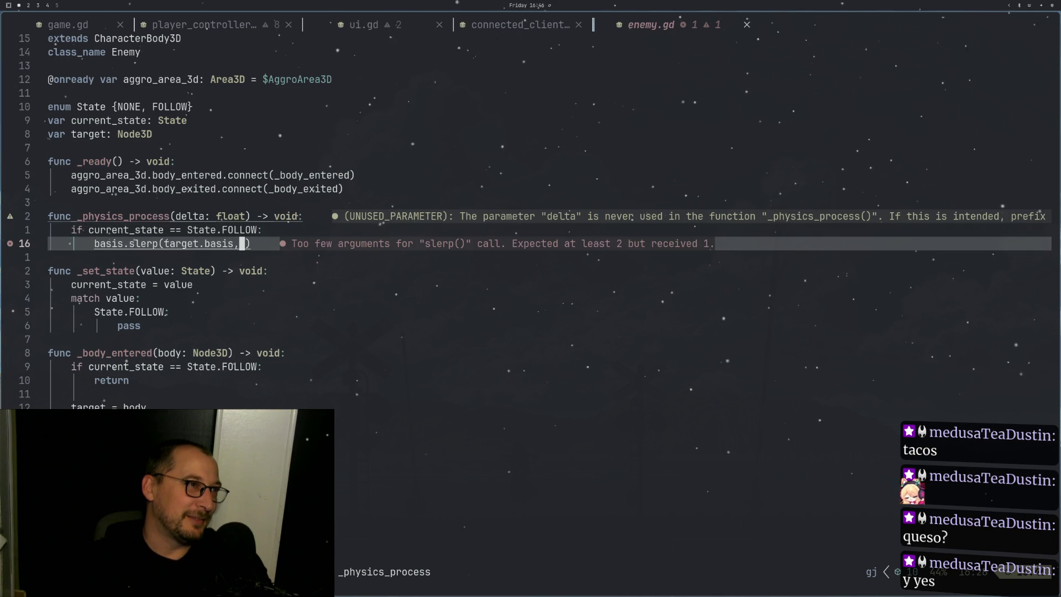
key(k)
key(j)
key(l)
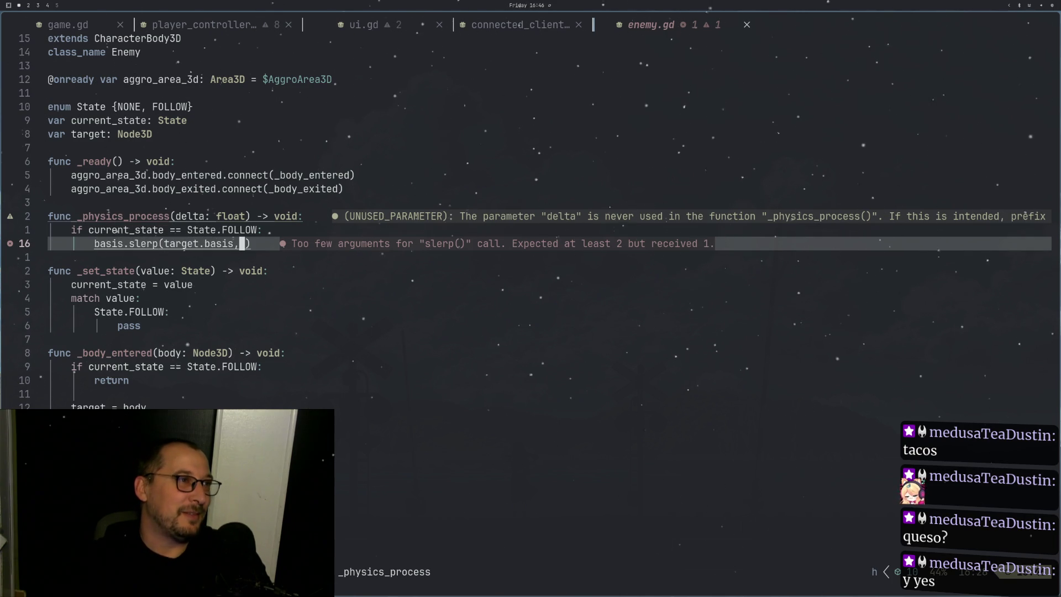
key(a)
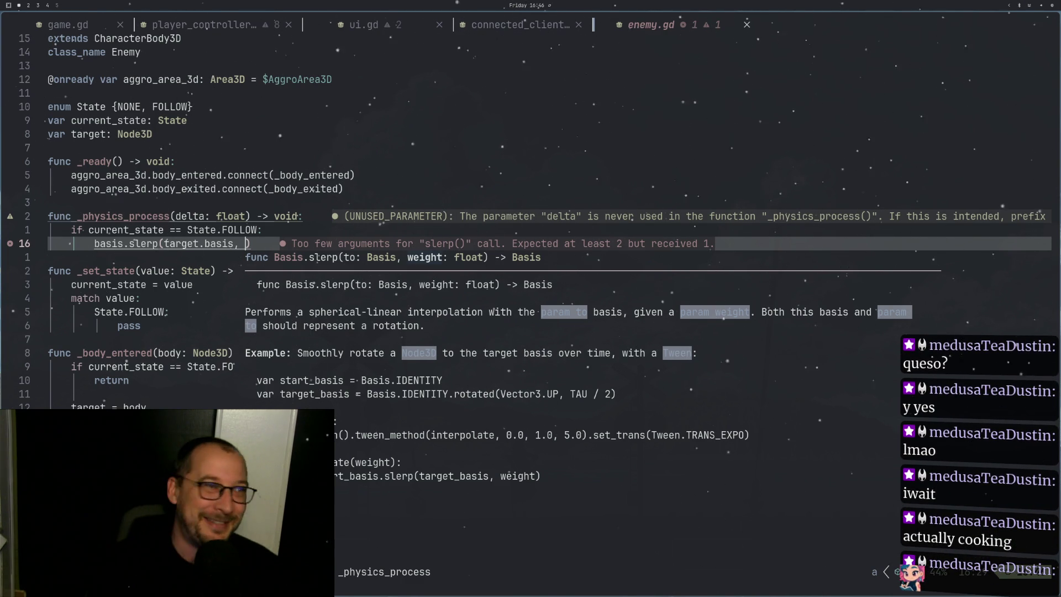
key(Escape)
key(k)
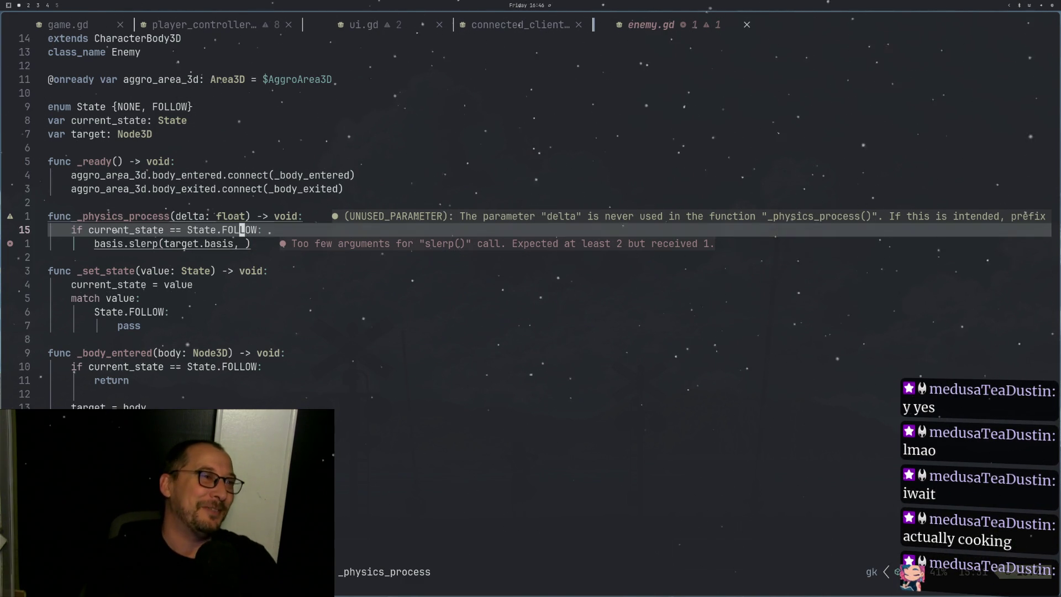
key(j)
key(l)
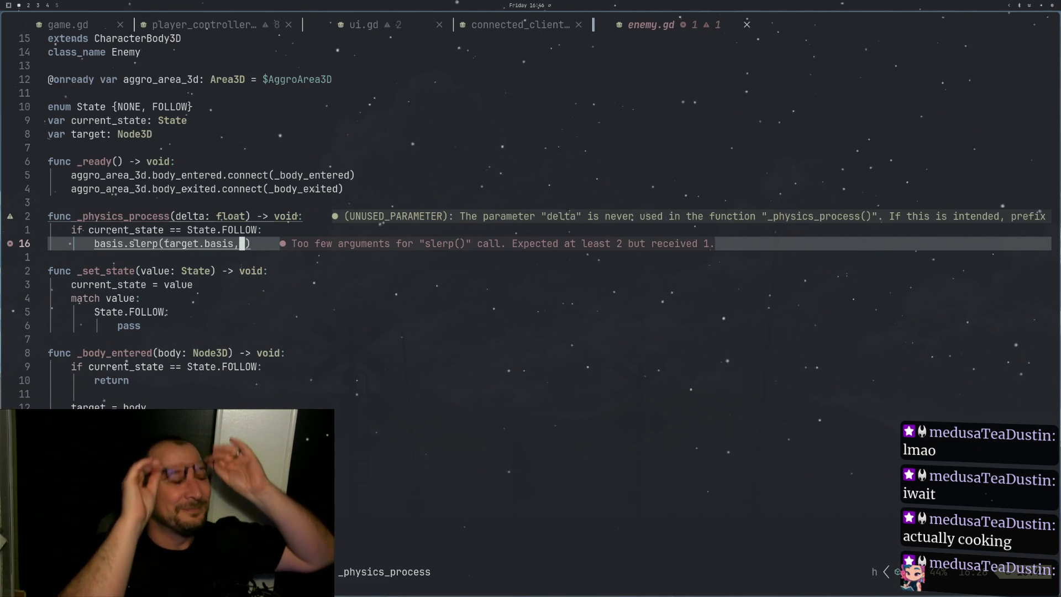
Step: Move with gj/gk between the lines around line 16, stepping back to the comma in slerp
key(g)
key(k)
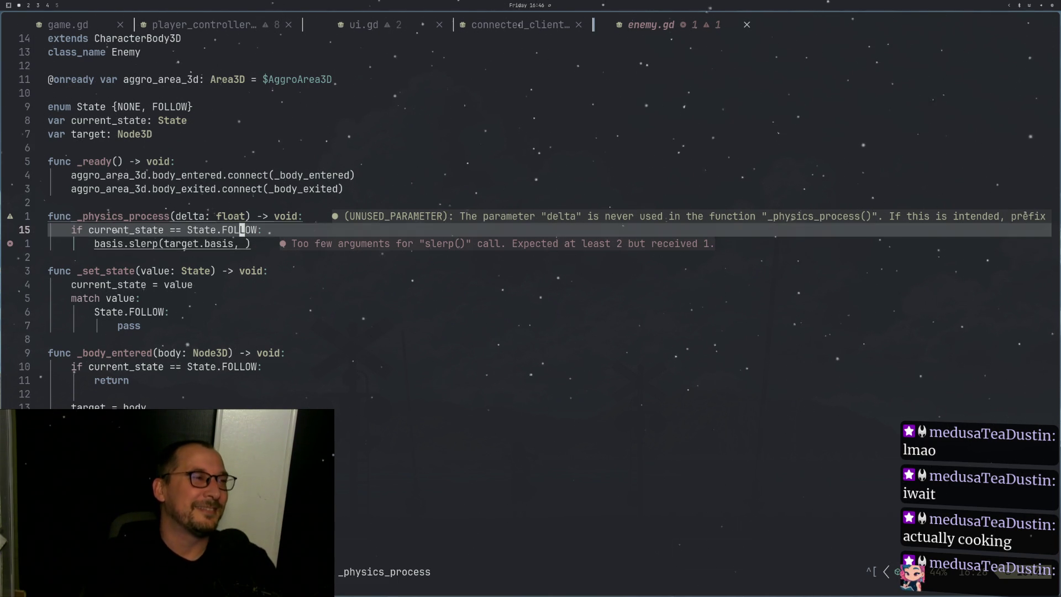
key(g)
key(j)
key(g)
key(k)
key(g)
key(j)
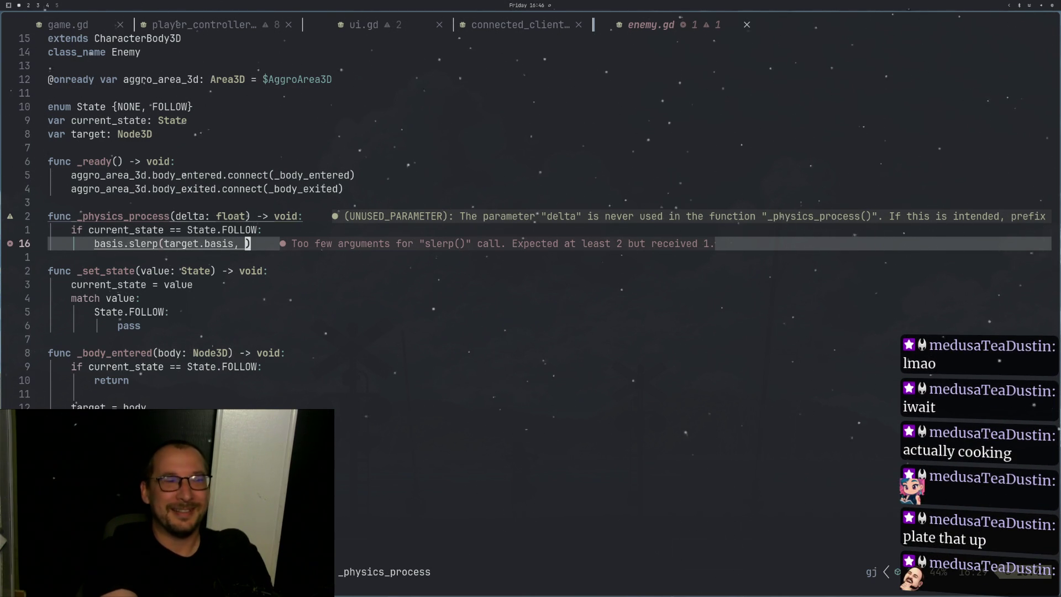
key(g)
key(k)
key(g)
key(j)
key(h)
key(h)
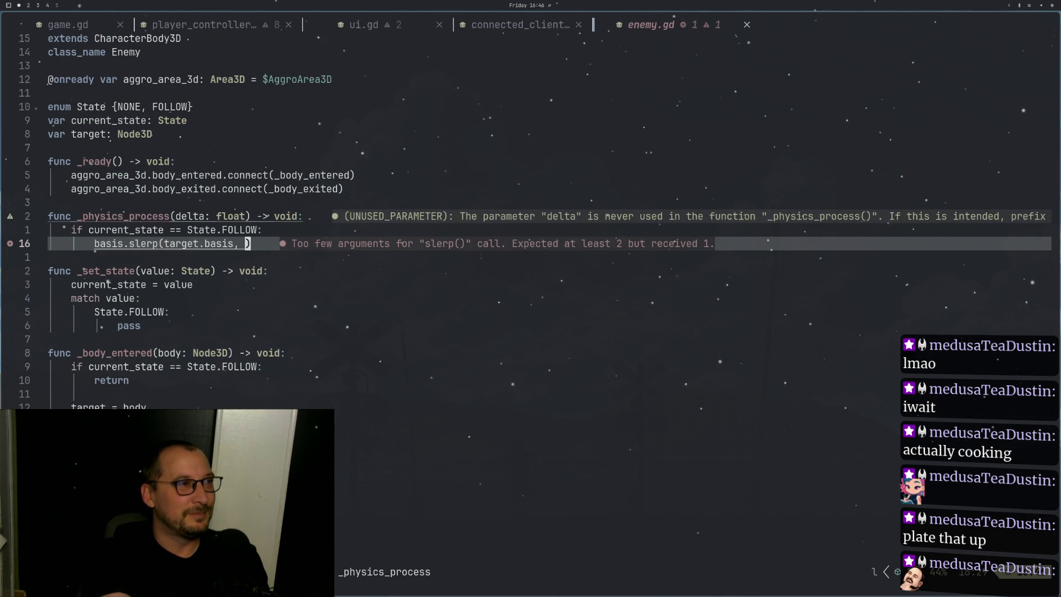
key(g)
key(j)
key(g)
key(k)
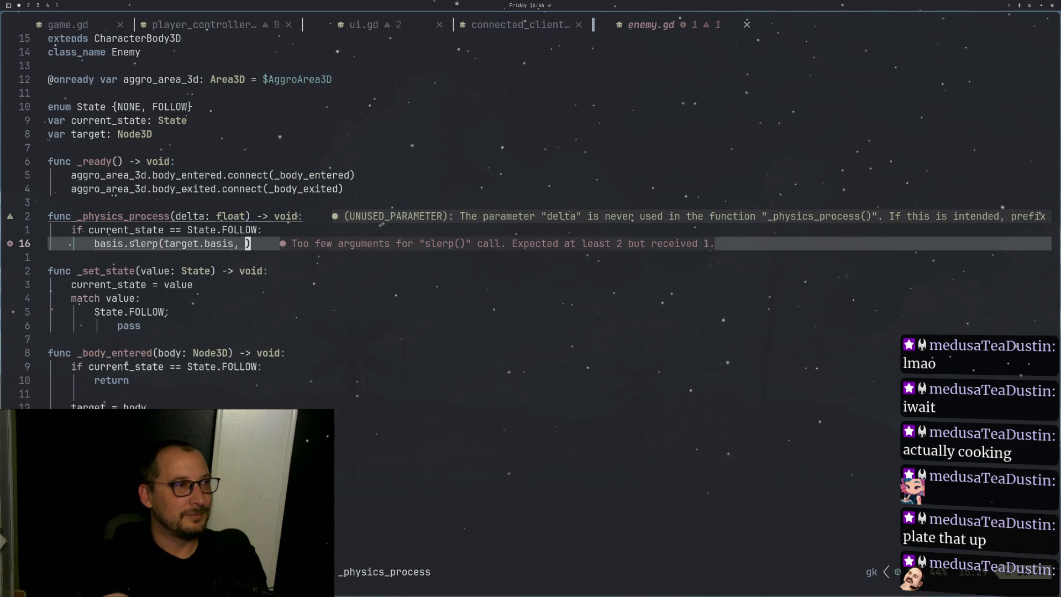
Step: Open config.gd through the file finder to check ENEMY_SPEED, then return to enemy.gd
key(space)
text(f)
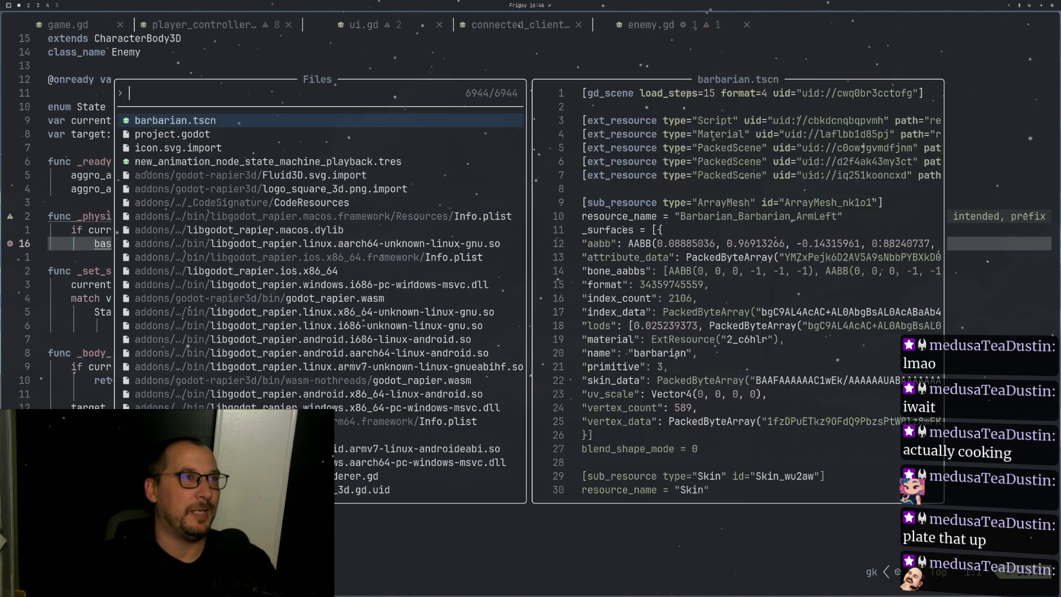
text(confi)
key(Return)
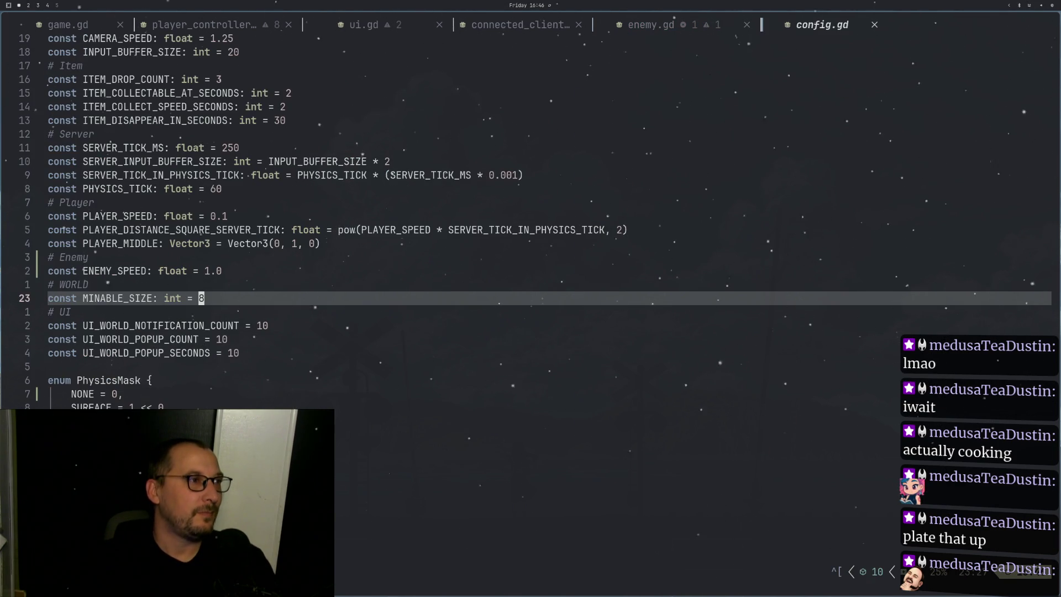
key(j)
key(k)
key(k)
key(k)
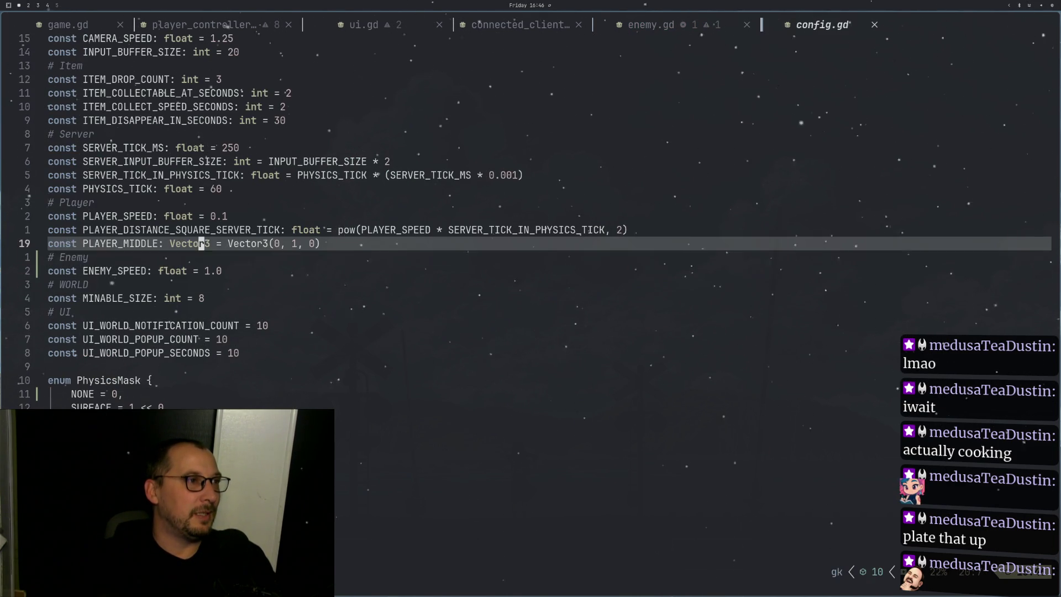
key(j)
key(g)
key(j)
key(g)
key(j)
key(g)
key(k)
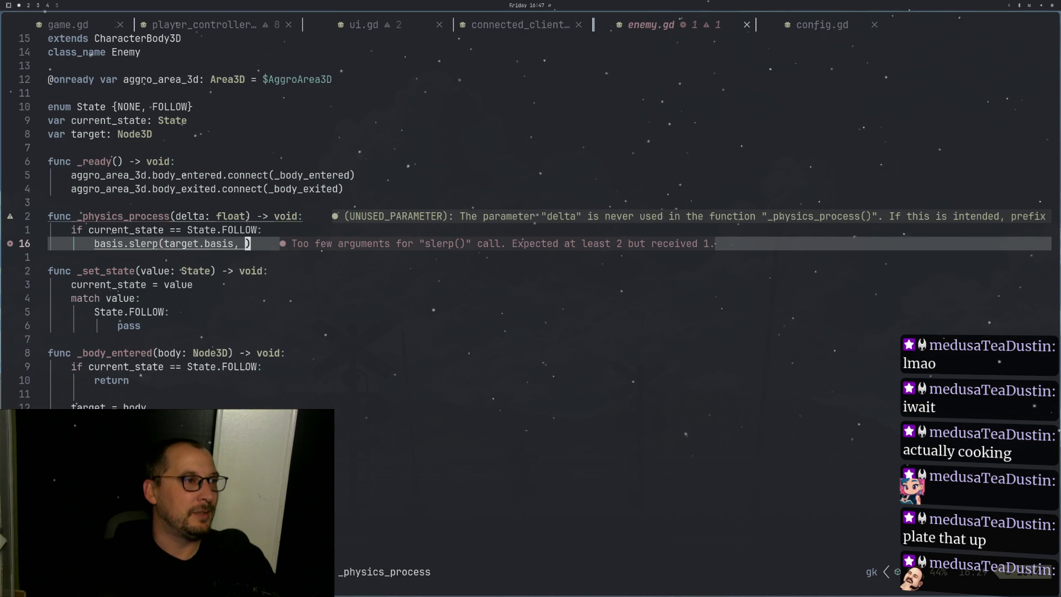
Step: Fill in the slerp weight as Config.ENEMY_SPEED * _delta using completion
text(is, )
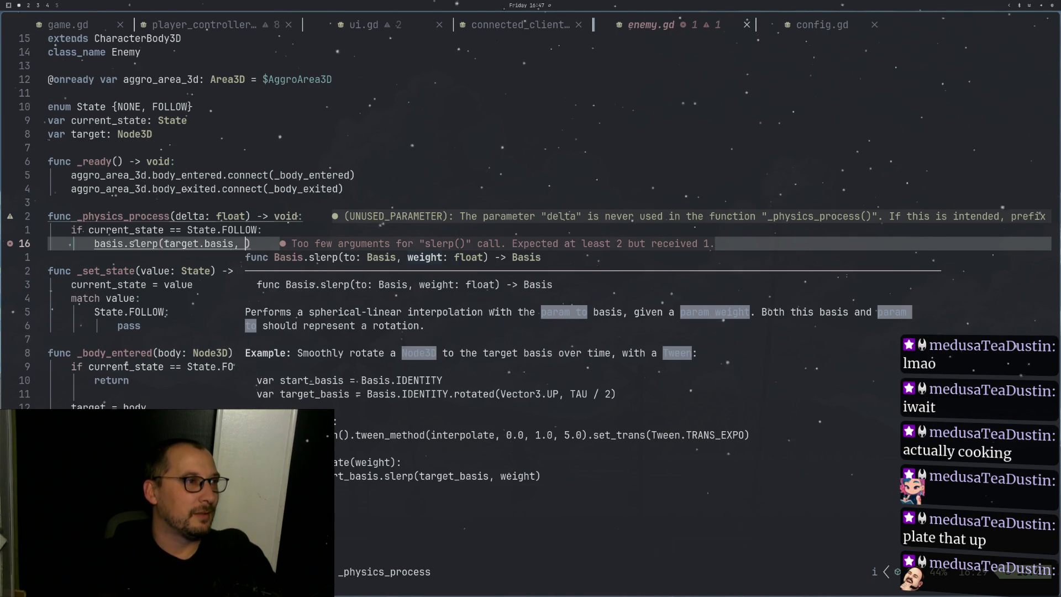
text(1,)
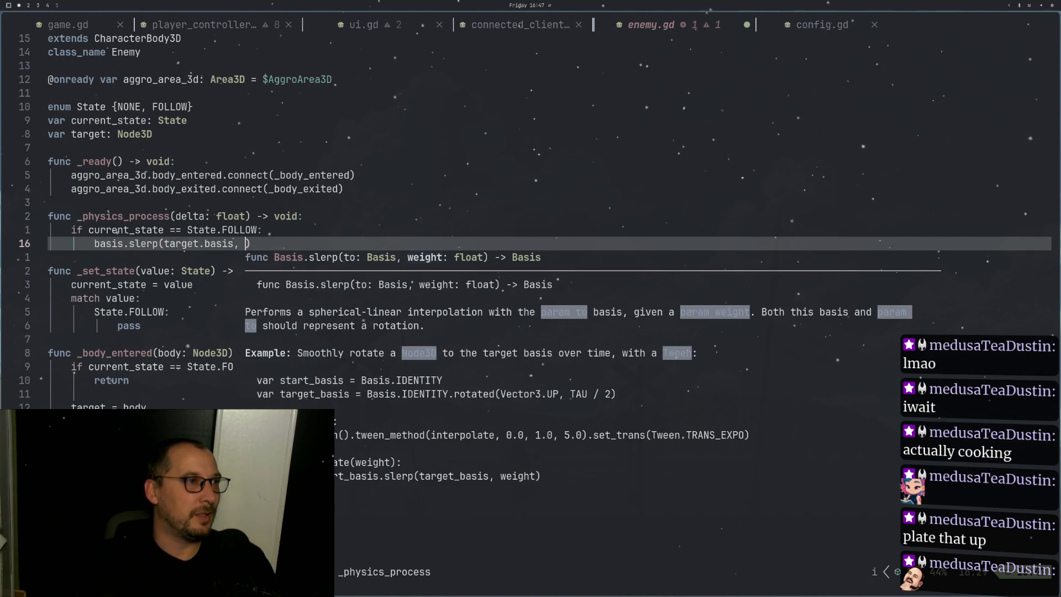
key(BackSpace)
text(Config.En)
key(BackSpace)
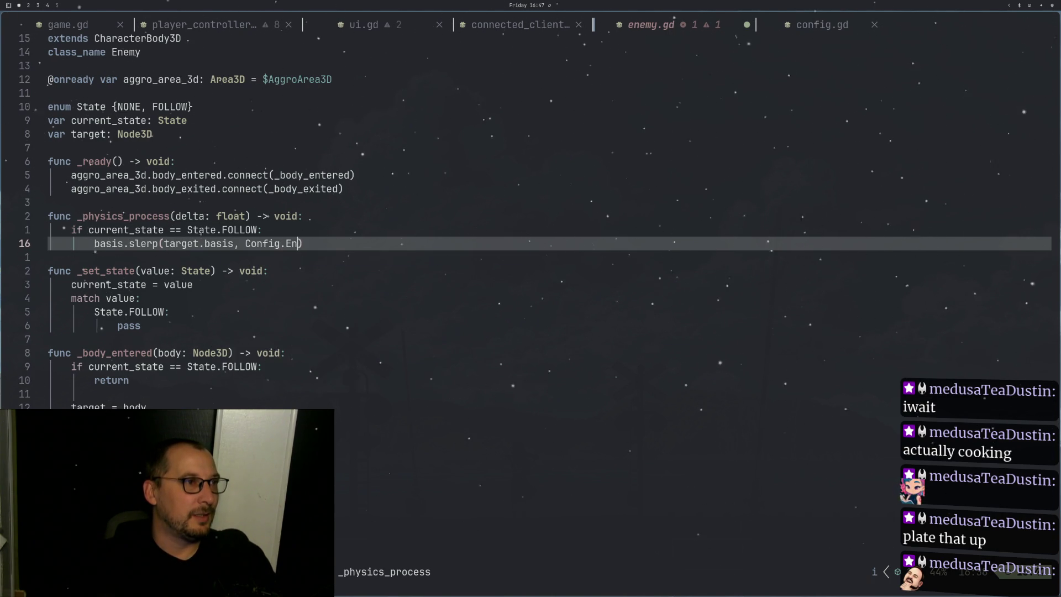
key(Return)
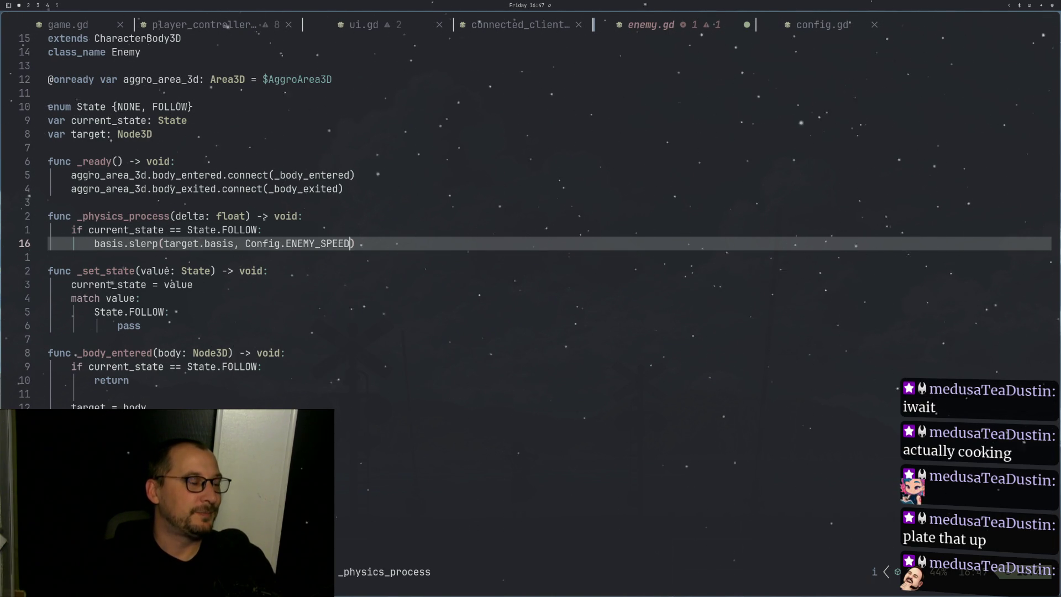
text( * de)
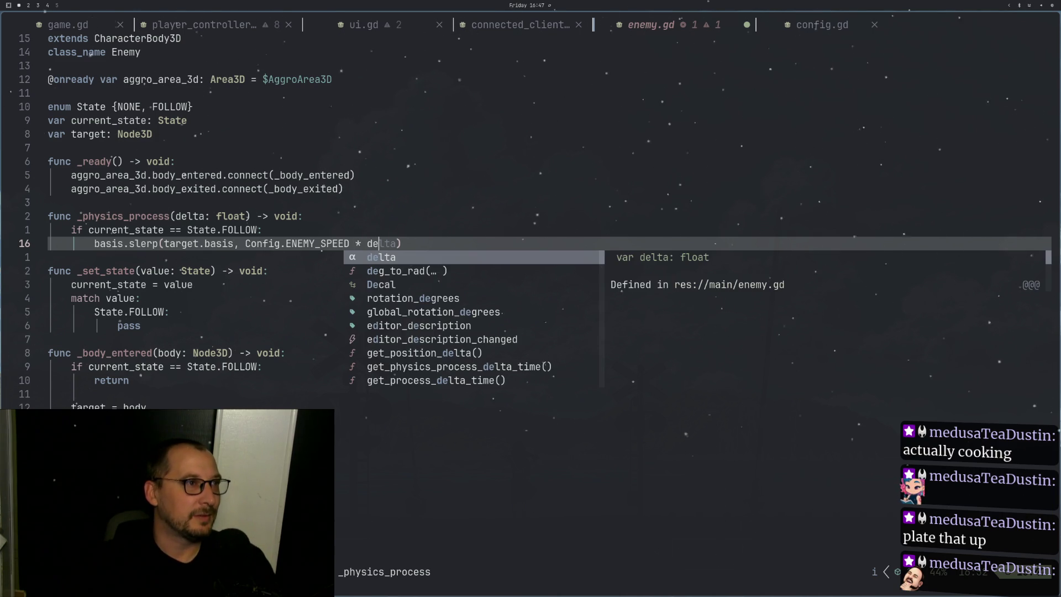
key(BackSpace)
key(BackSpace)
text(_delta)
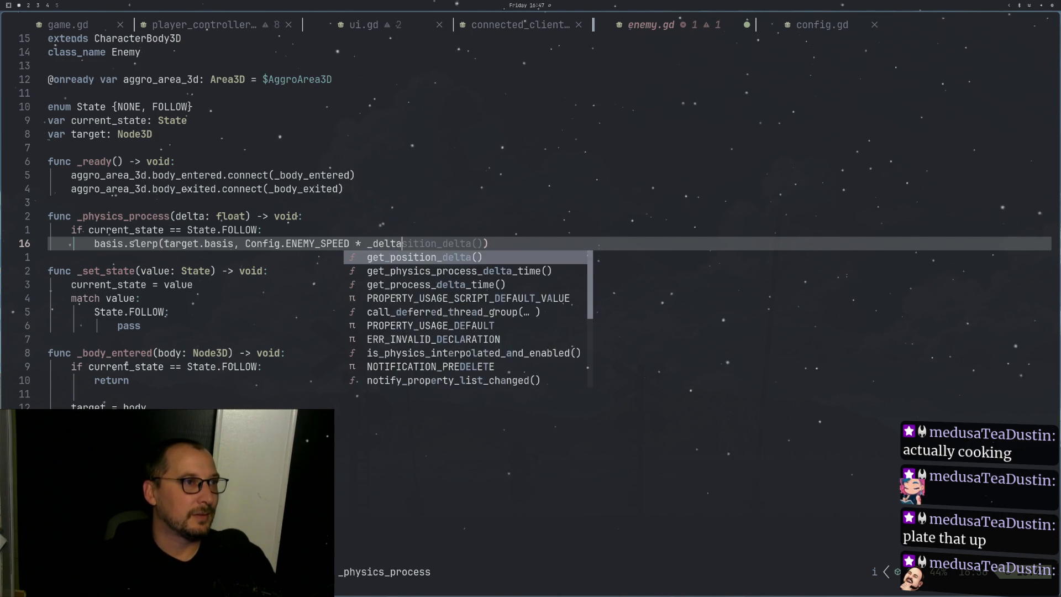
key(Escape)
Step: Rename the _physics_process parameter to _delta and save enemy.gd with :w
key(k)
key(k)
key(h)
key(h)
key(h)
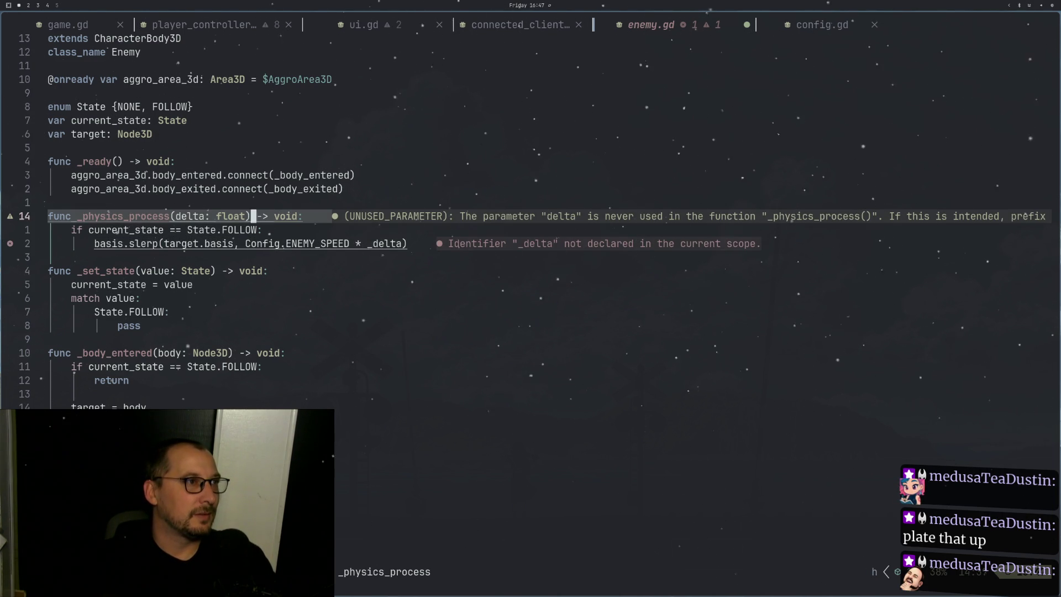
text(a_)
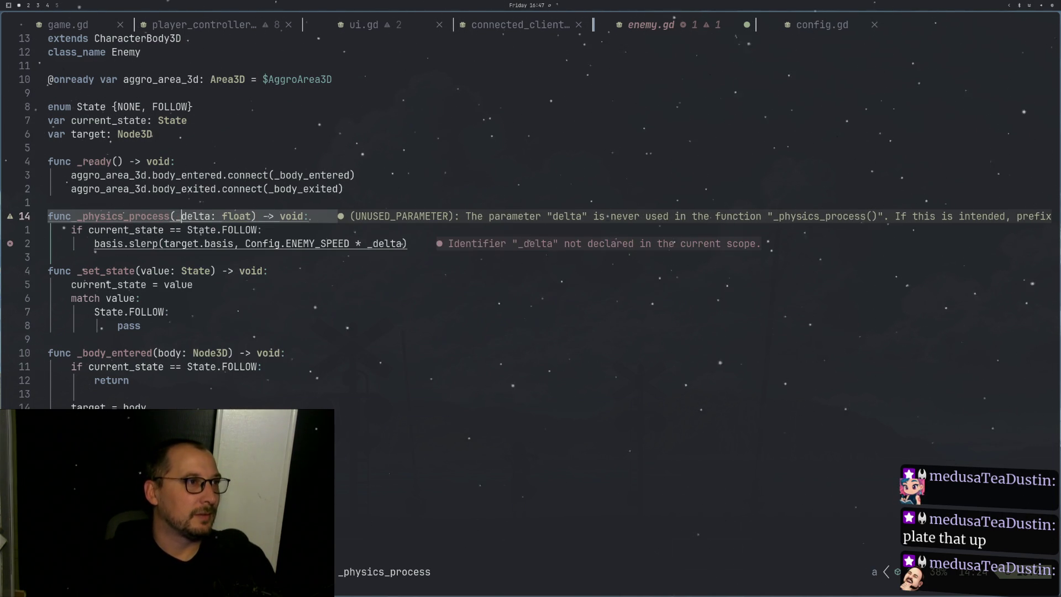
key(Escape)
text(:w)
key(Return)
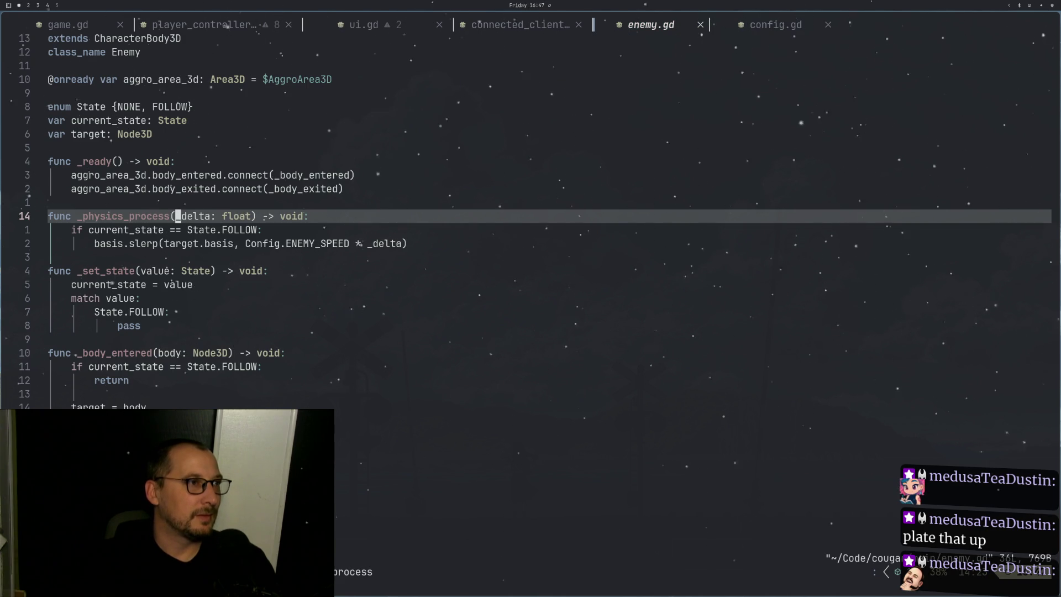
key(super+2)
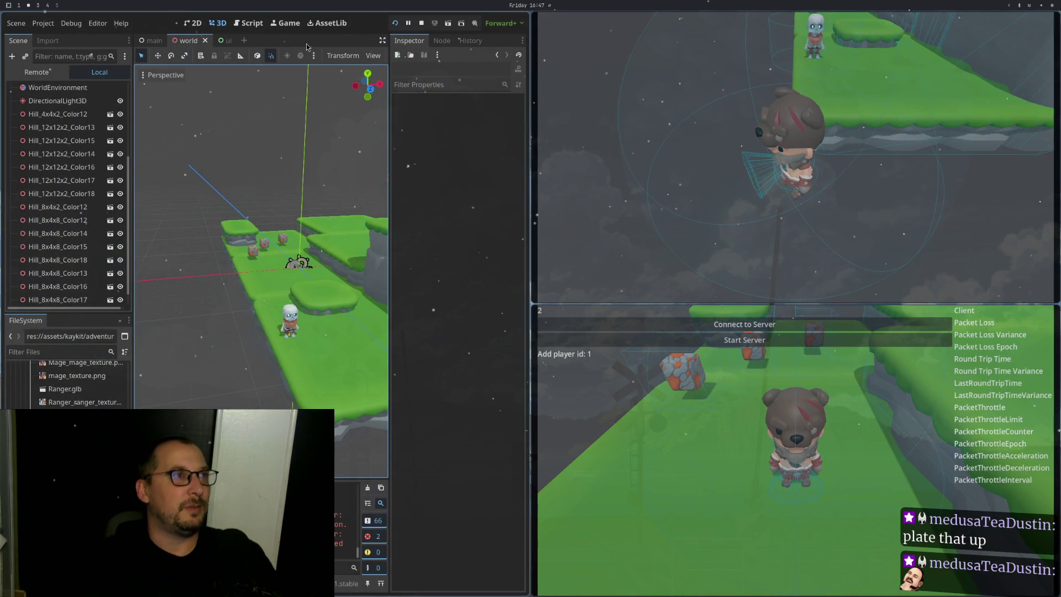
Step: Rerun the game with two instances, start the server, walk the bear, then return to enemy.gd
click(395, 23)
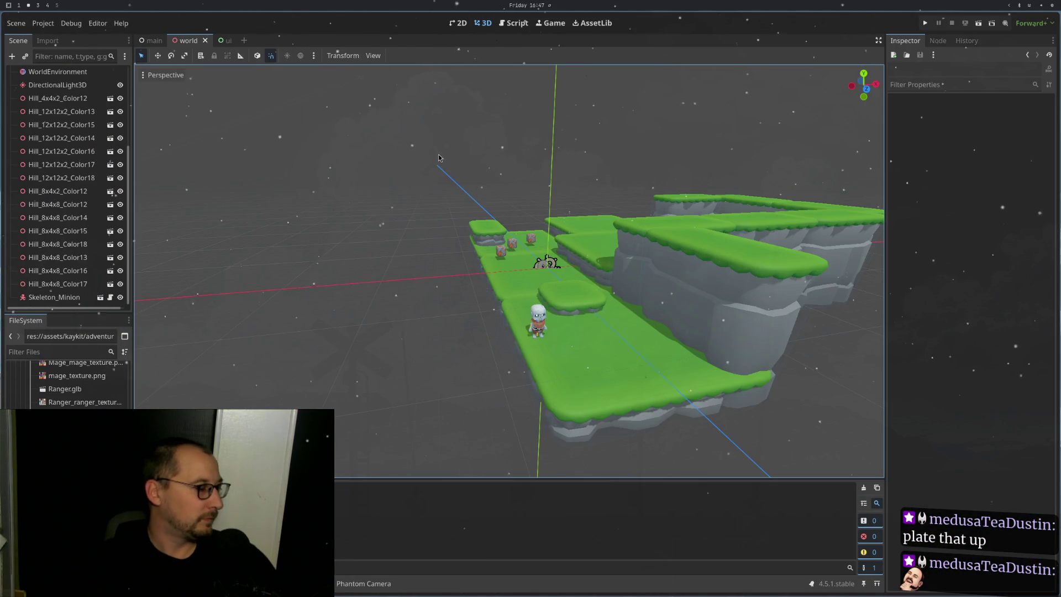
click(925, 27)
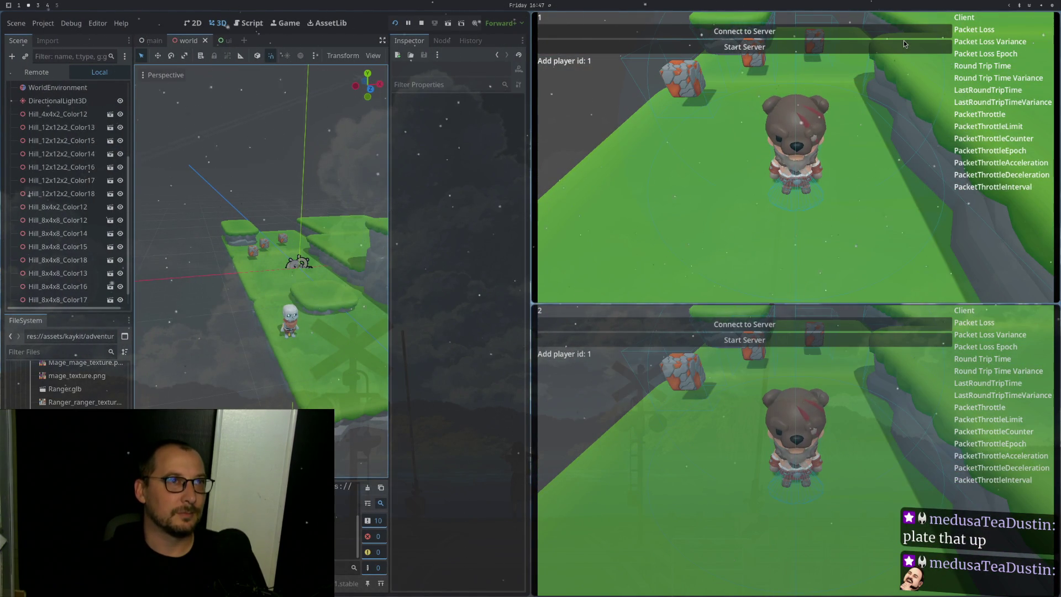
click(728, 47)
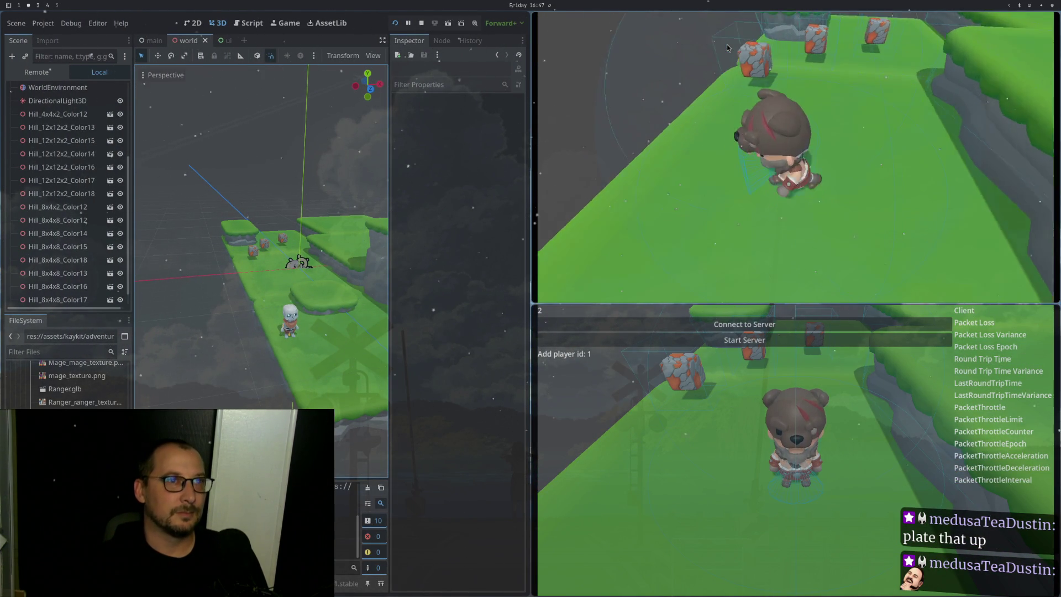
key(a)
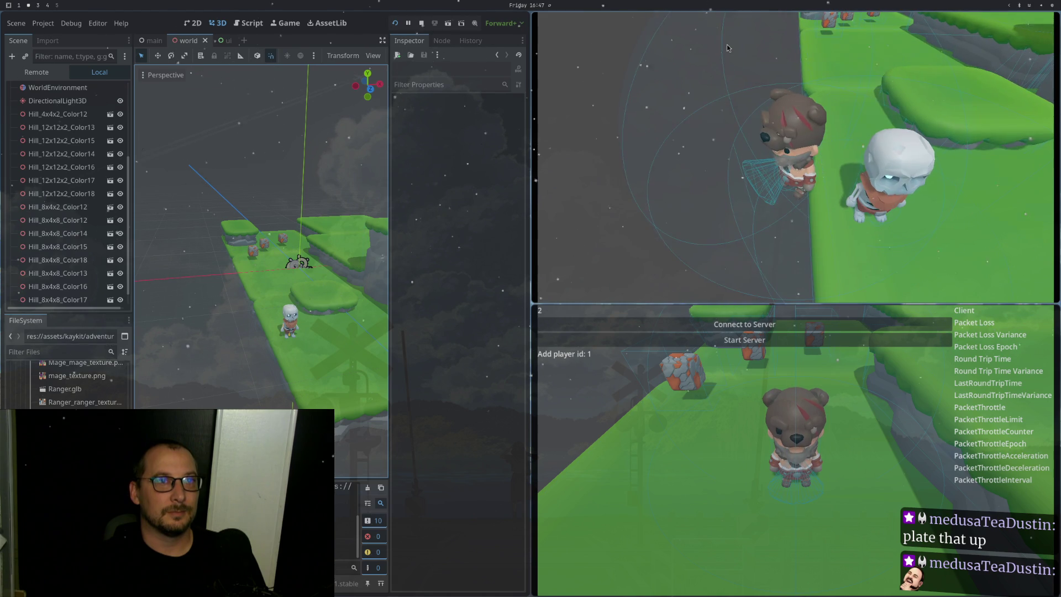
key(s)
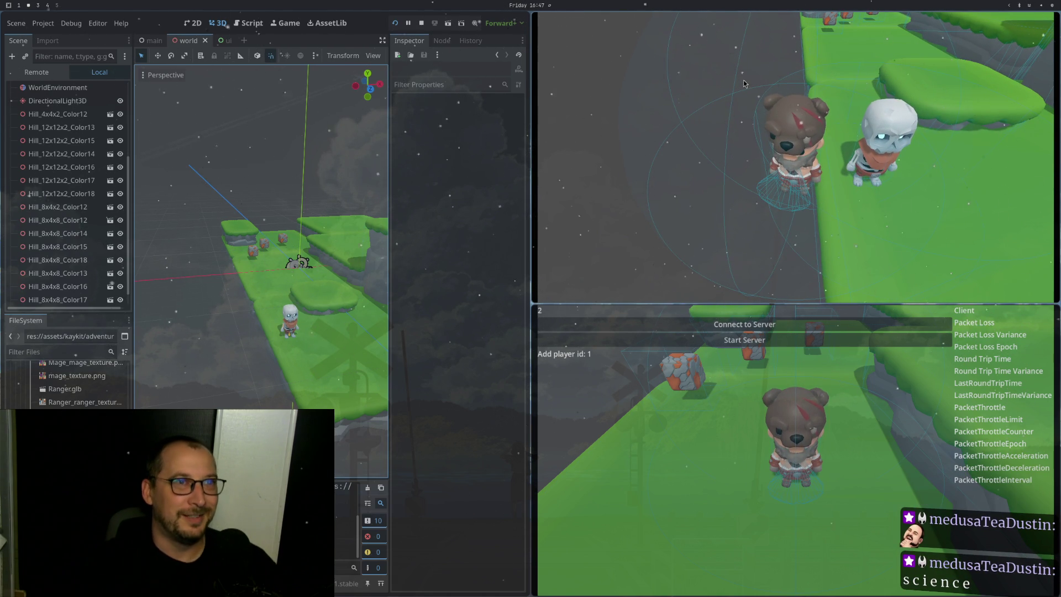
key(super+1)
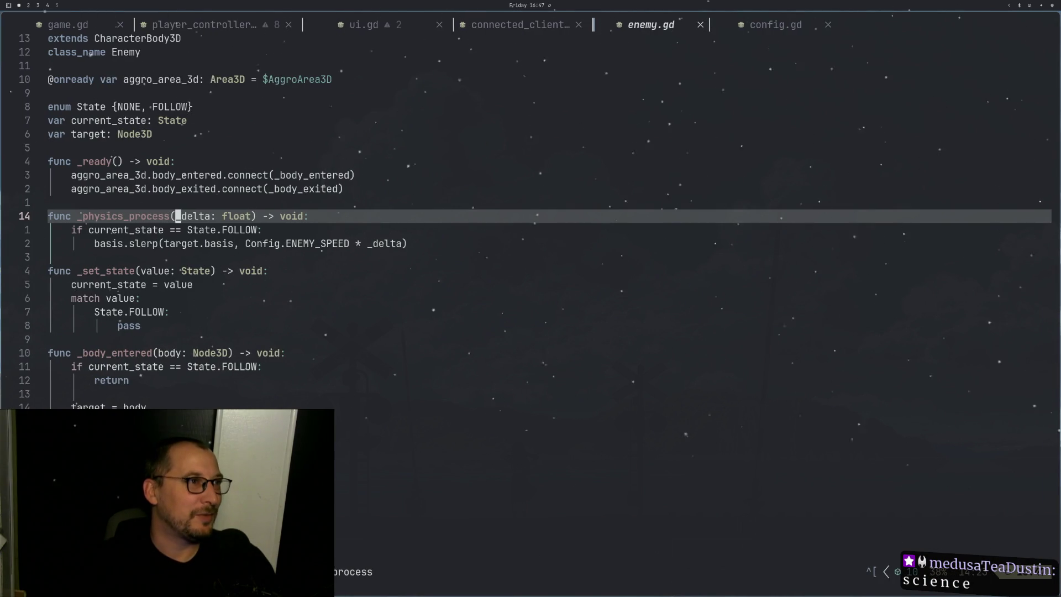
Step: Undo the stray new line and prefix line 16's slerp call with 'basis = '
key(j)
key(o)
text(breakpo)
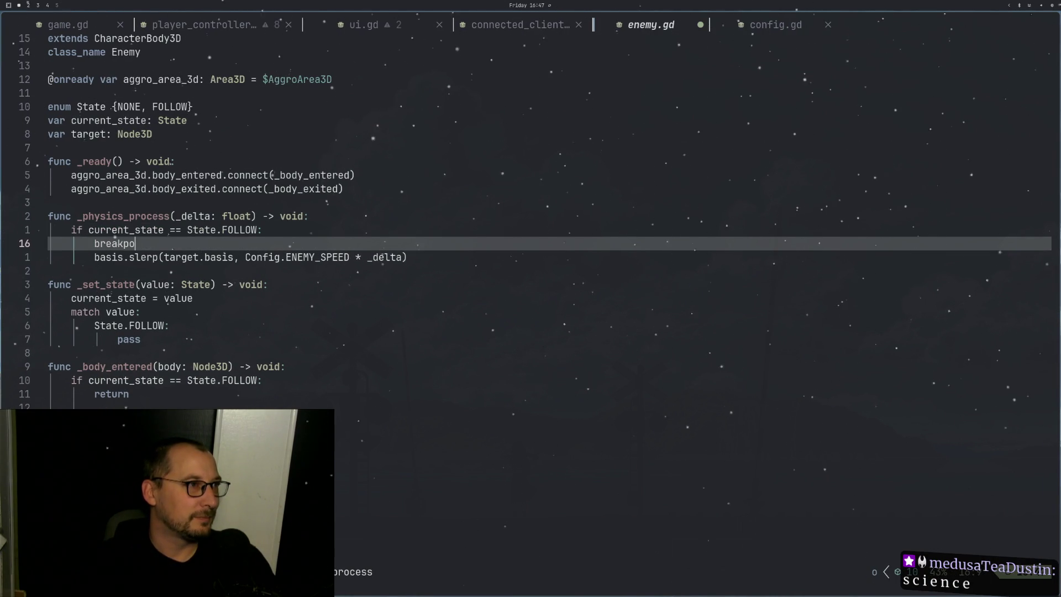
key(Escape)
key(u)
key(g)
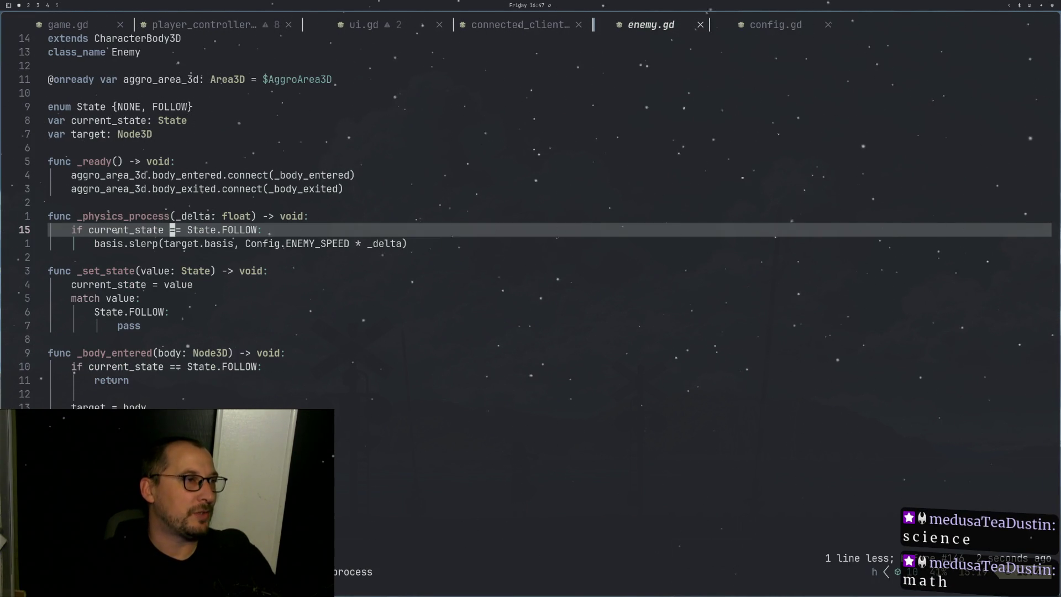
key(j)
key(g)
key(h)
text(l)
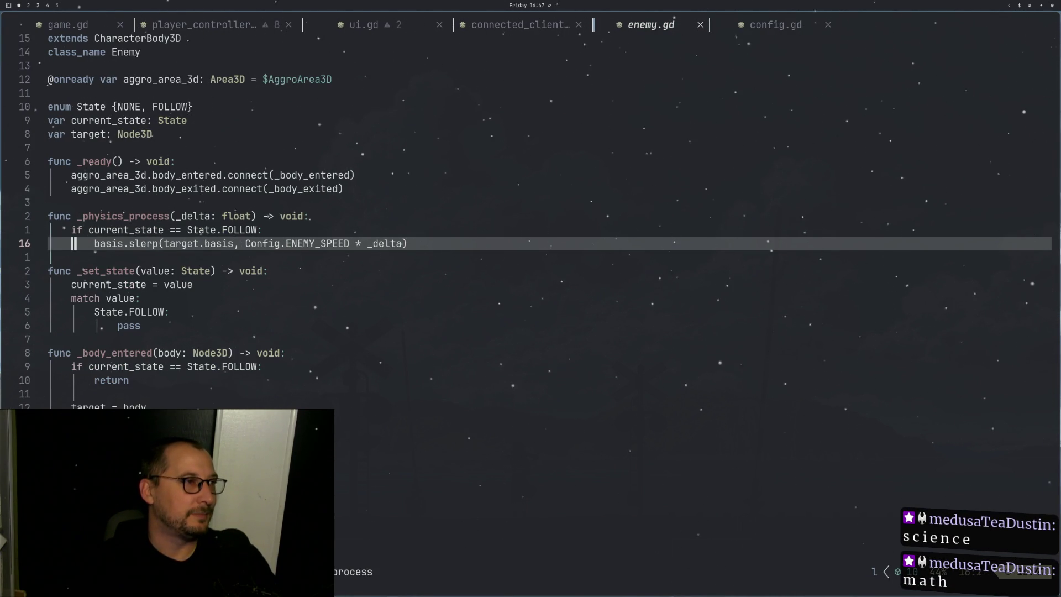
text(ibasis =)
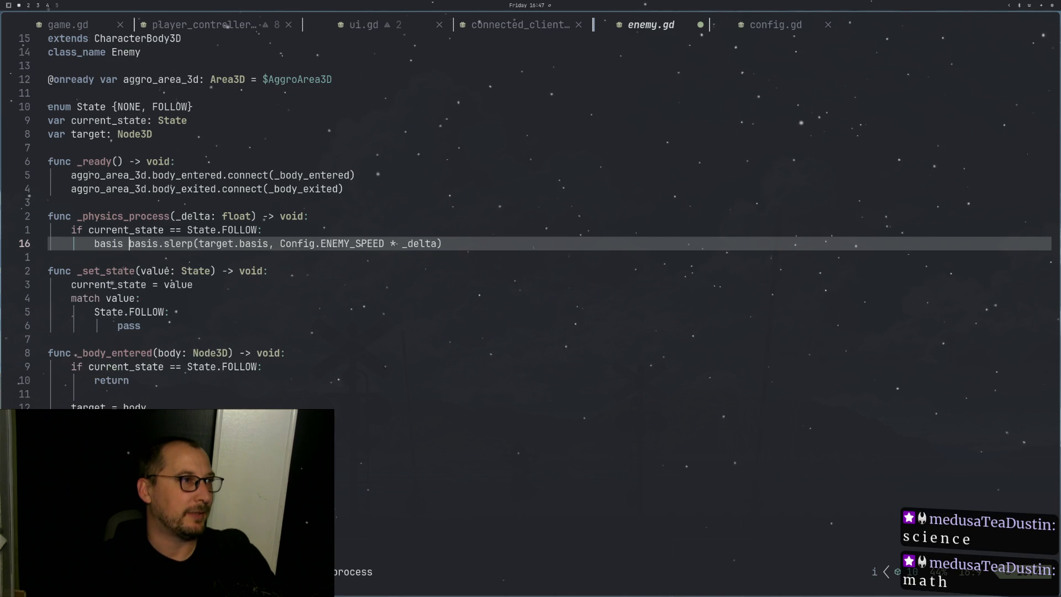
Step: Test the change in Godot, then place the cursor right after slerp on line 16
key(super+2)
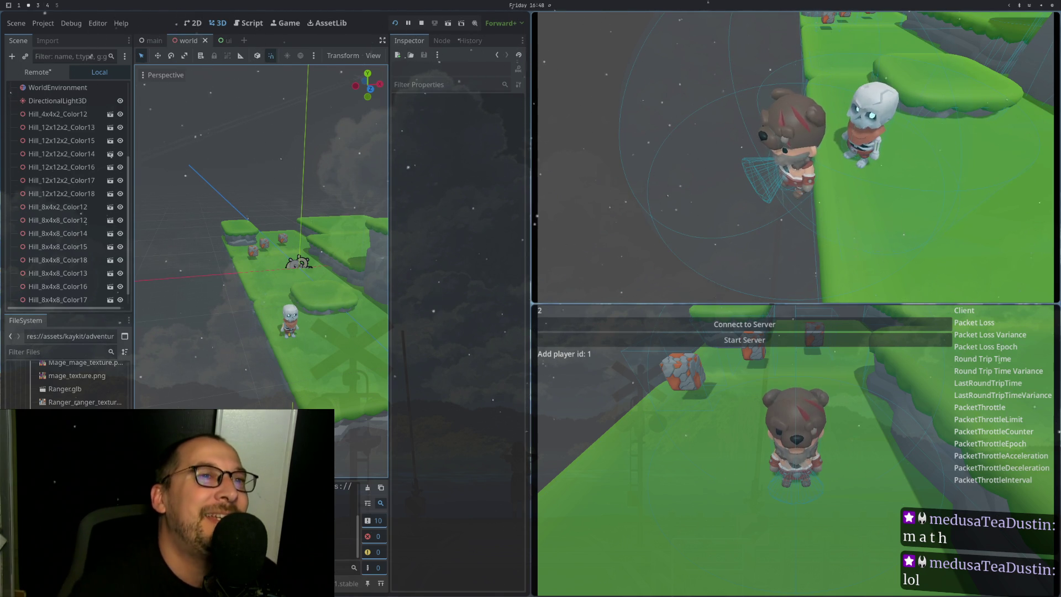
key(super+1)
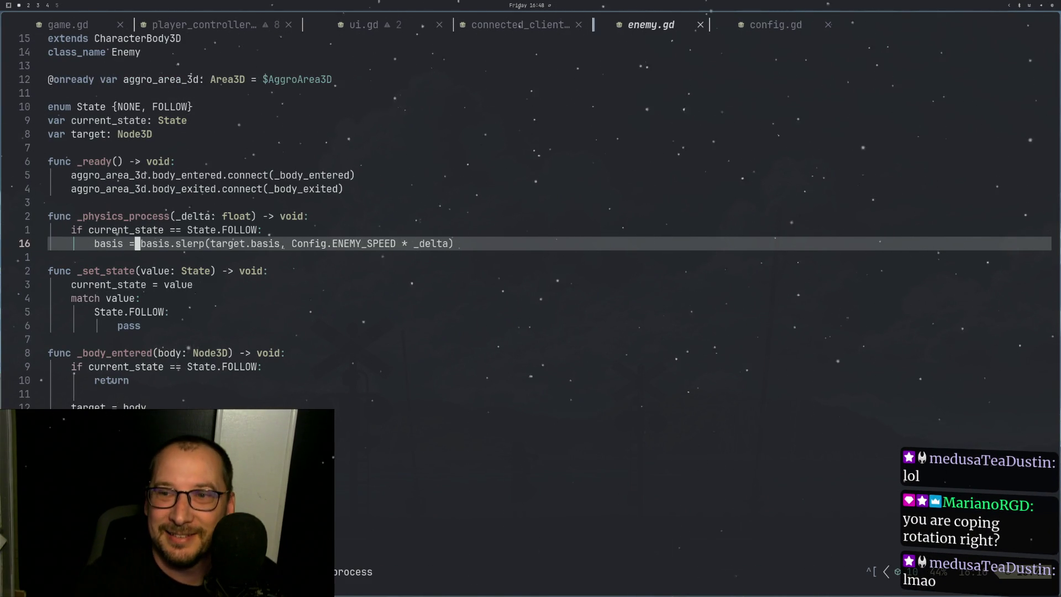
key(f)
key(r)
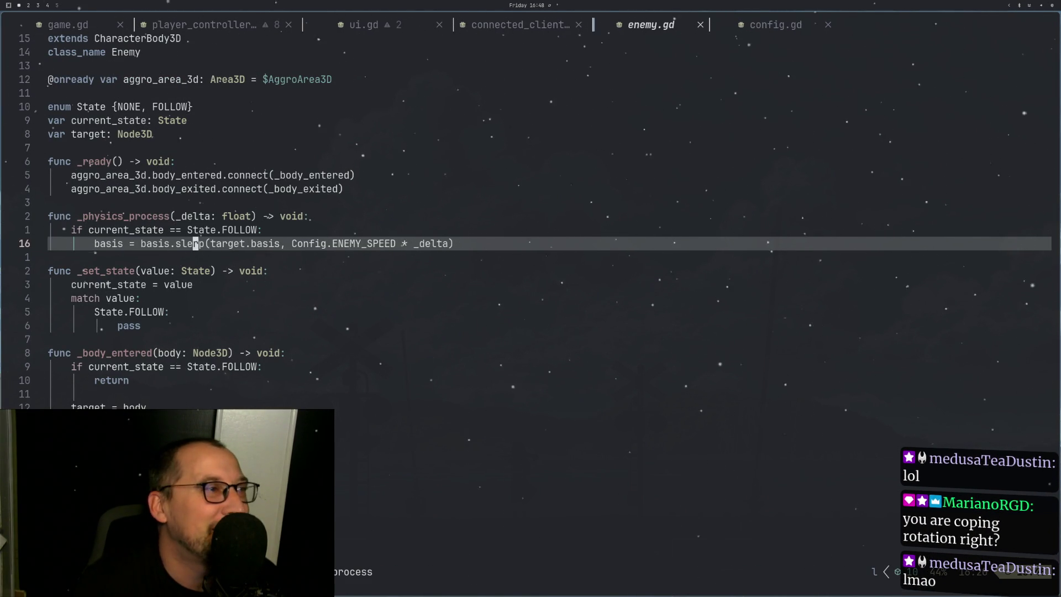
key(l)
key(h)
key(h)
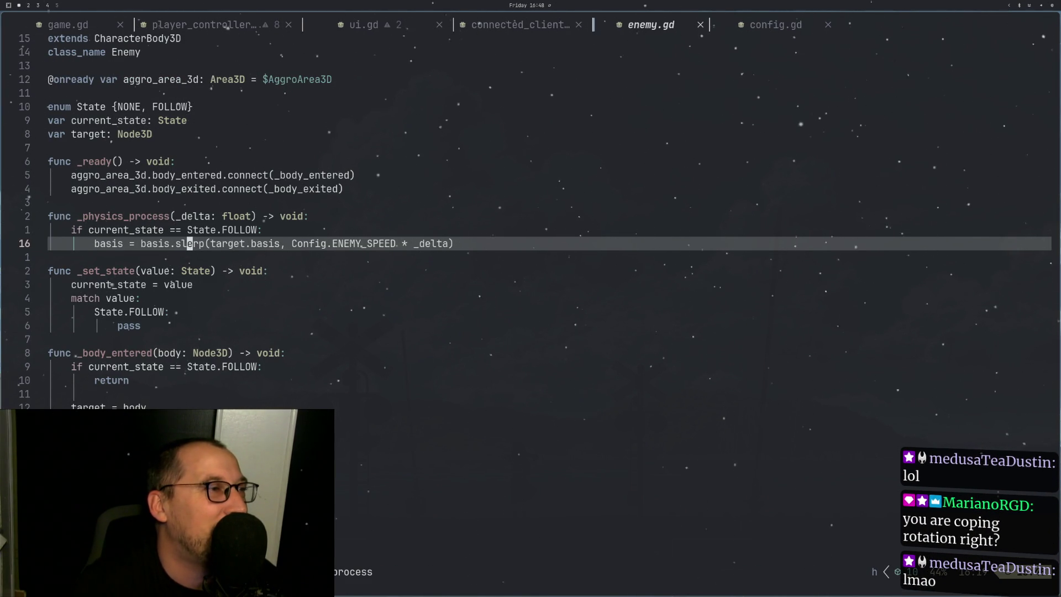
key(l)
key(l)
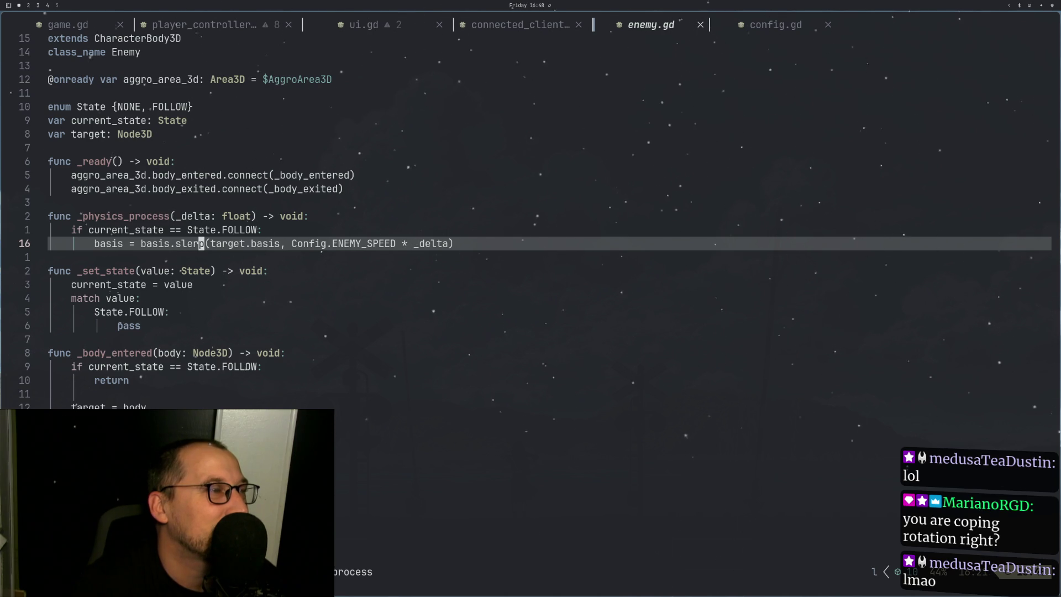
key(a)
key(super+2)
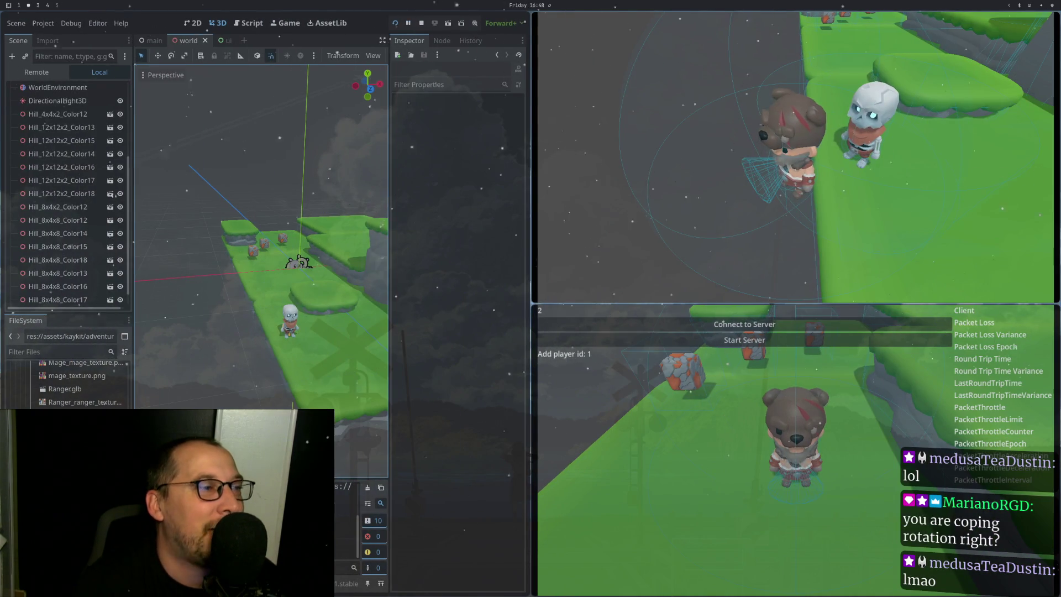
Step: In the Node3D docs, read the description of the basis property
key(super+3)
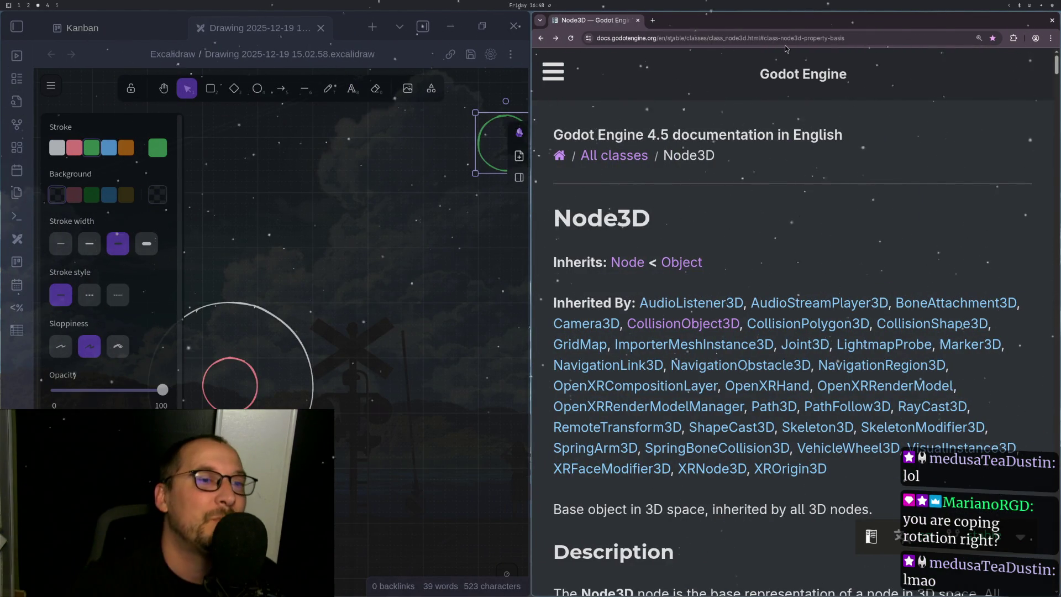
scroll(945, 64, down, 5)
scroll(863, 222, down, 15)
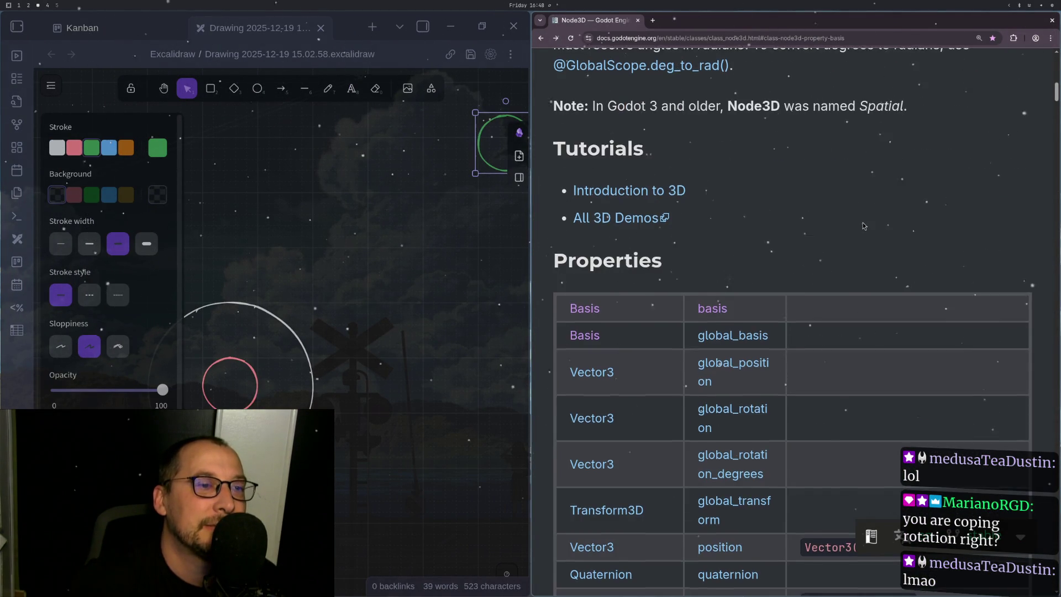
scroll(866, 187, down, 2)
scroll(830, 214, up, 7)
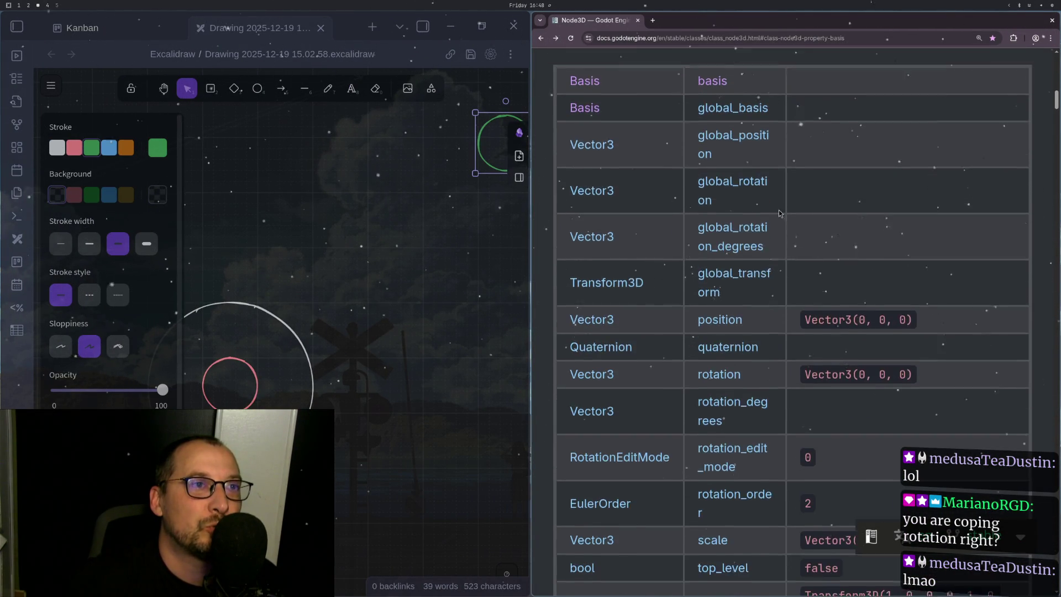
click(702, 160)
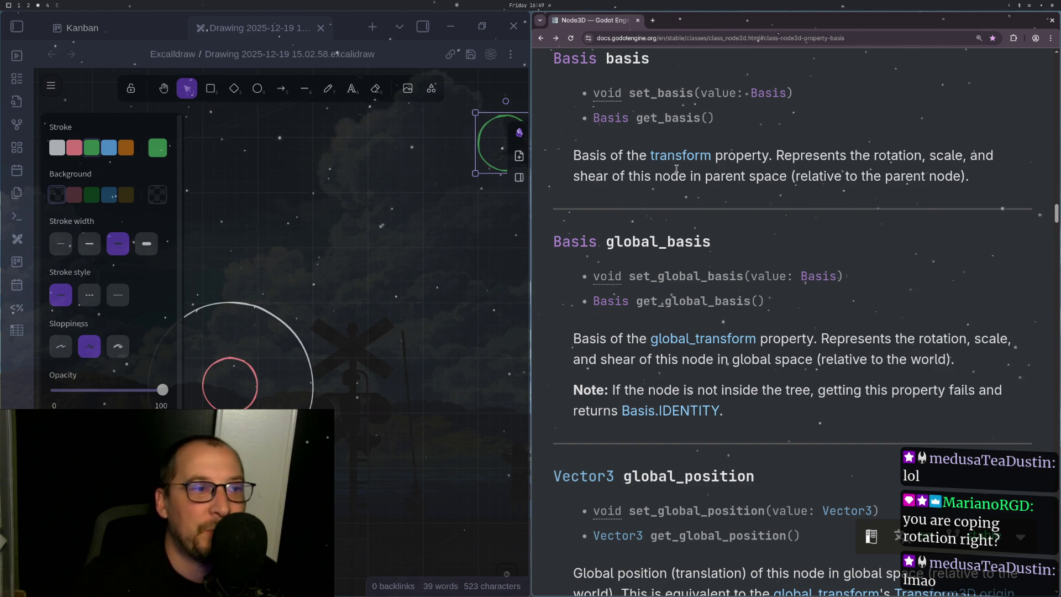
scroll(677, 182, down, 15)
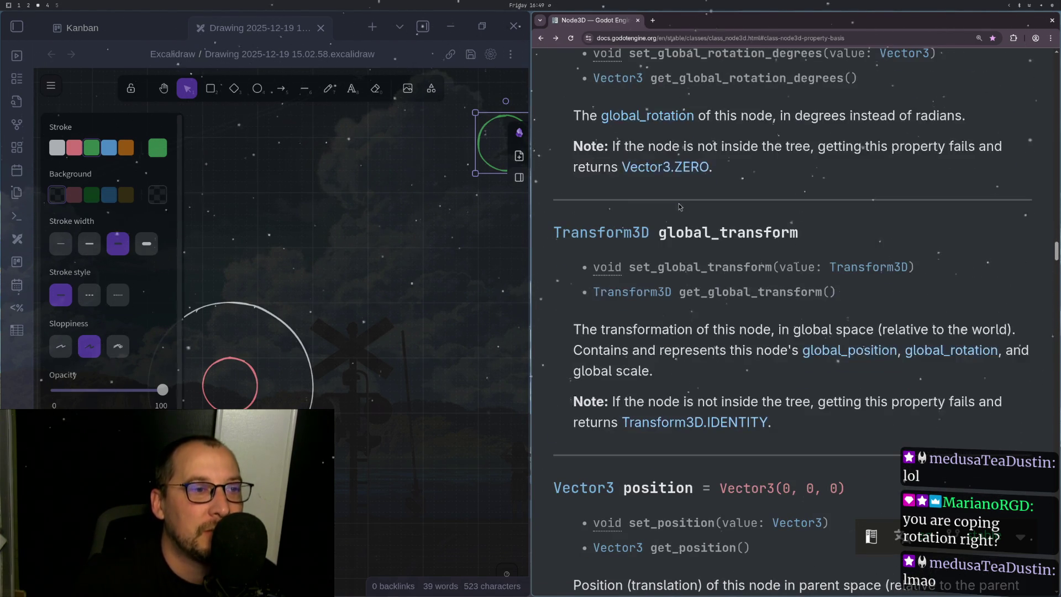
scroll(898, 321, down, 20)
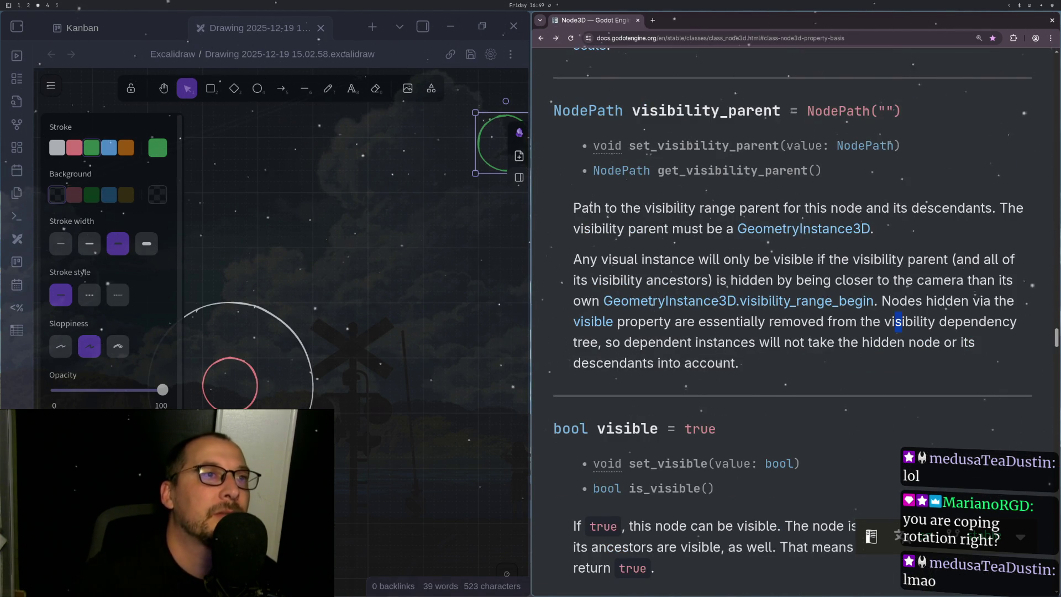
scroll(898, 322, up, 15)
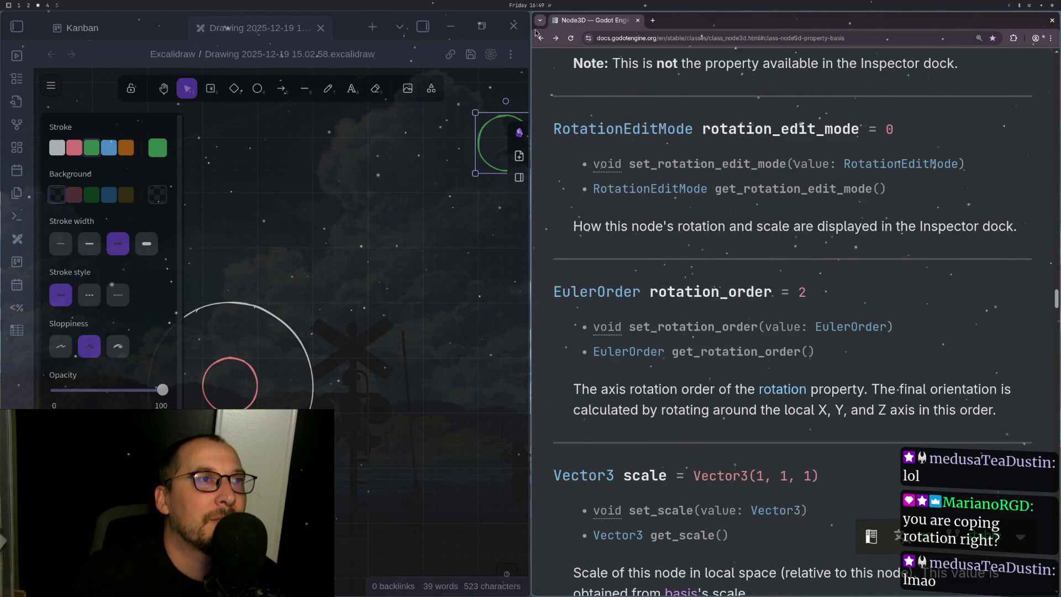
click(535, 33)
click(712, 214)
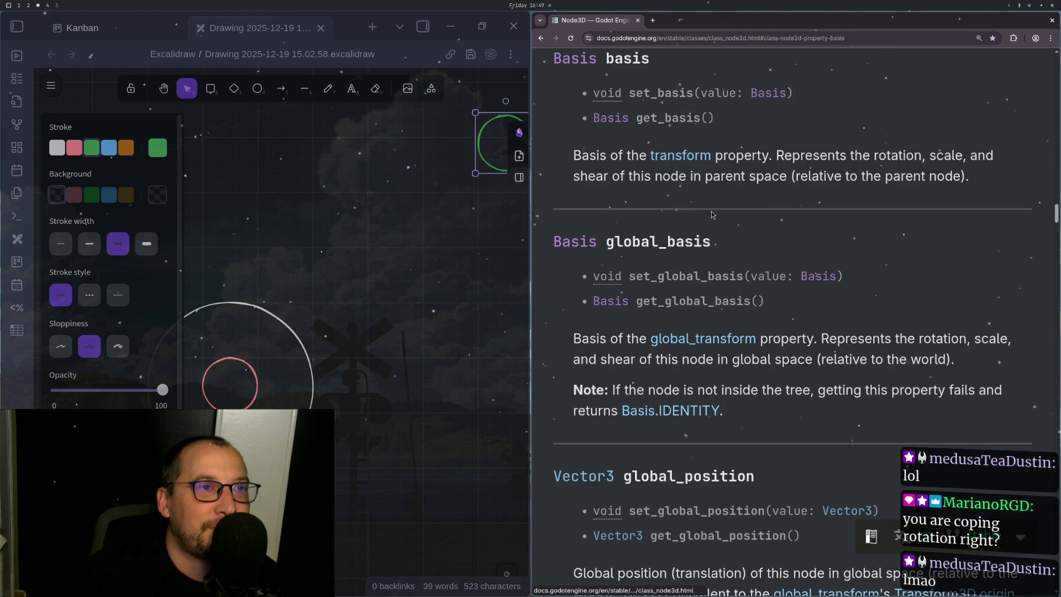
Step: Open the Basis class reference and read its slerp method description before returning to enemy.gd
click(574, 58)
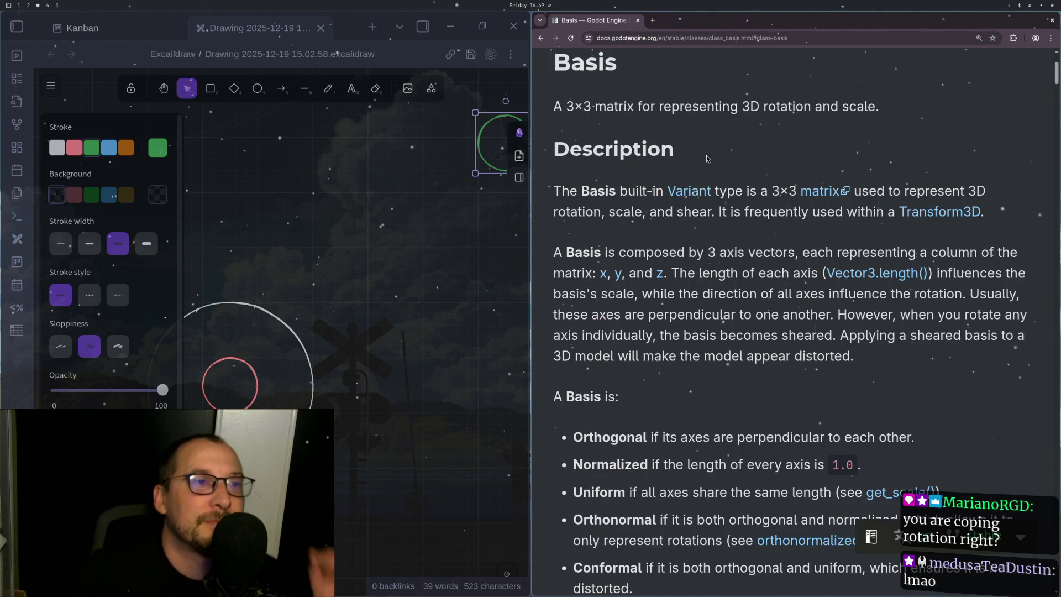
scroll(707, 165, down, 15)
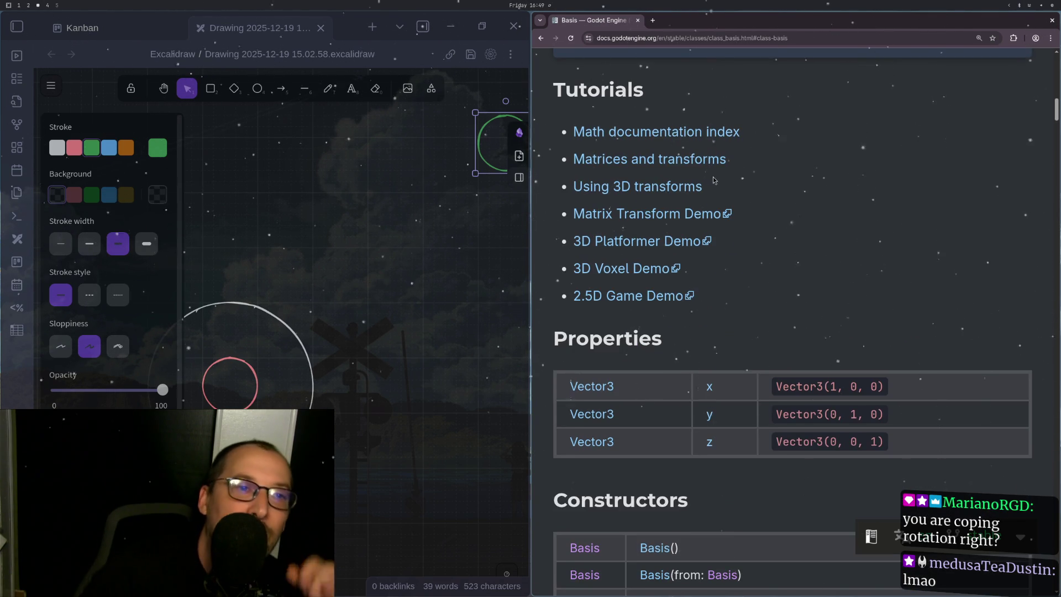
scroll(827, 234, down, 5)
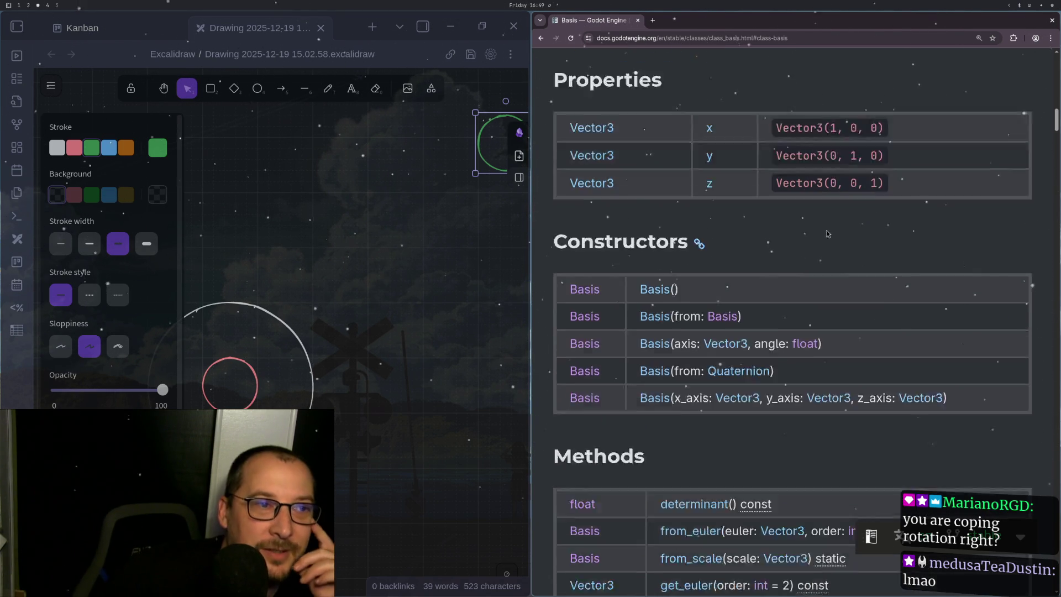
scroll(827, 233, down, 4)
scroll(834, 235, down, 3)
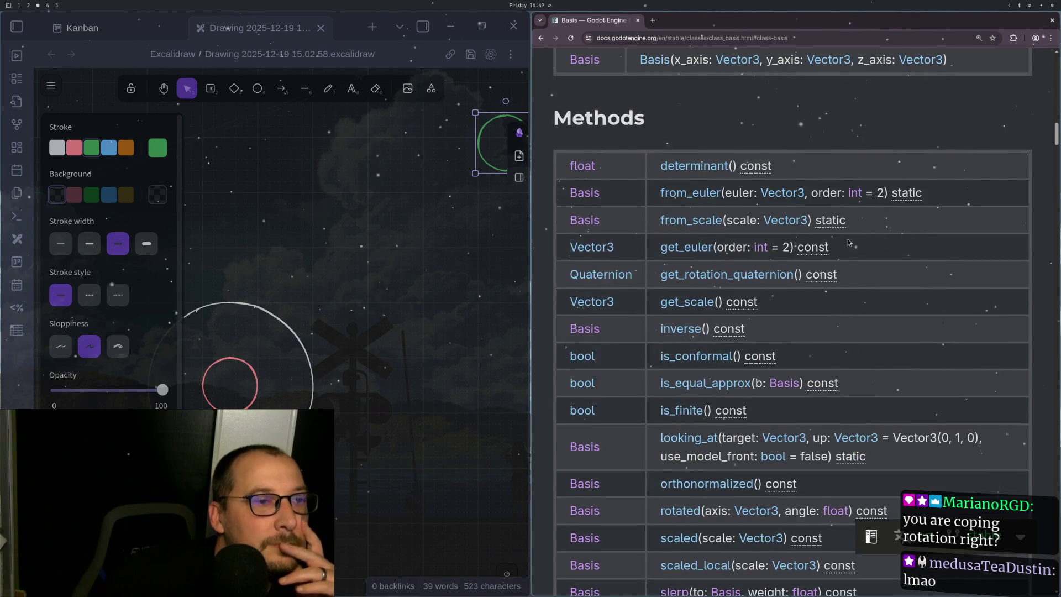
scroll(849, 242, down, 4)
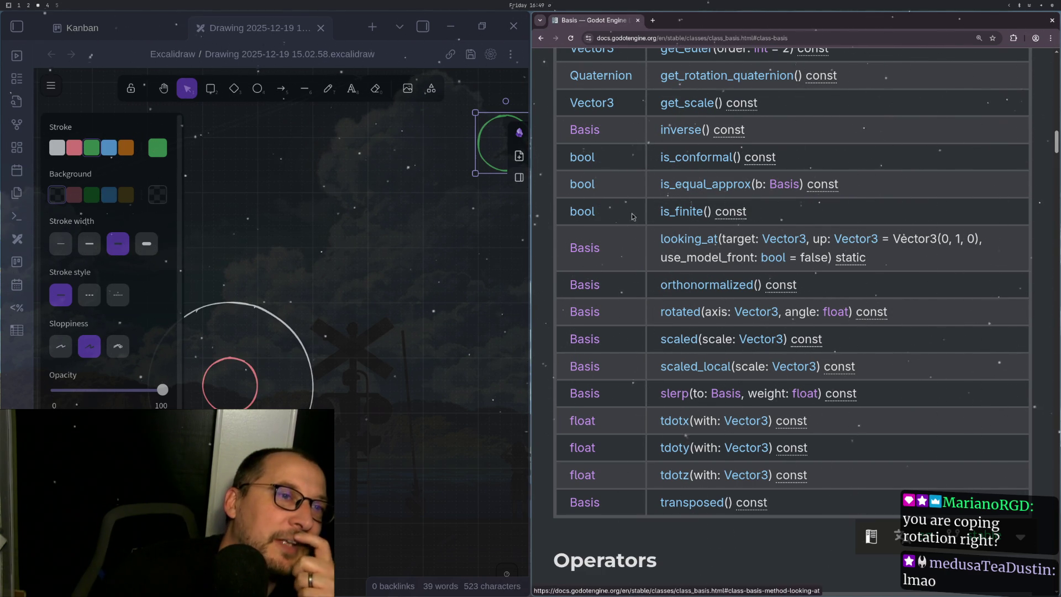
mouse_move(723, 212)
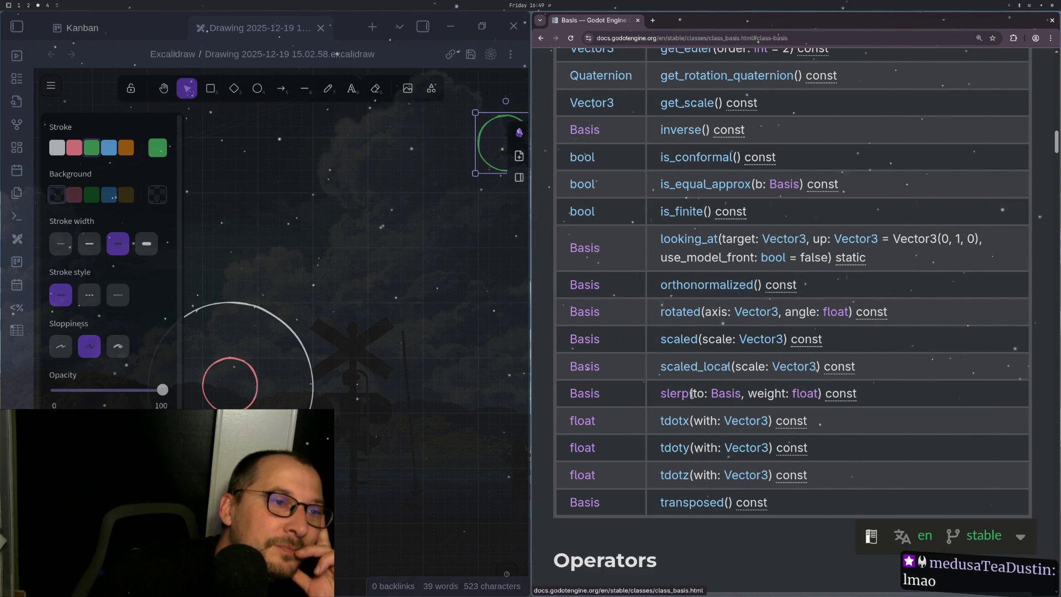
click(678, 395)
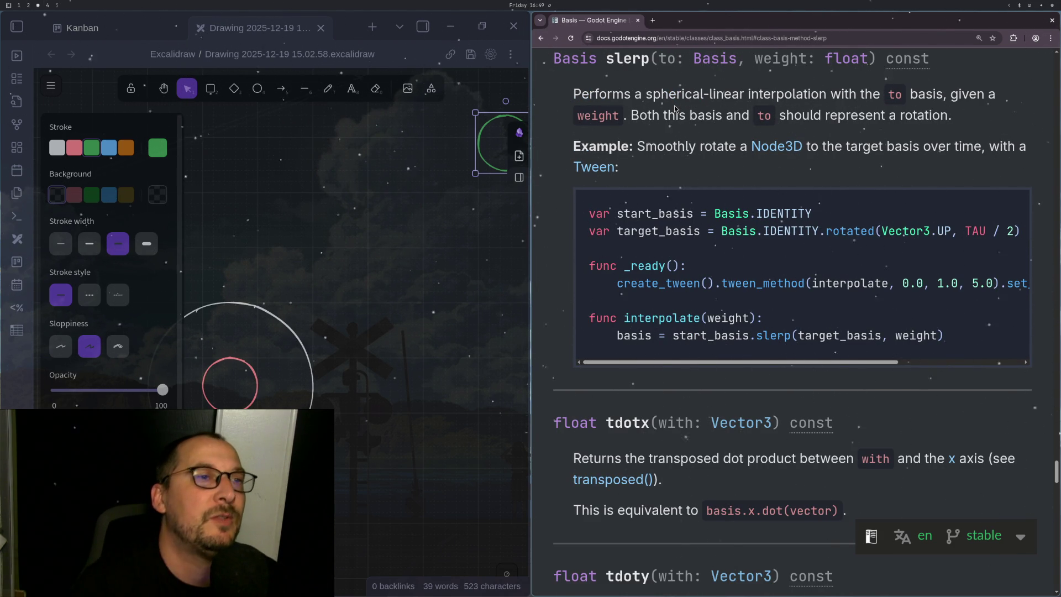
key(super+1)
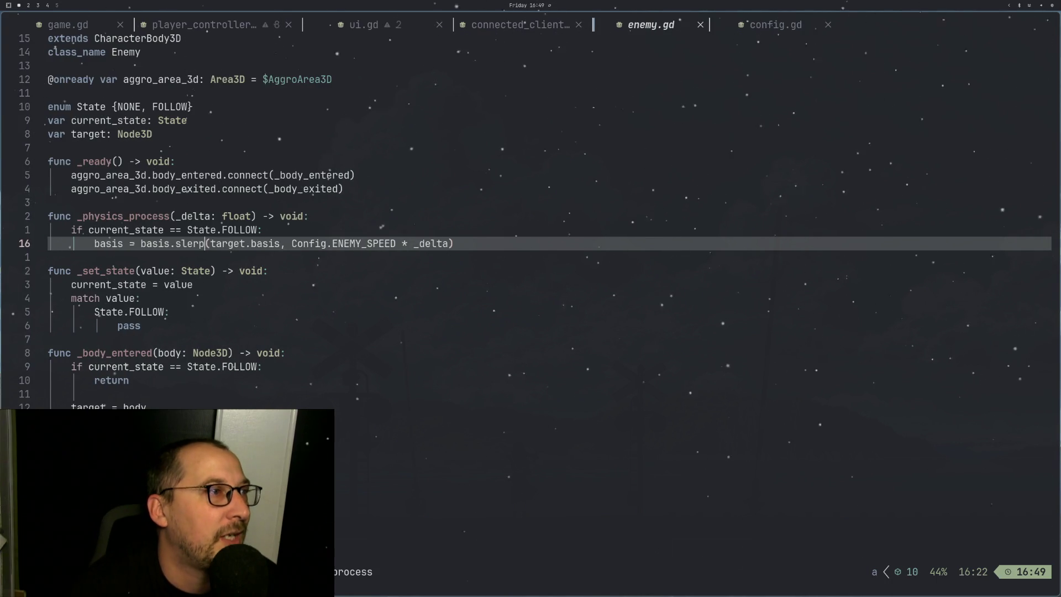
Step: Add a blank line below the slerp call and move after target.basis, removing a stray quote
key(o)
key(7)
key(7)
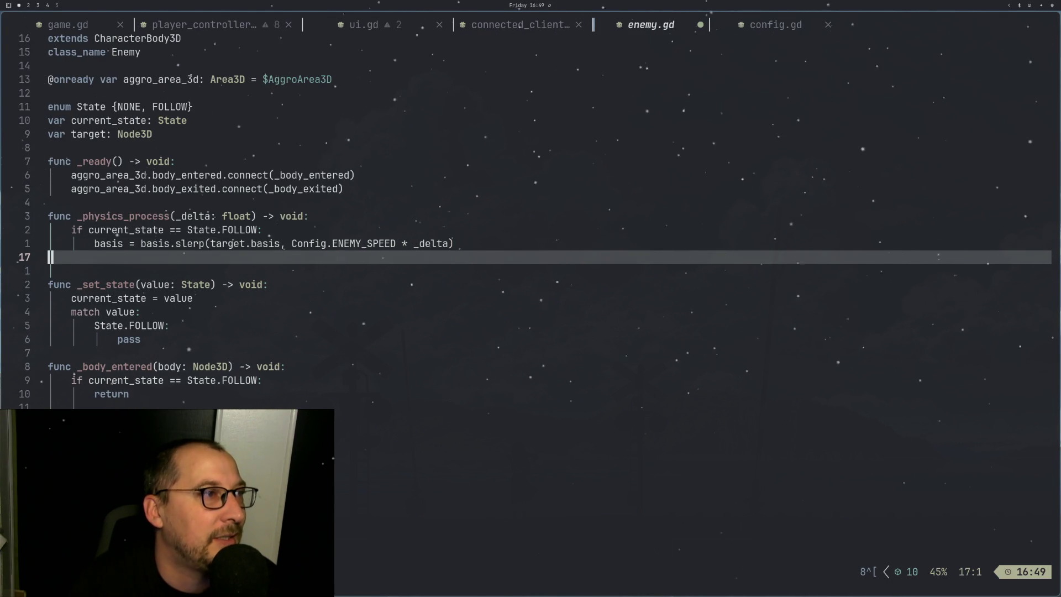
key(Escape)
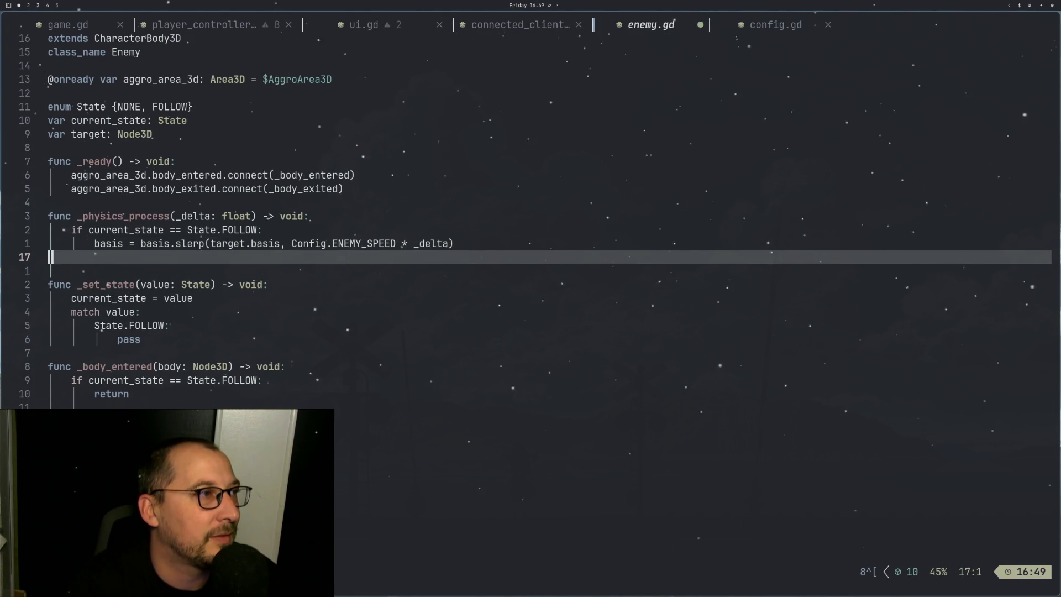
key(k)
key(k)
key(j)
key(l)
key(w)
key(w)
key(w)
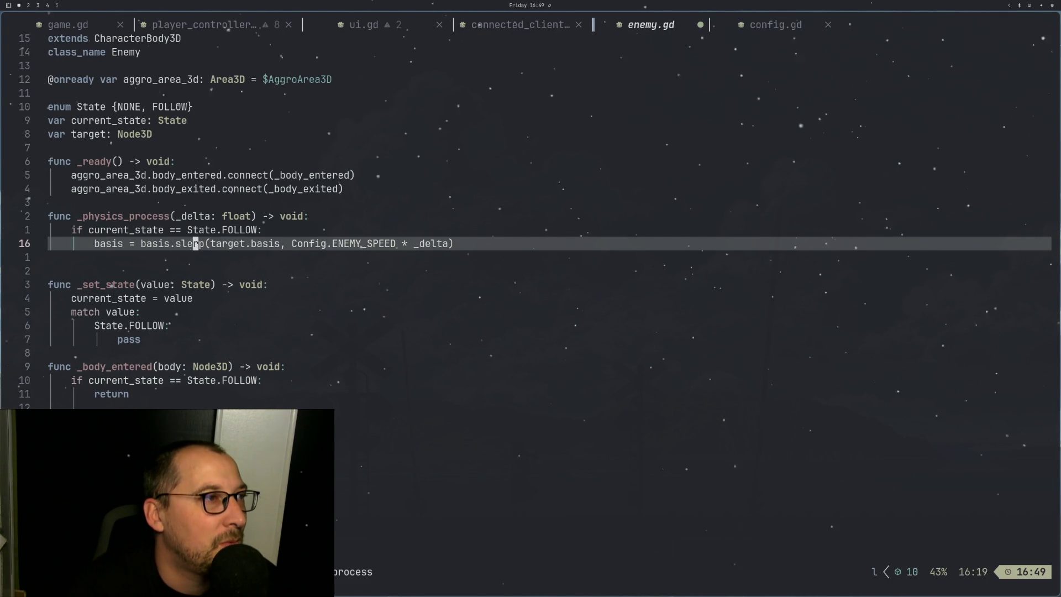
text(asis,')
key(BackSpace)
key(Escape)
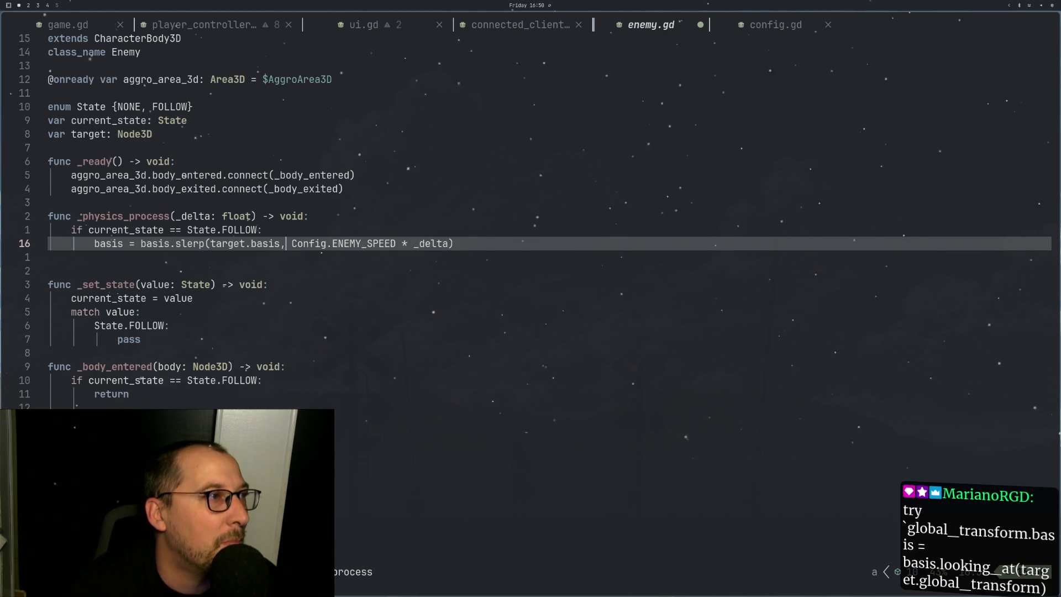
Step: Append '.z' to target.basis, then delete the z so 'target.basis.' remains
text(is)
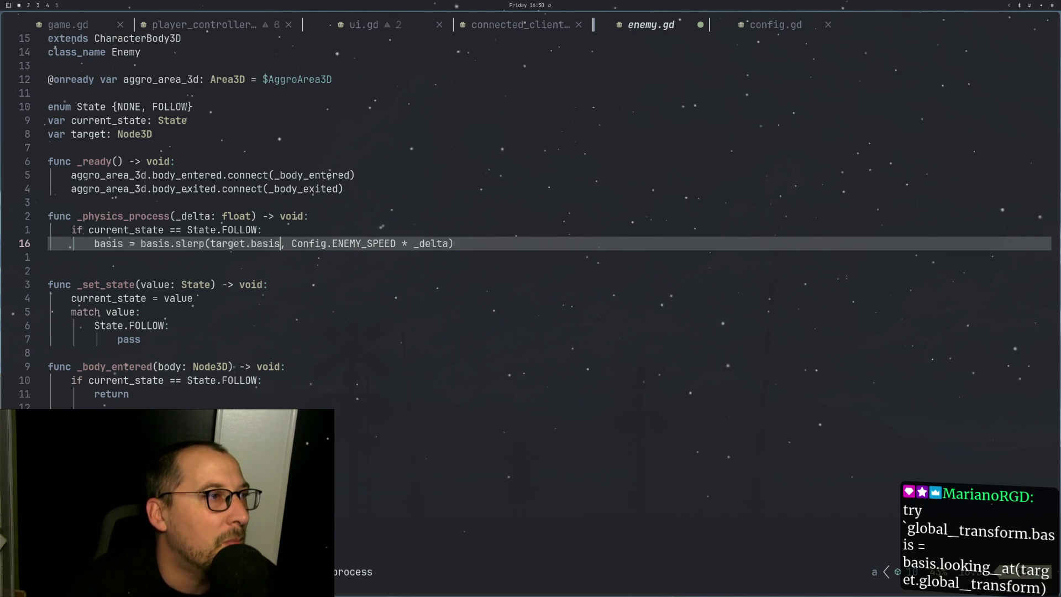
text(.z)
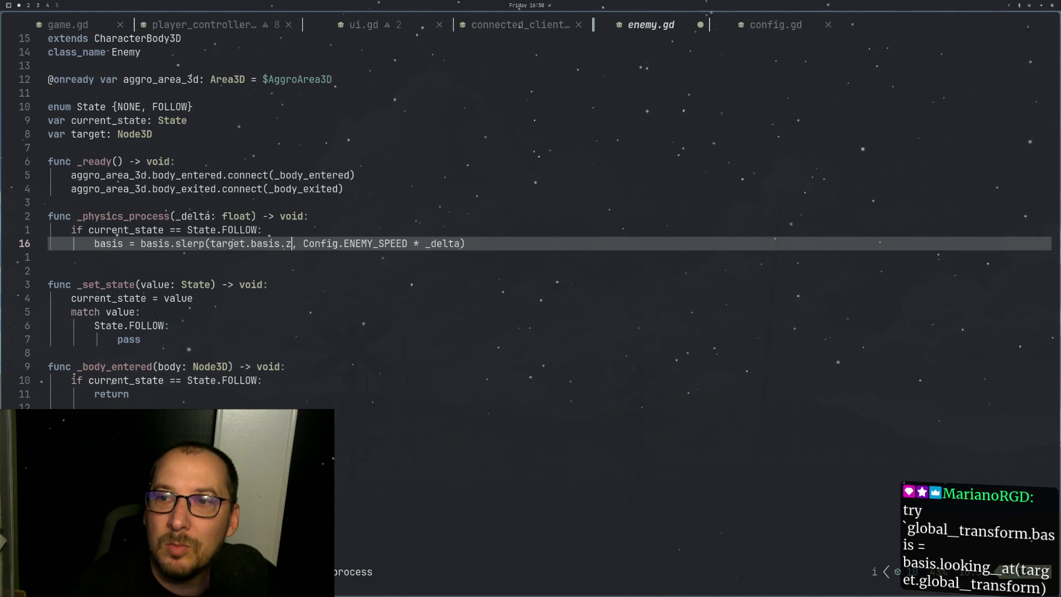
key(BackSpace)
key(Escape)
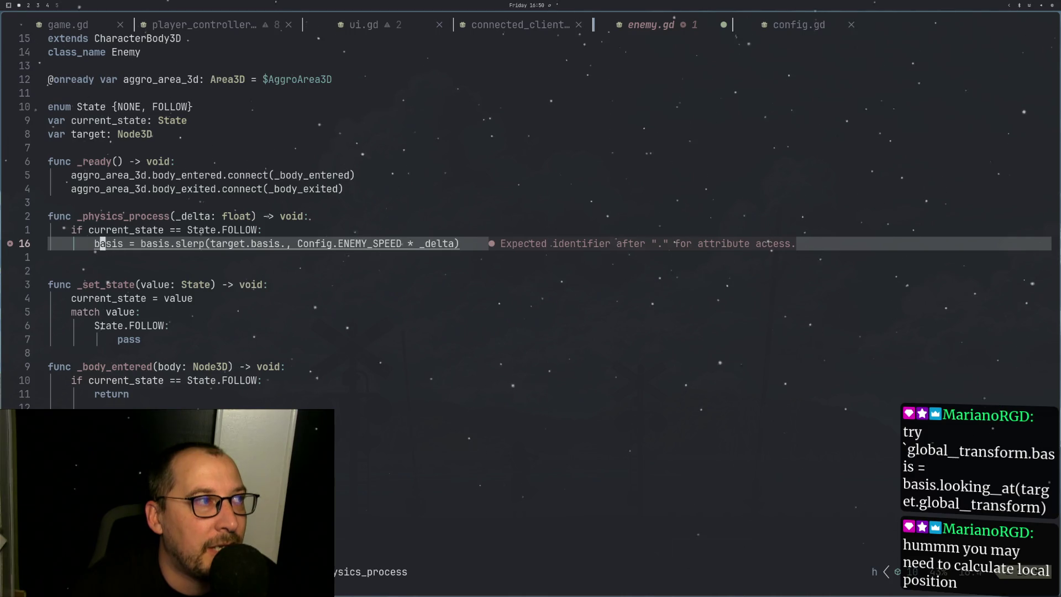
key(^)
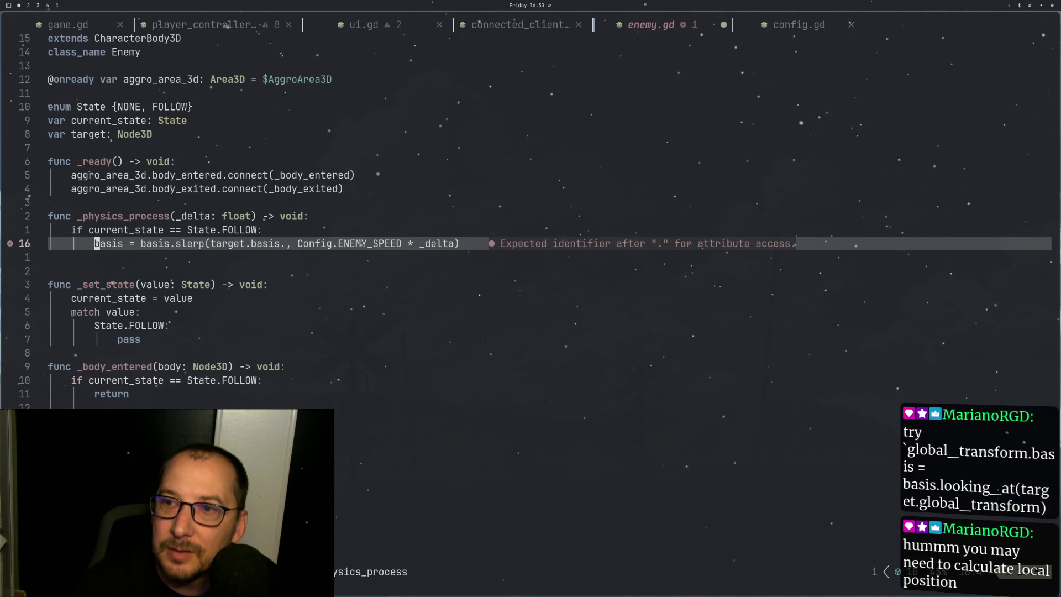
key(h)
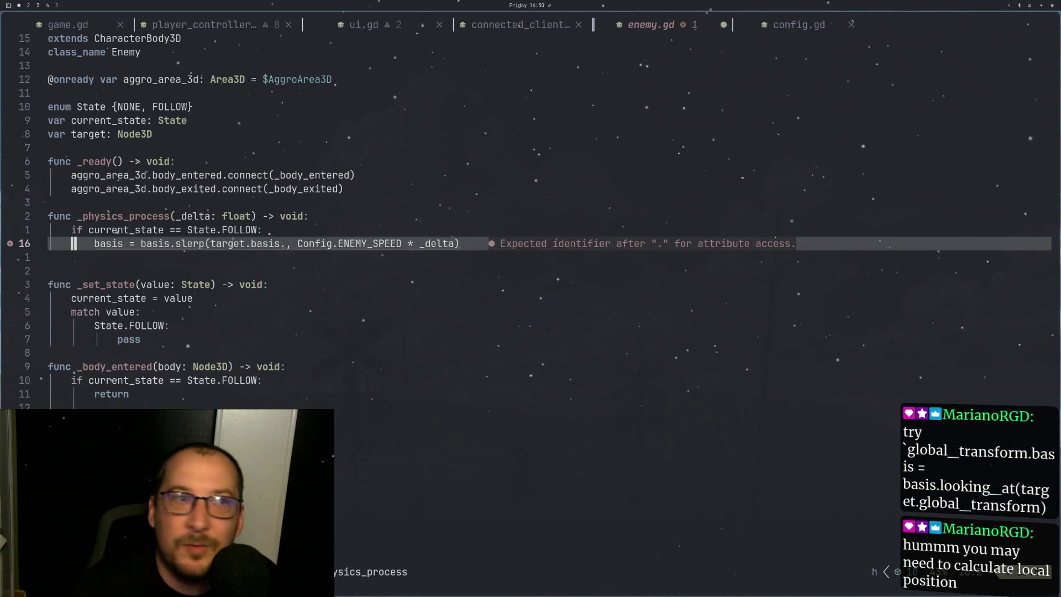
key(l)
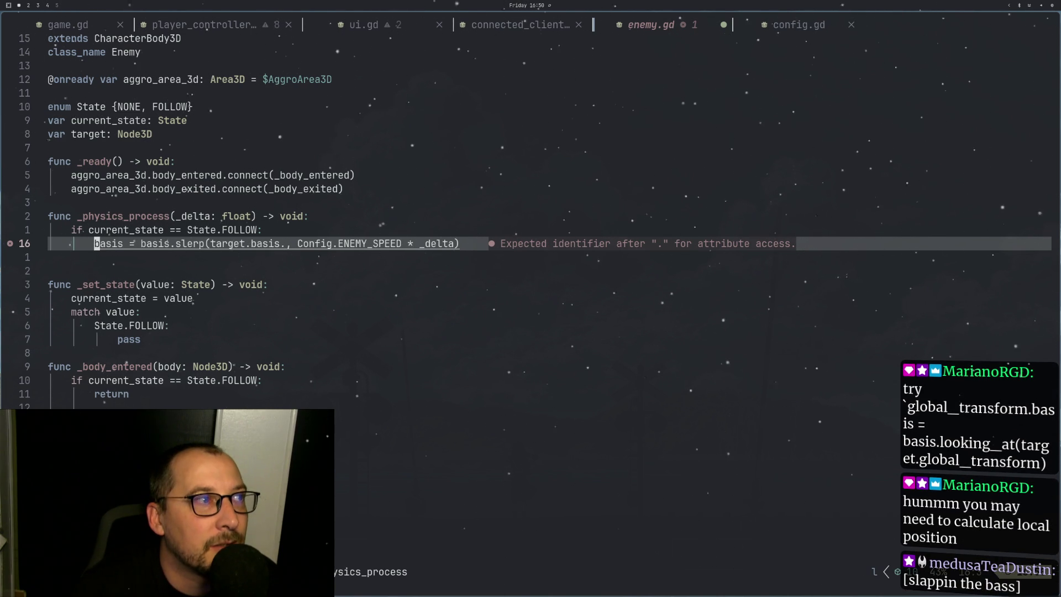
key(l)
key(l)
key(l)
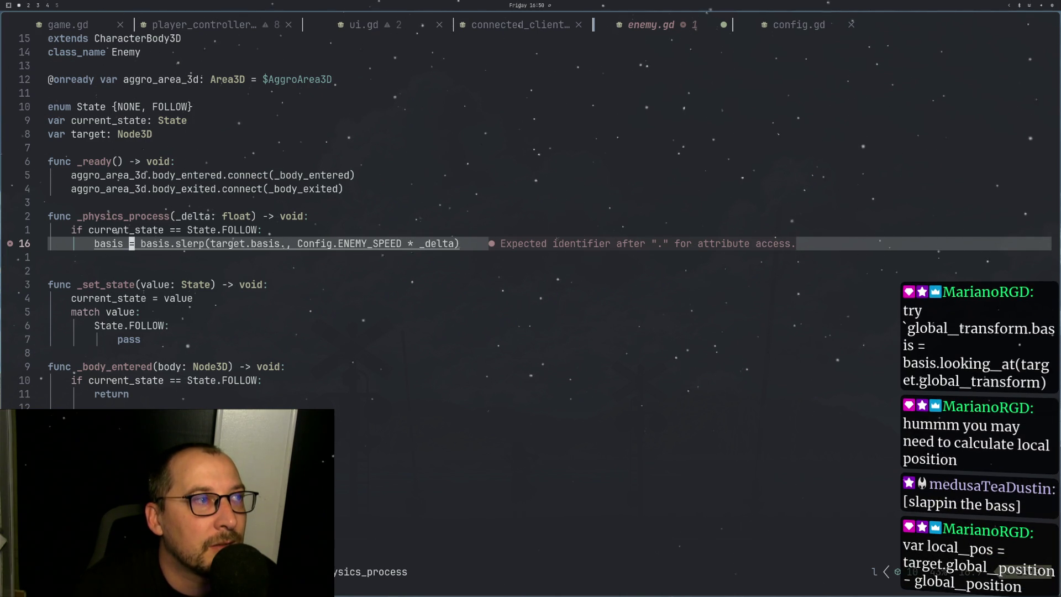
key(w)
key(w)
key(w)
key(l)
key(l)
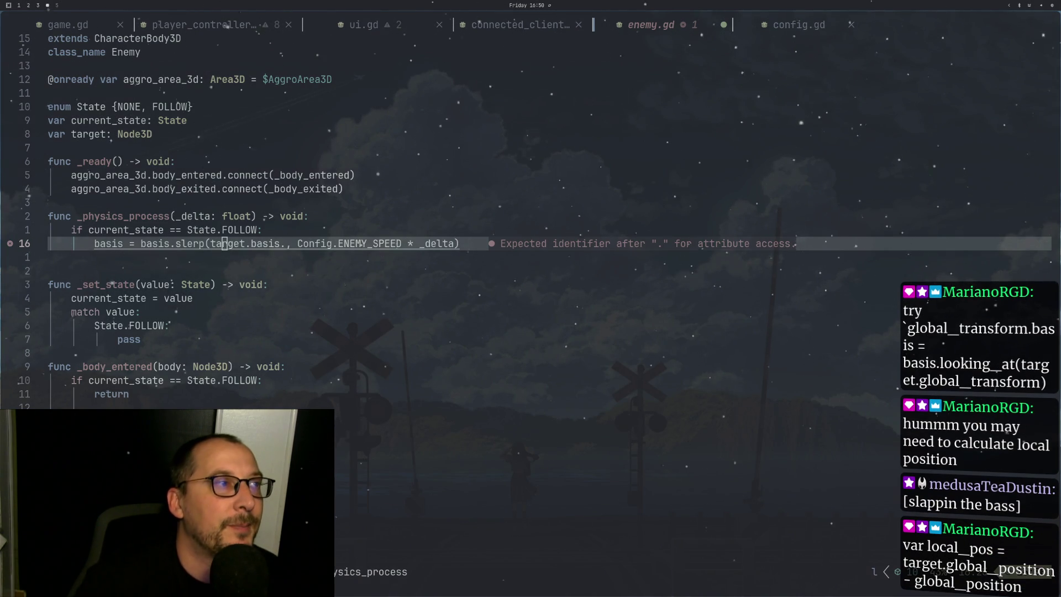
click(195, 274)
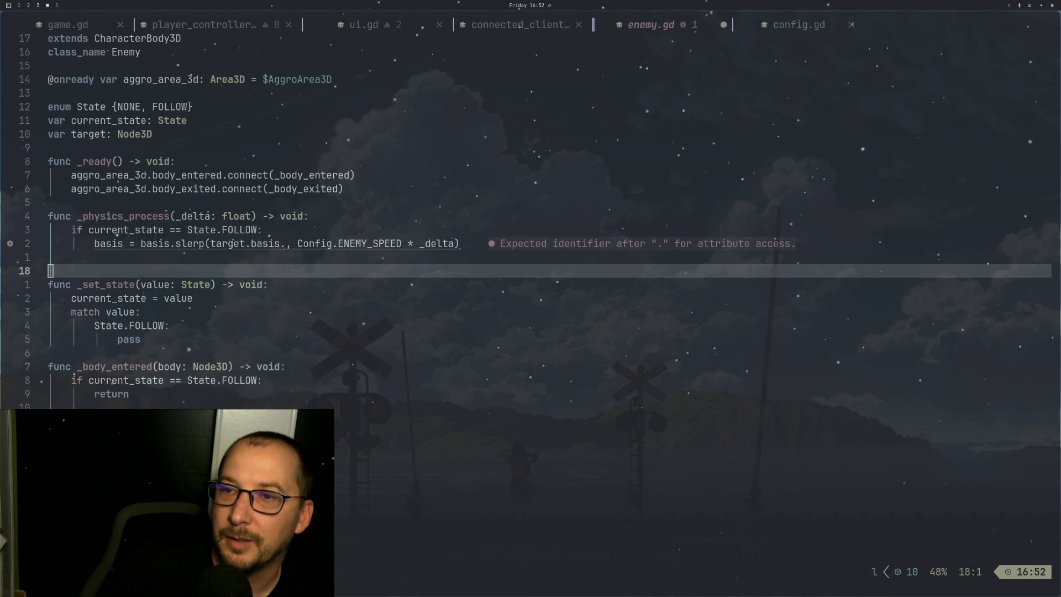
Step: Wrap the slerp target on line 16 in basis.looking_at(...)
click(267, 319)
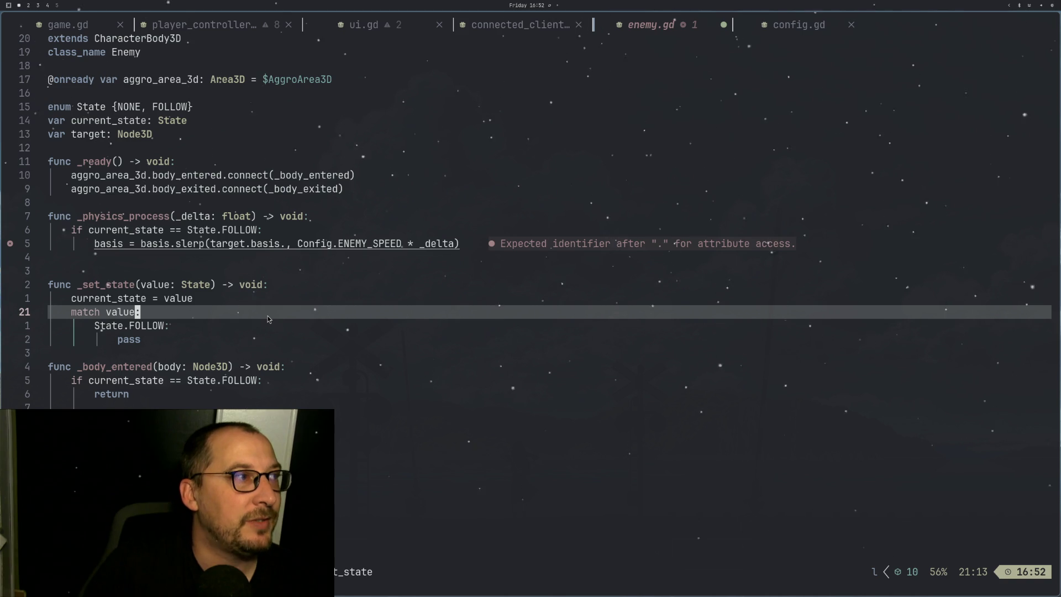
key(k)
key(k)
key(k)
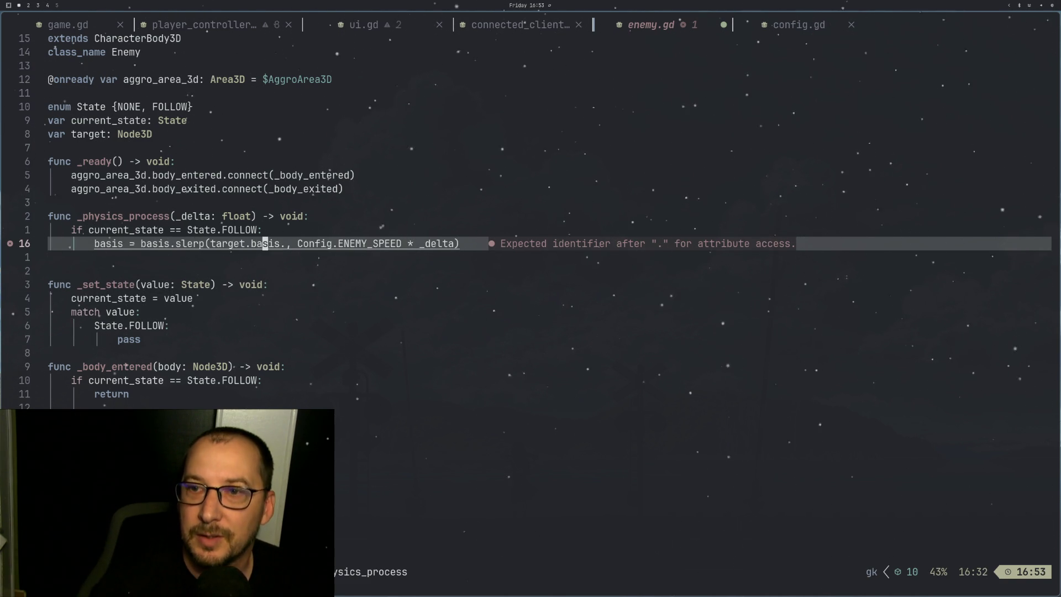
key(h)
key(h)
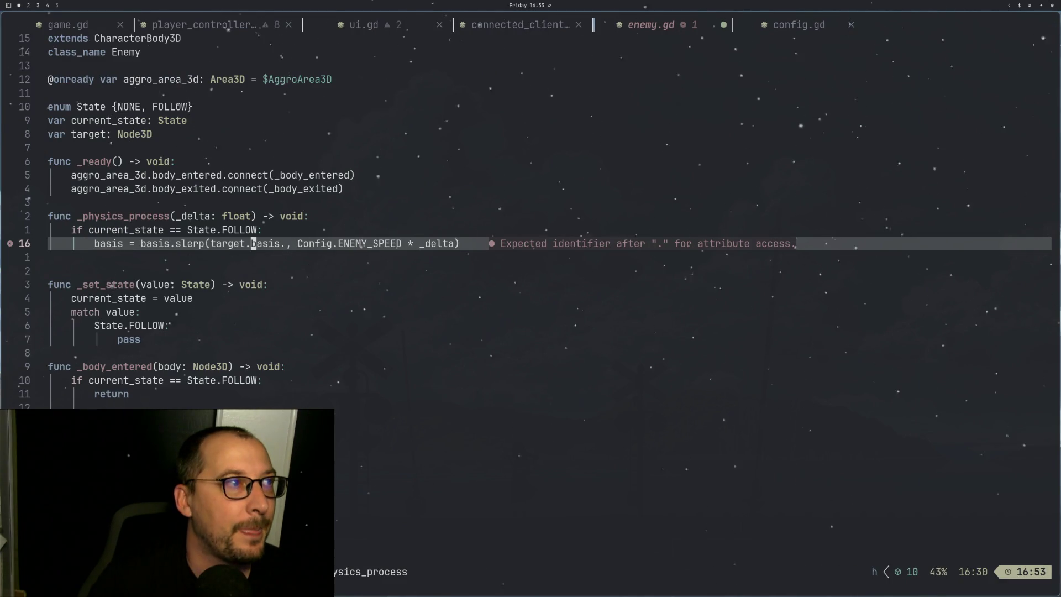
key(h)
key(h)
key(h)
text(is.slerp(ba)
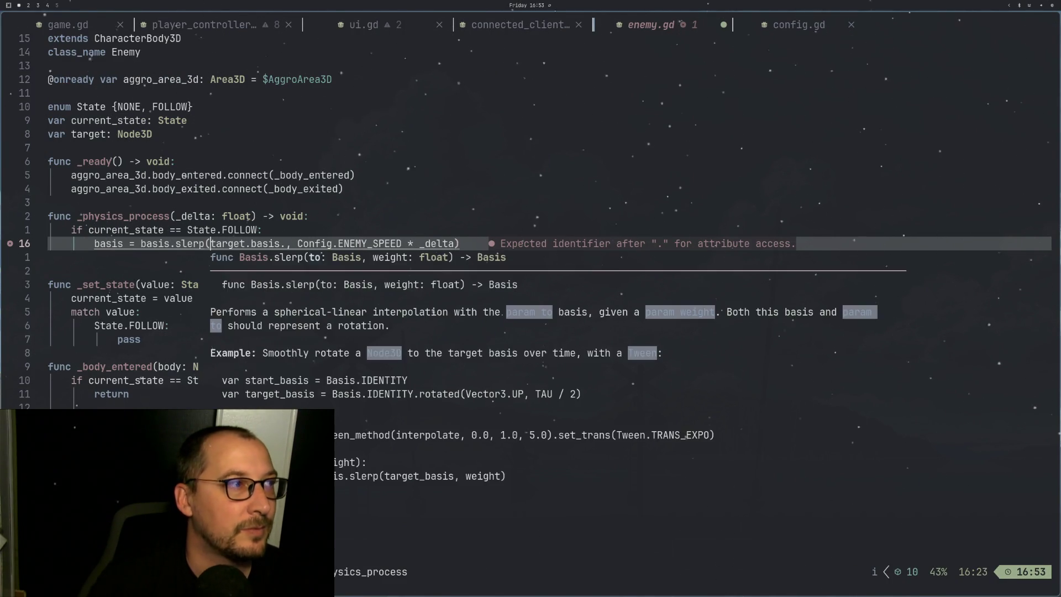
text(sis)
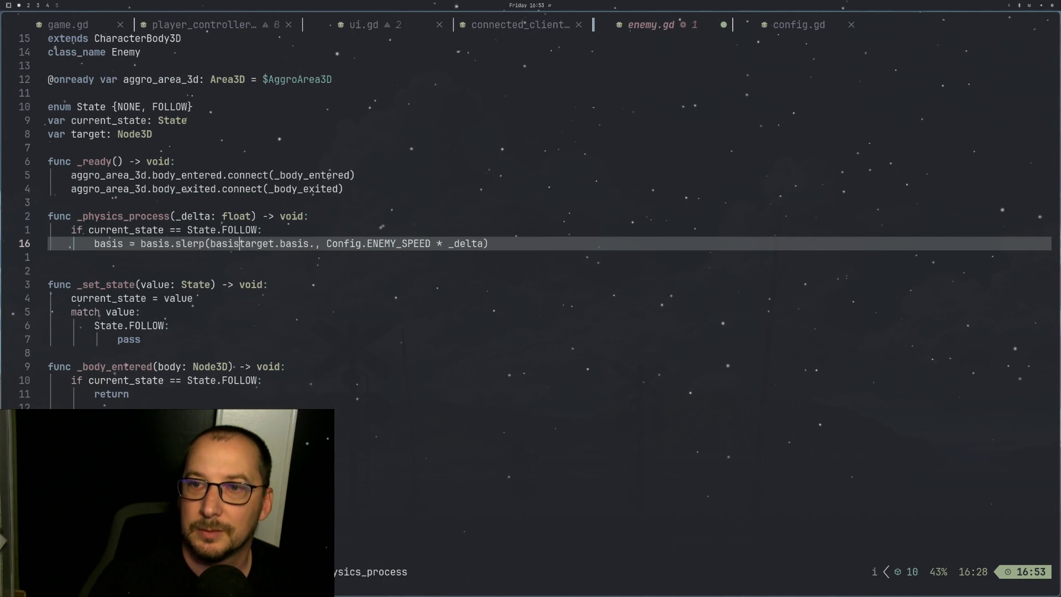
text(.lookin)
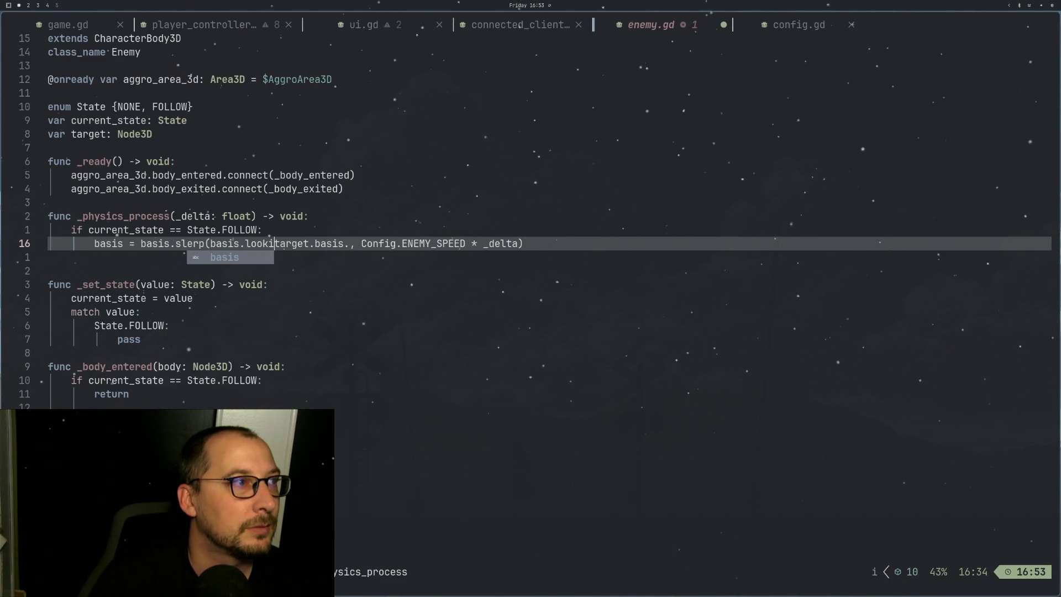
text(g_at()
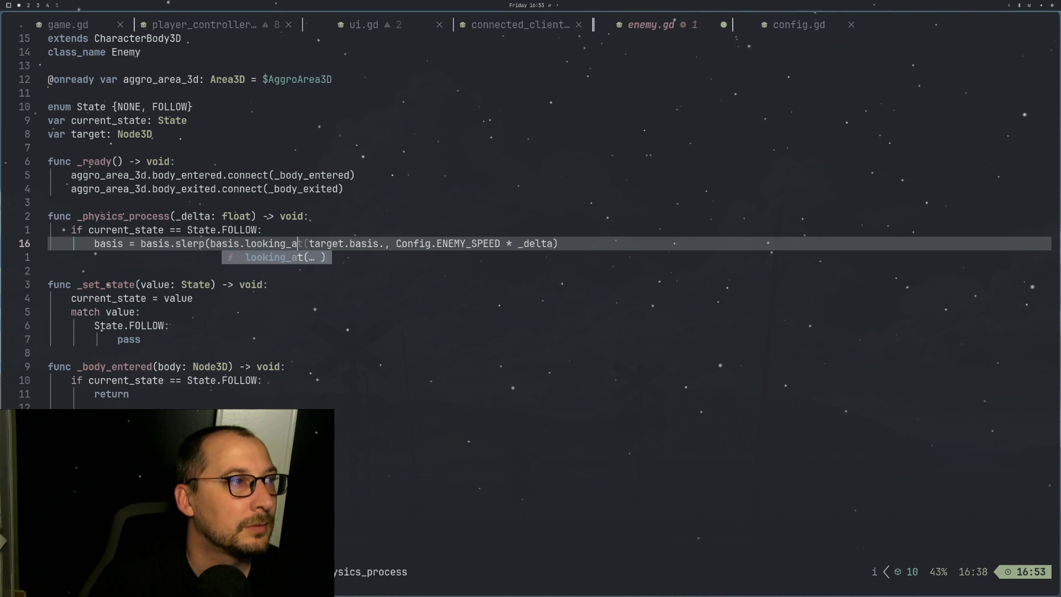
key(l)
key(l)
key(l)
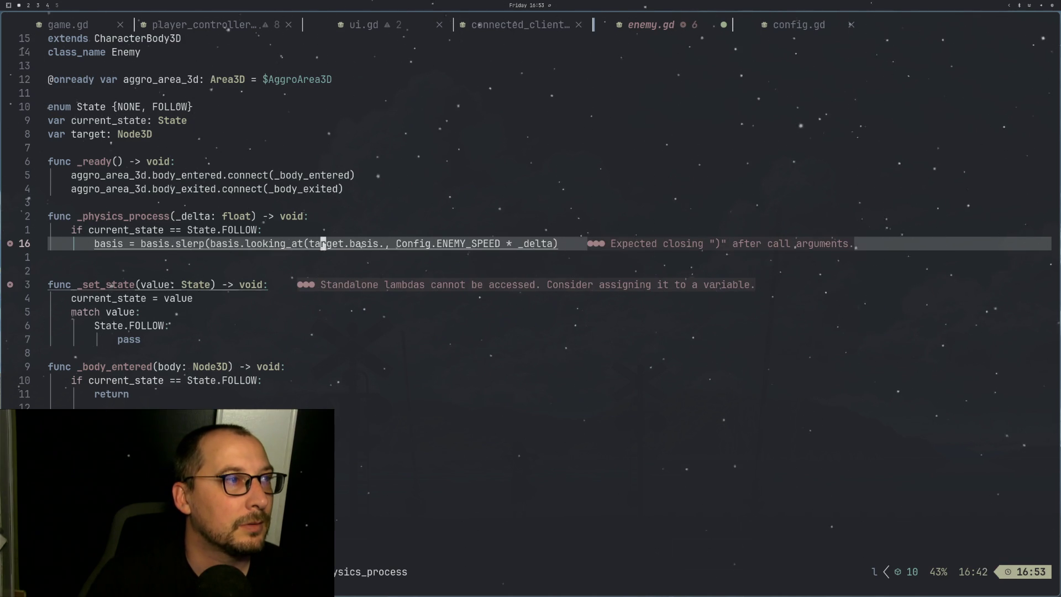
text(a)
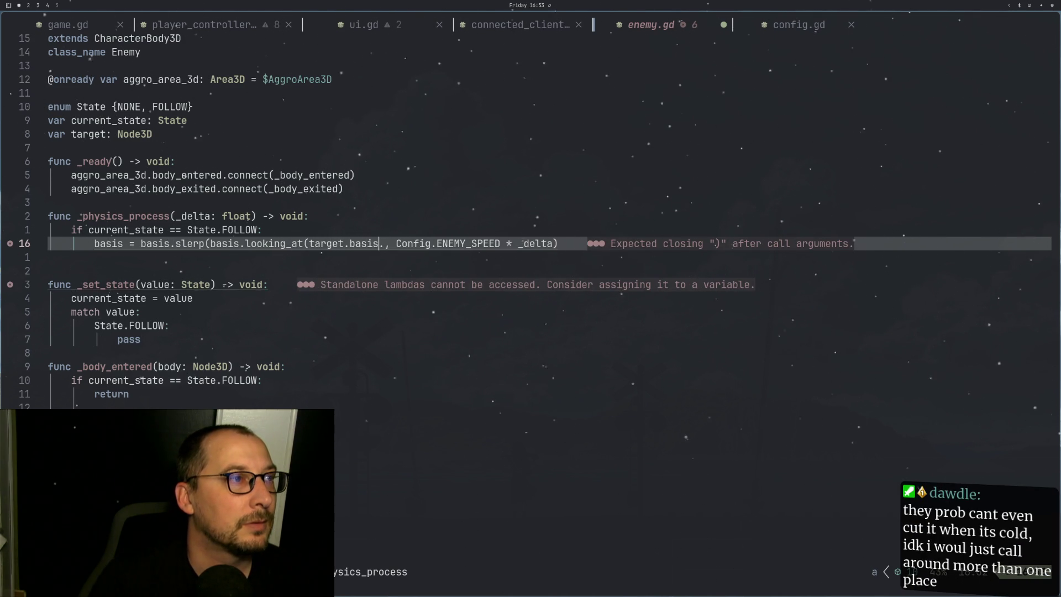
text())
key(Escape)
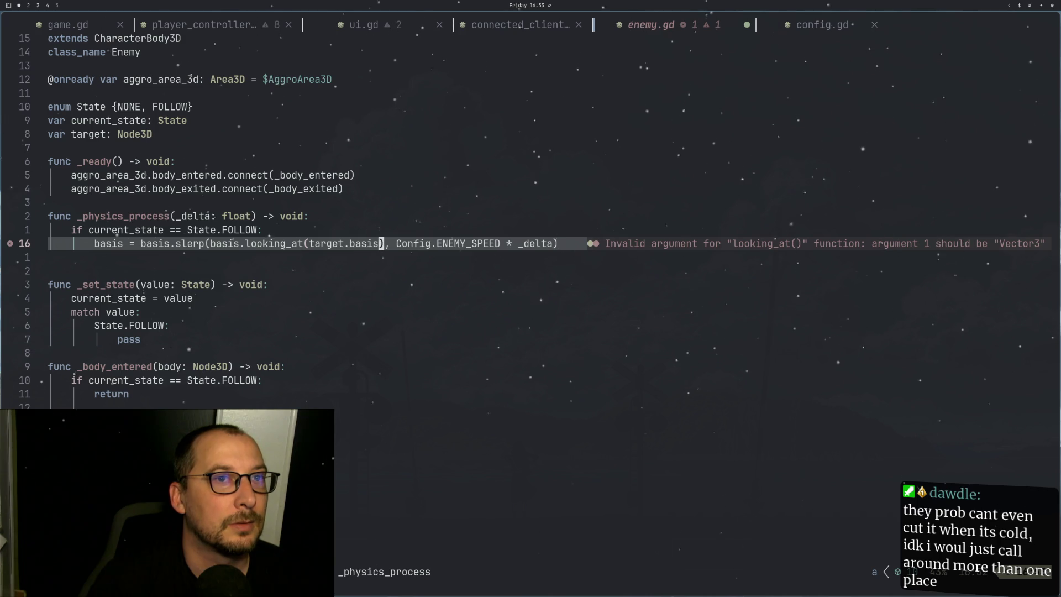
Step: Change the inner basis to position so it reads basis.looking_at(target.position), and save enemy.gd
key(v)
key(h)
key(h)
key(h)
text(di)
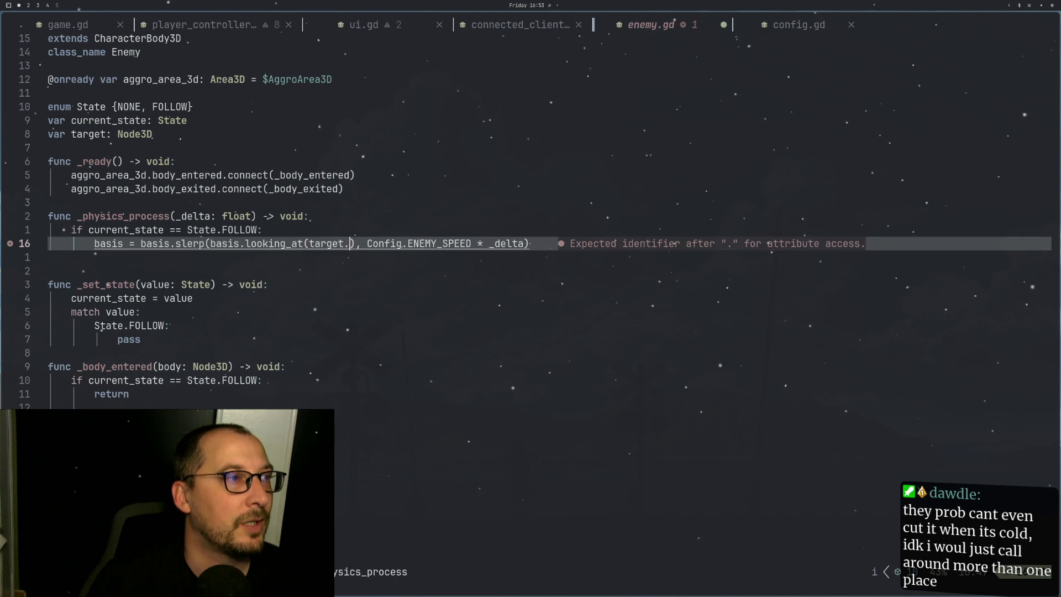
text(position)
key(Escape)
text(:w)
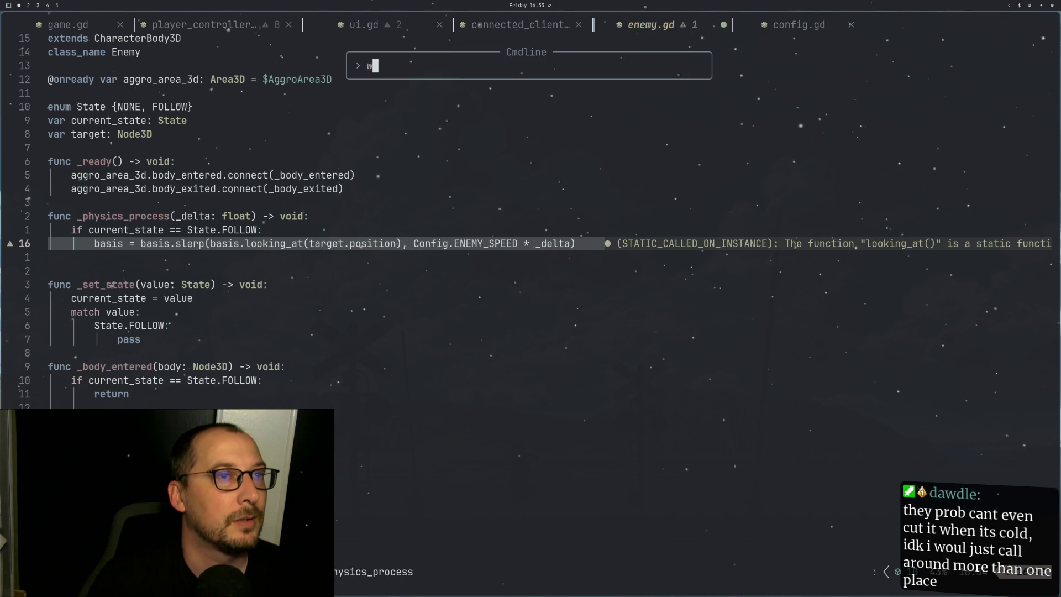
key(Return)
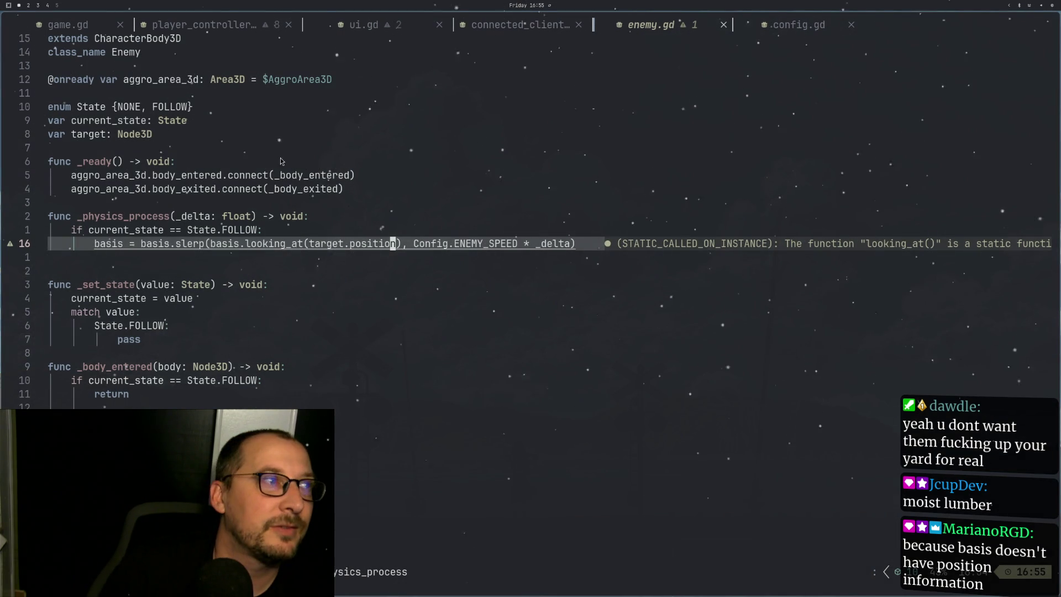
Step: Place the caret inside the looking_at(target.position) argument on line 16
click(319, 237)
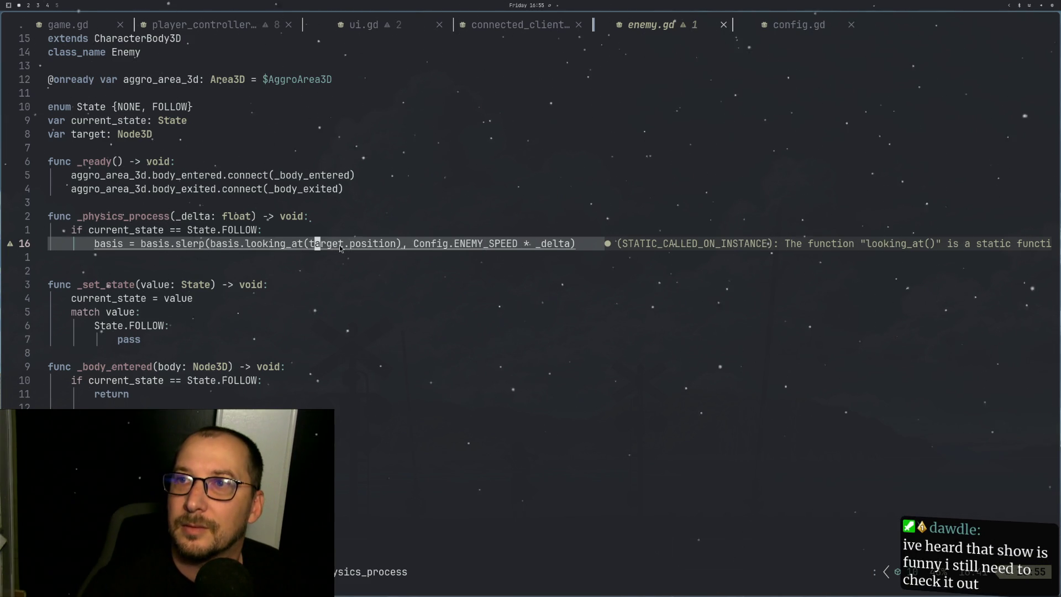
key(super+2)
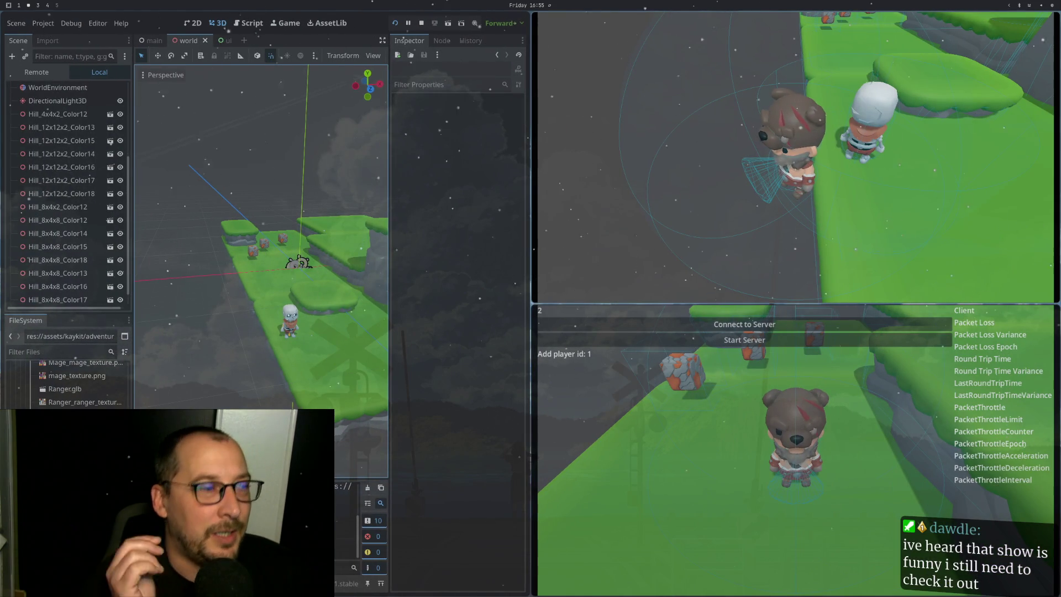
key(super+1)
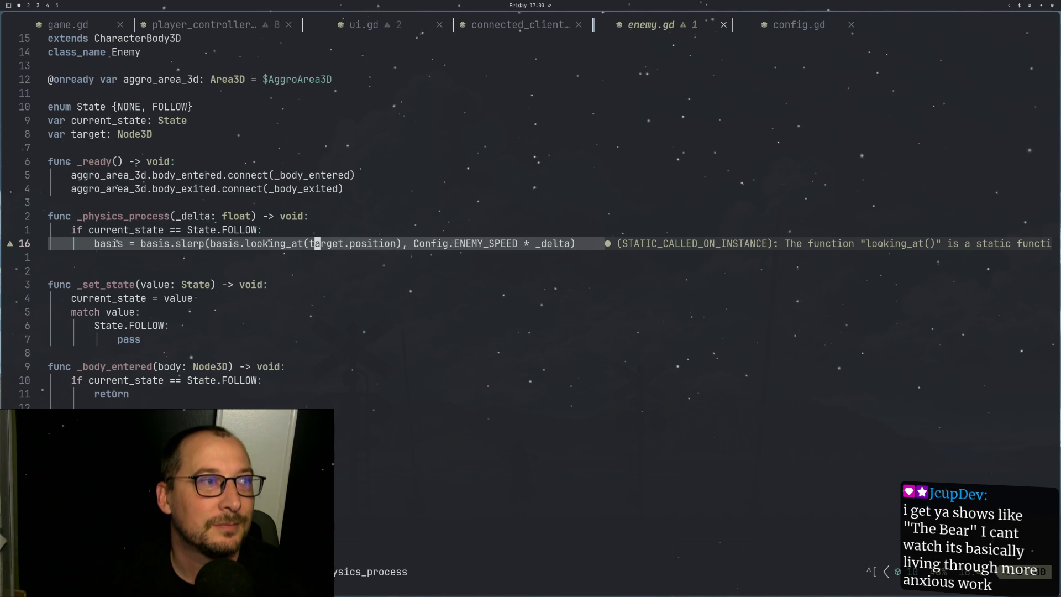
Step: Replace the word position after target. in line 16 with basis
key(g)
key(j)
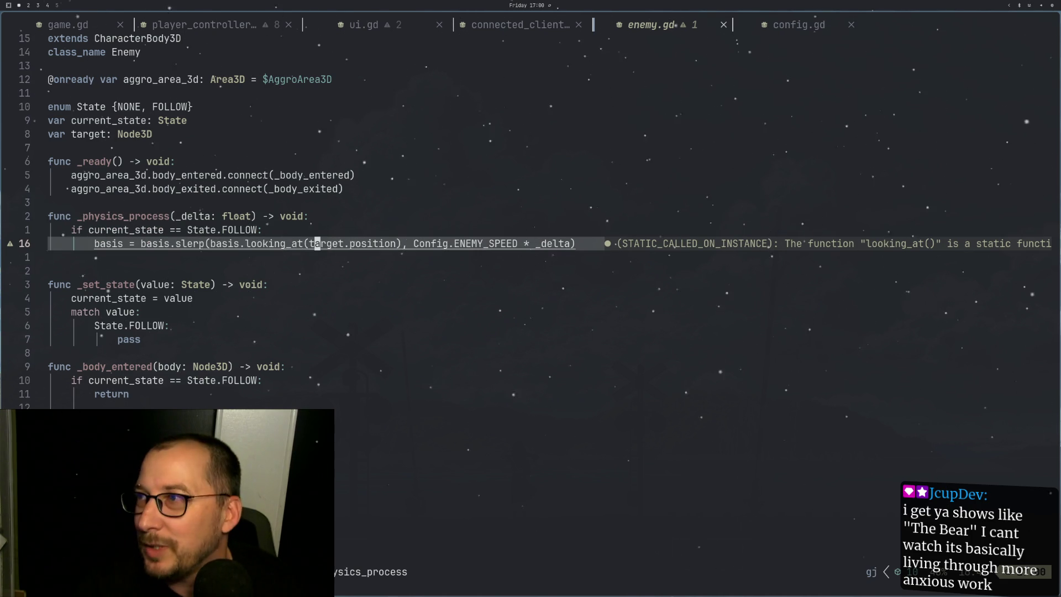
key(h)
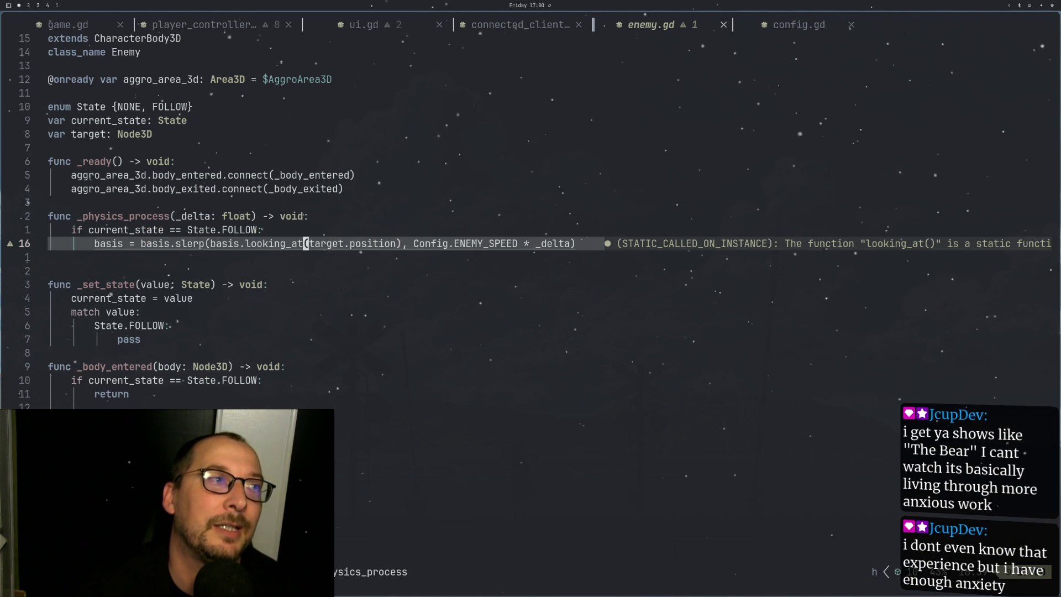
key(h)
key(h)
key(h)
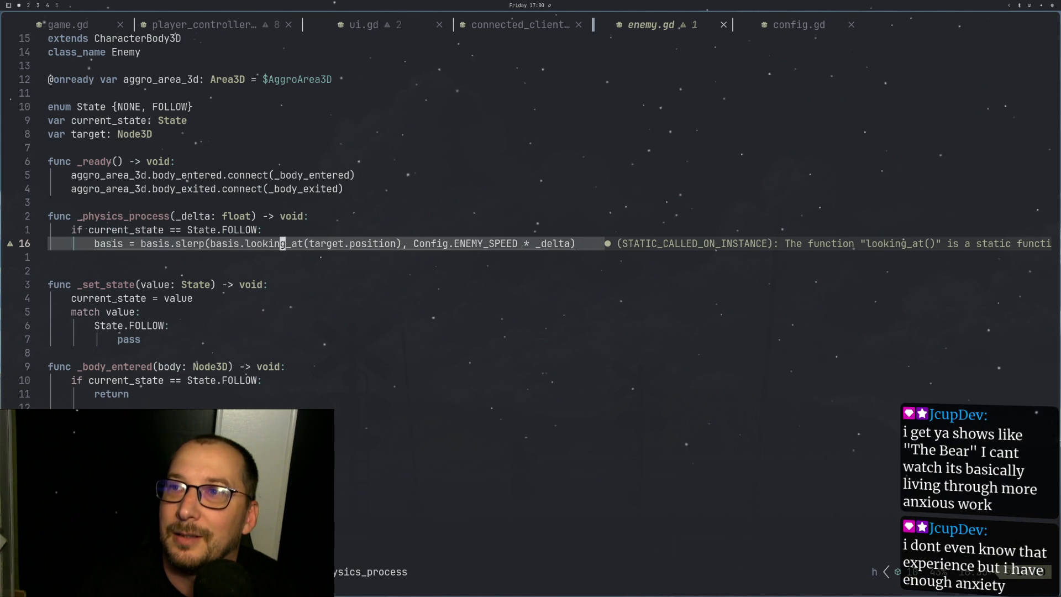
key(h)
key(h)
key(h)
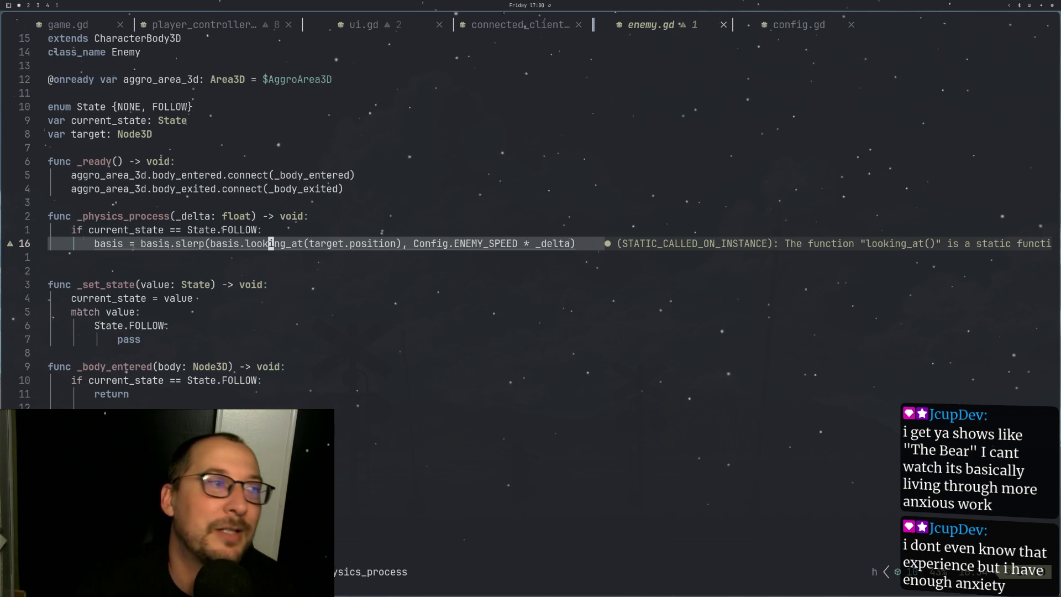
key(b)
key(b)
key(b)
key(k)
key(j)
key(l)
key(l)
key(l)
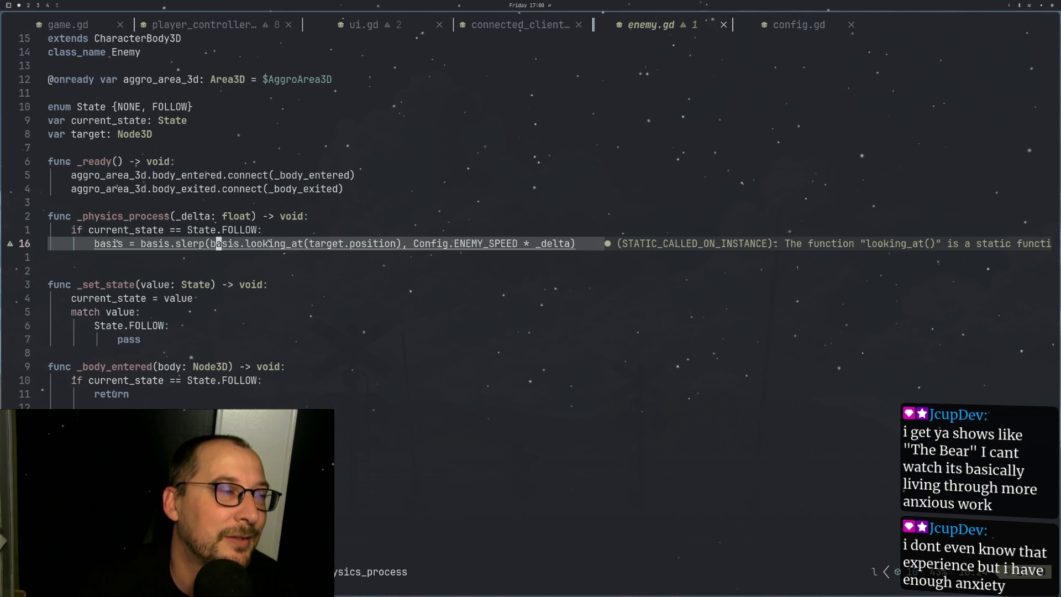
key(l)
key(l)
key(l)
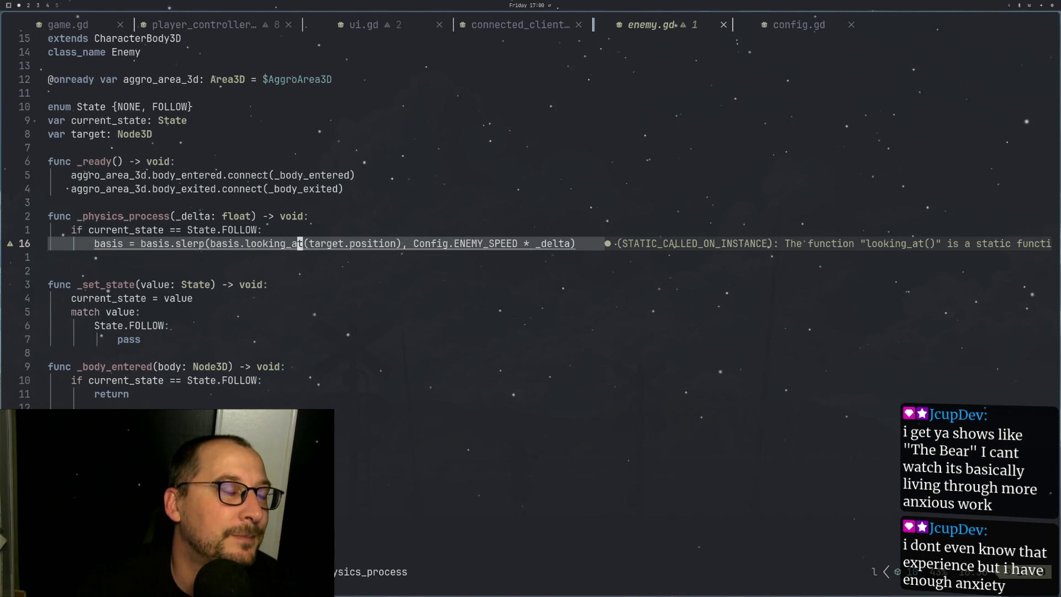
key(l)
key(l)
key(l)
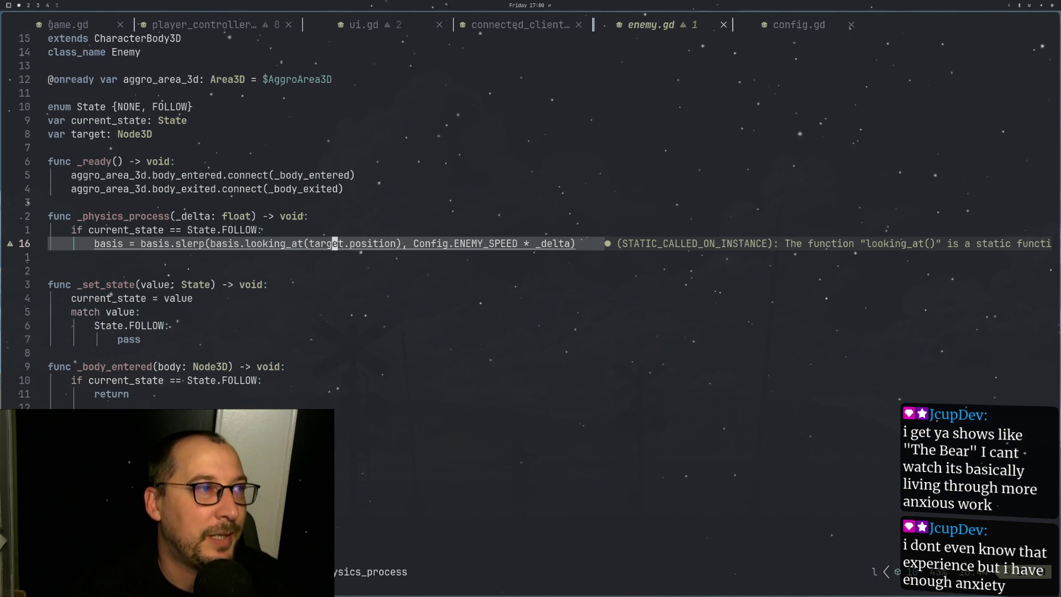
text(d)
text(iwibasis)
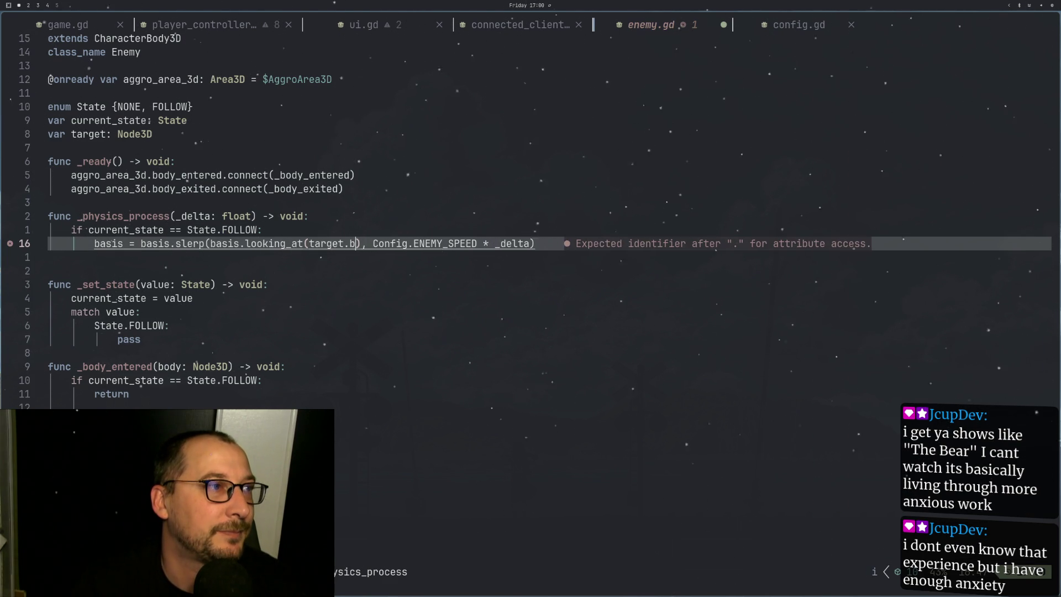
key(Escape)
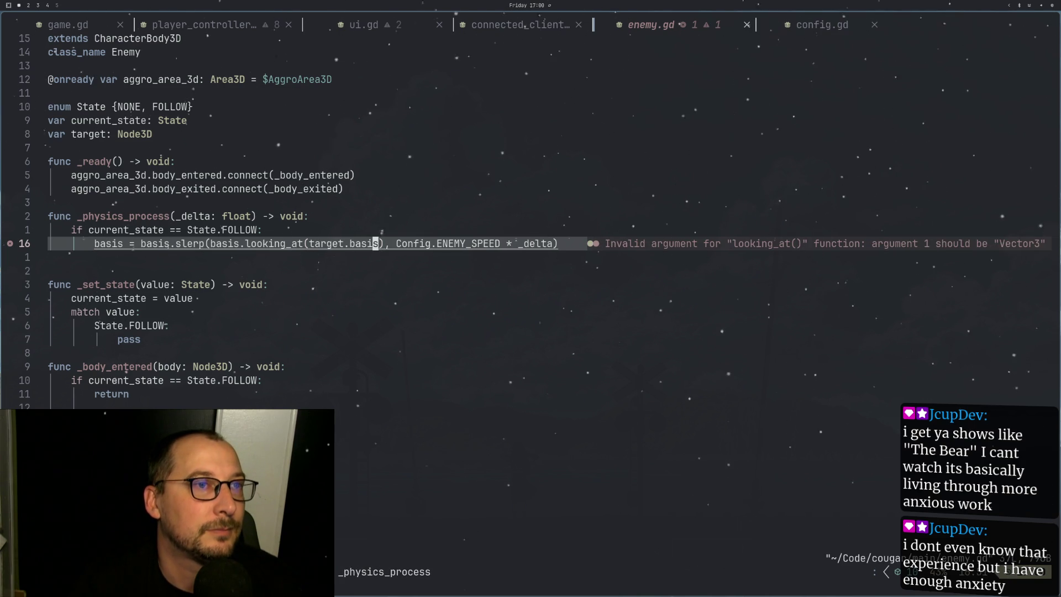
Step: Use completion to make it target.global_position, save enemy.gd, and return to Godot
key(l)
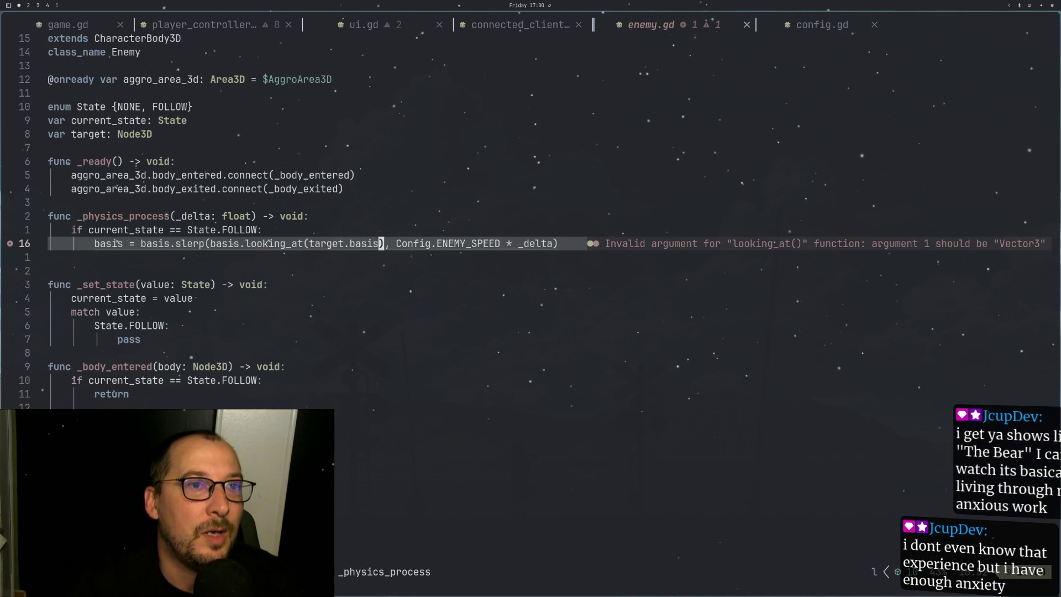
key(h)
key(h)
key(h)
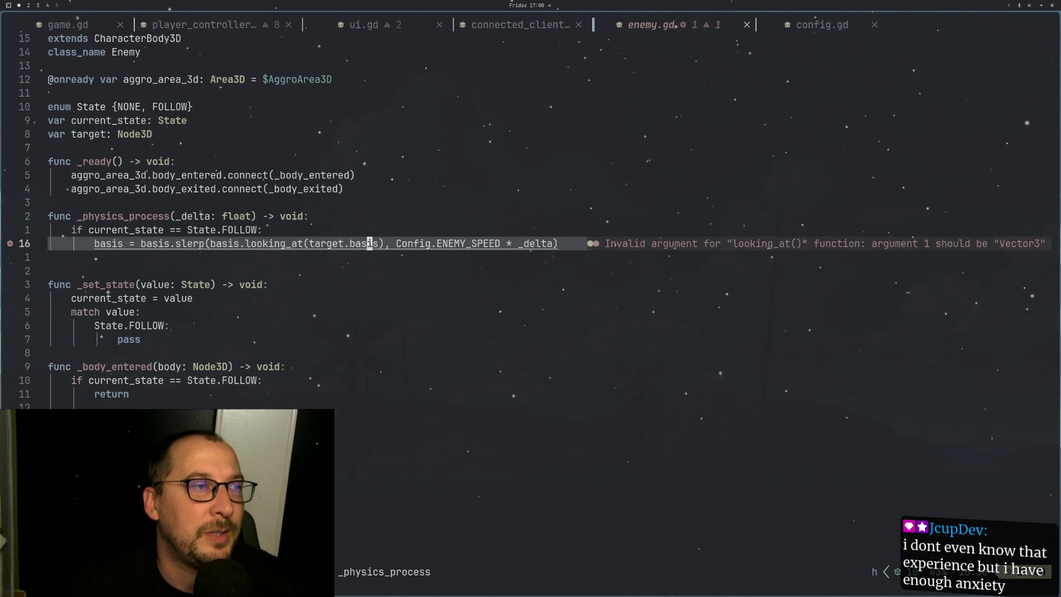
key(d)
key(w)
key(i)
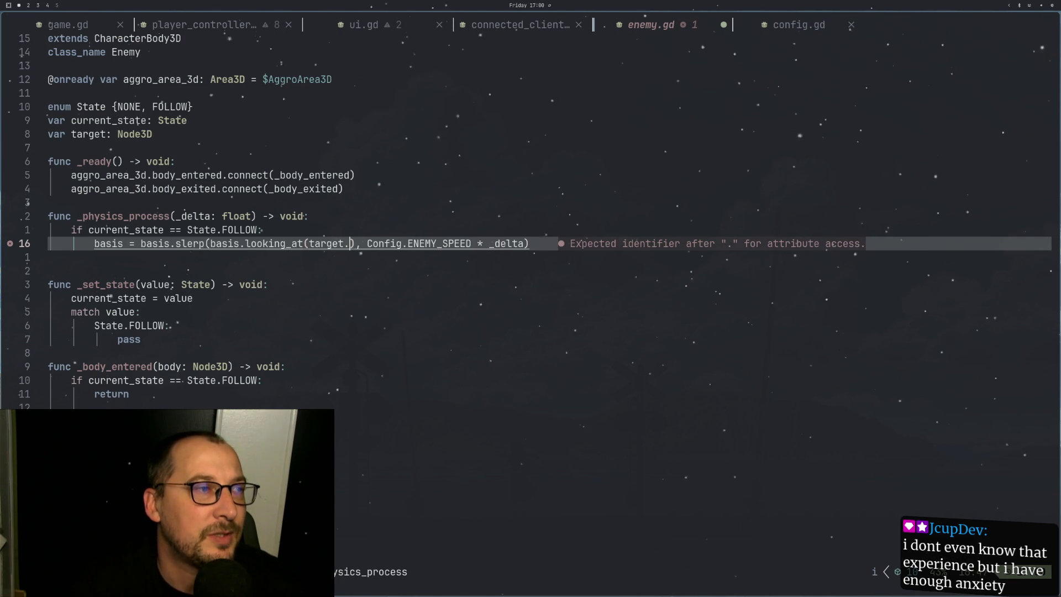
text(gl)
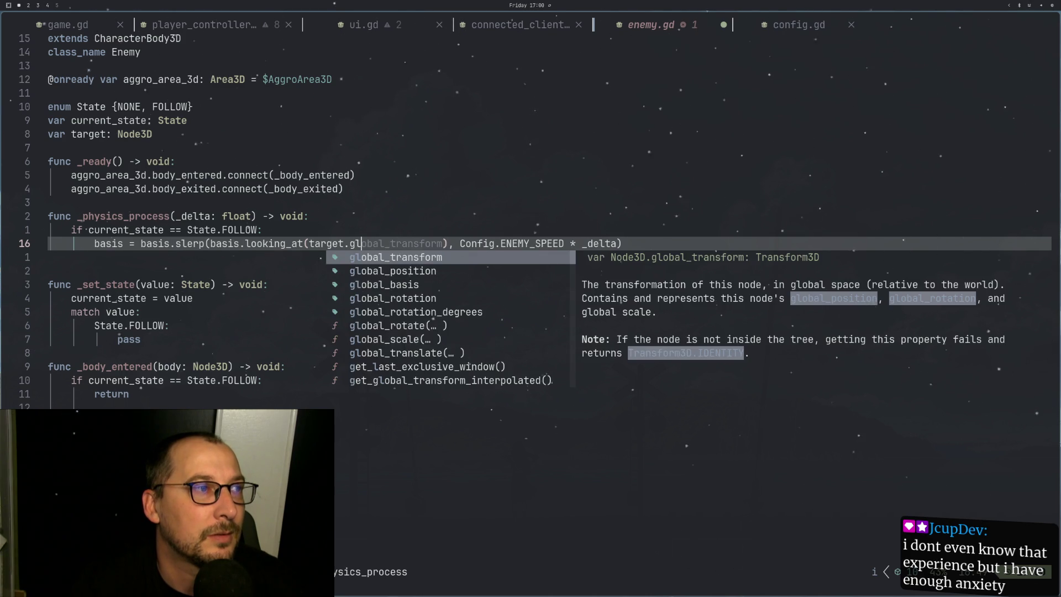
key(Down)
key(Return)
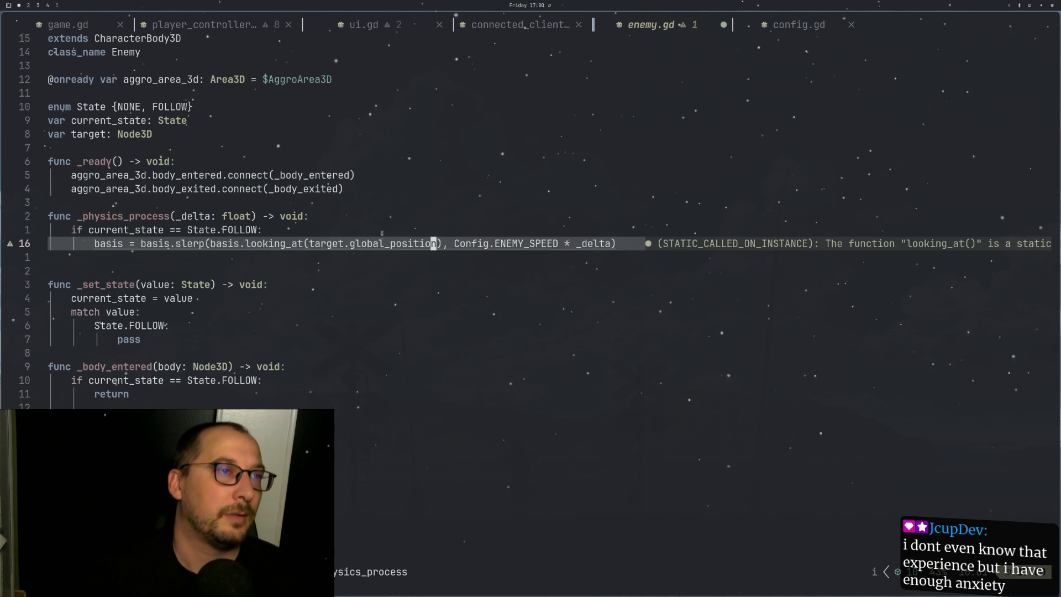
key(super+2)
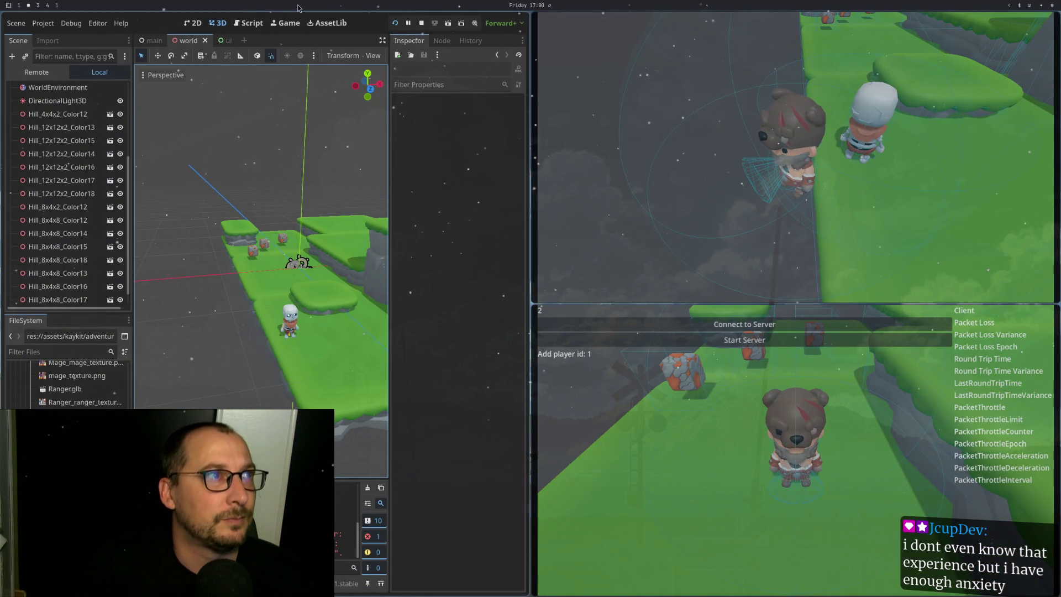
Step: Stop and relaunch the game to test the change, then go back to enemy.gd line 16
key(F8)
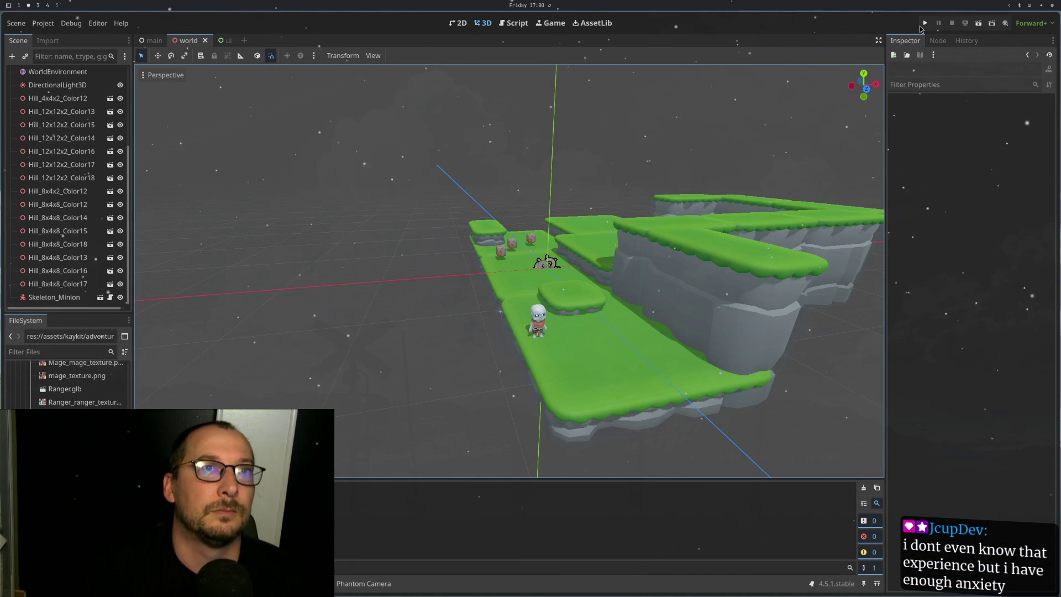
click(926, 24)
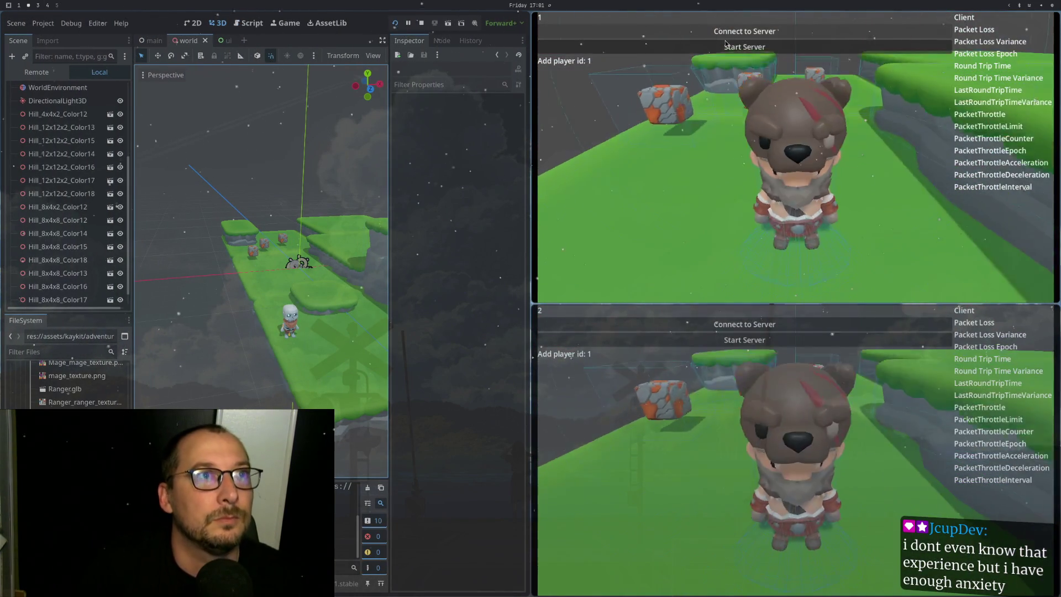
click(725, 43)
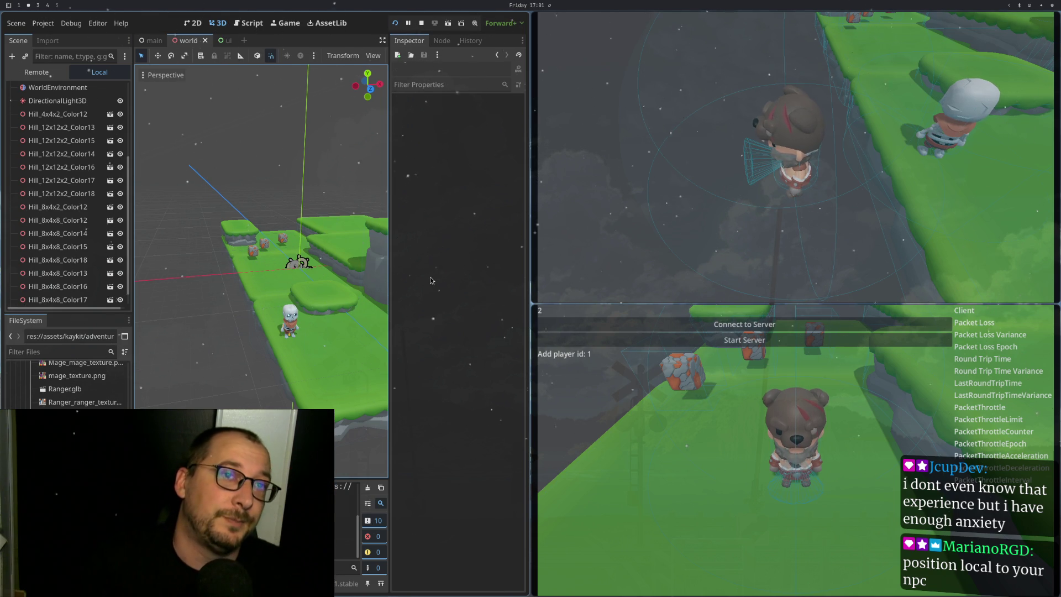
key(super+1)
key(h)
key(h)
key(h)
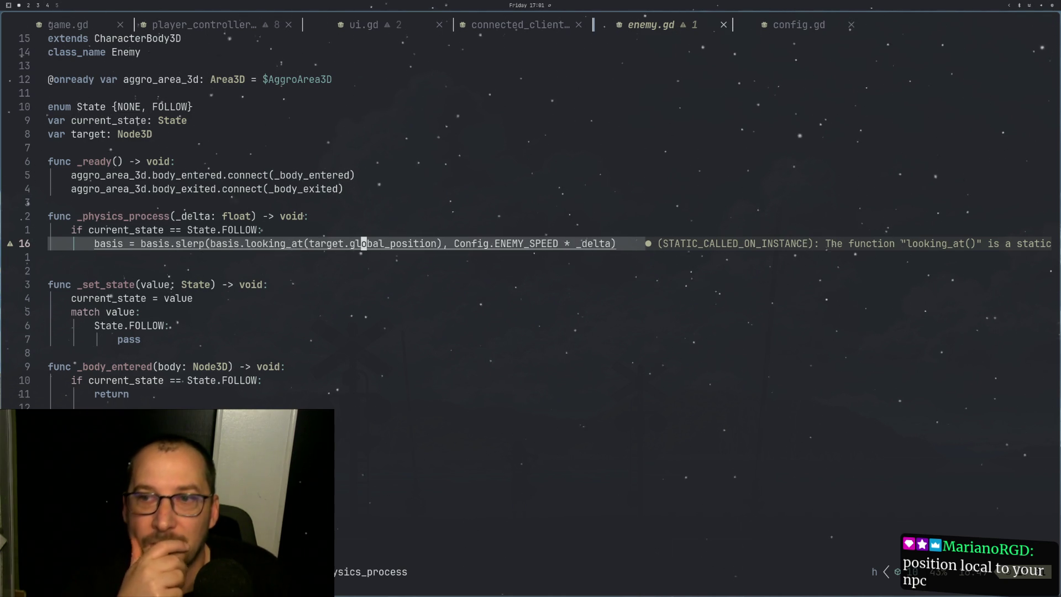
Step: Rewrite the looking_at argument as position followed by target.position
text(bcw)
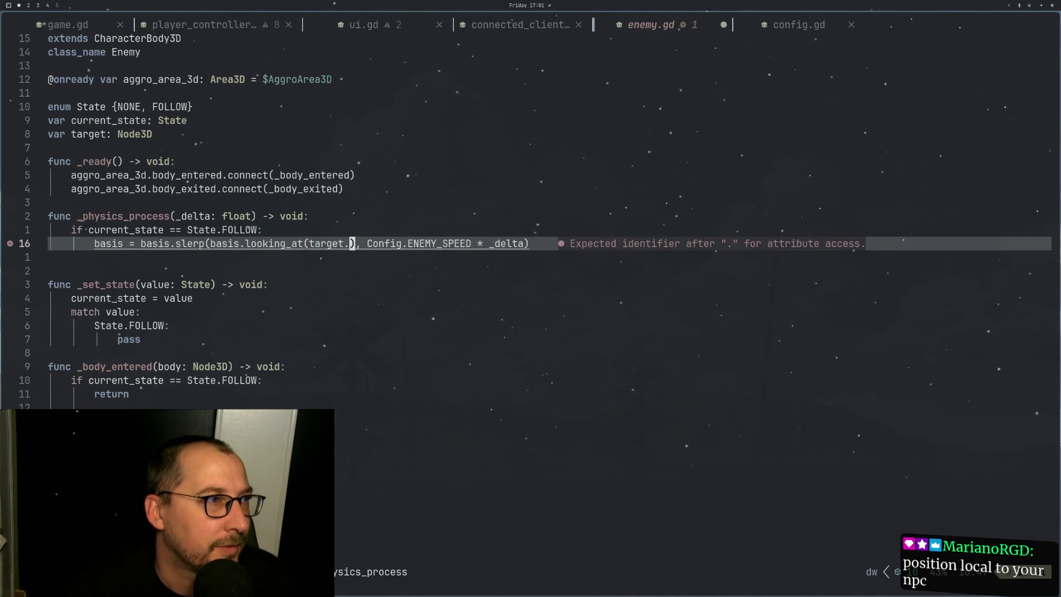
text(position)
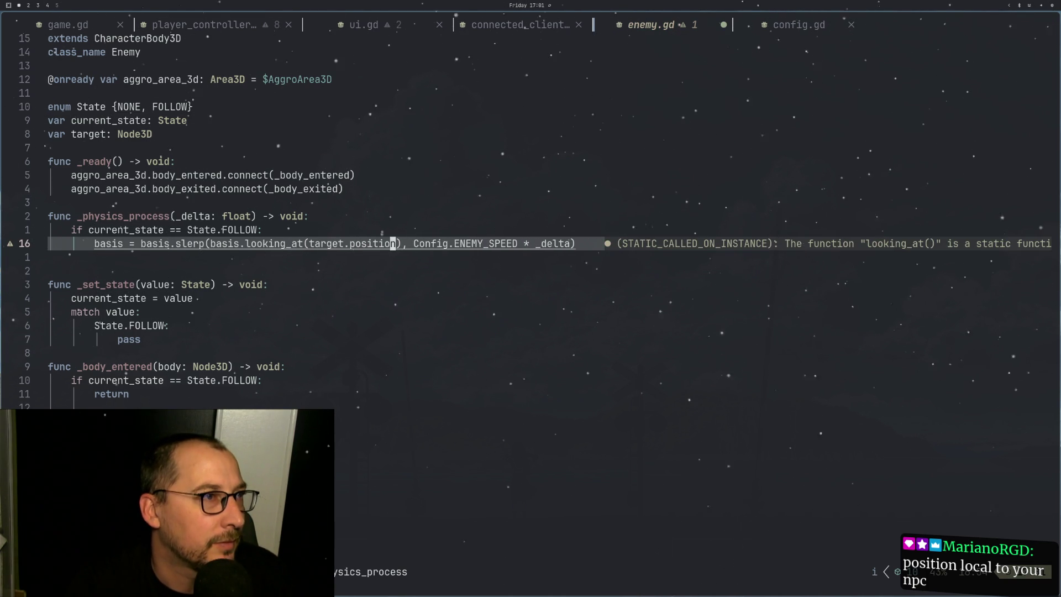
key(Escape)
key(h)
key(h)
key(h)
text(h)
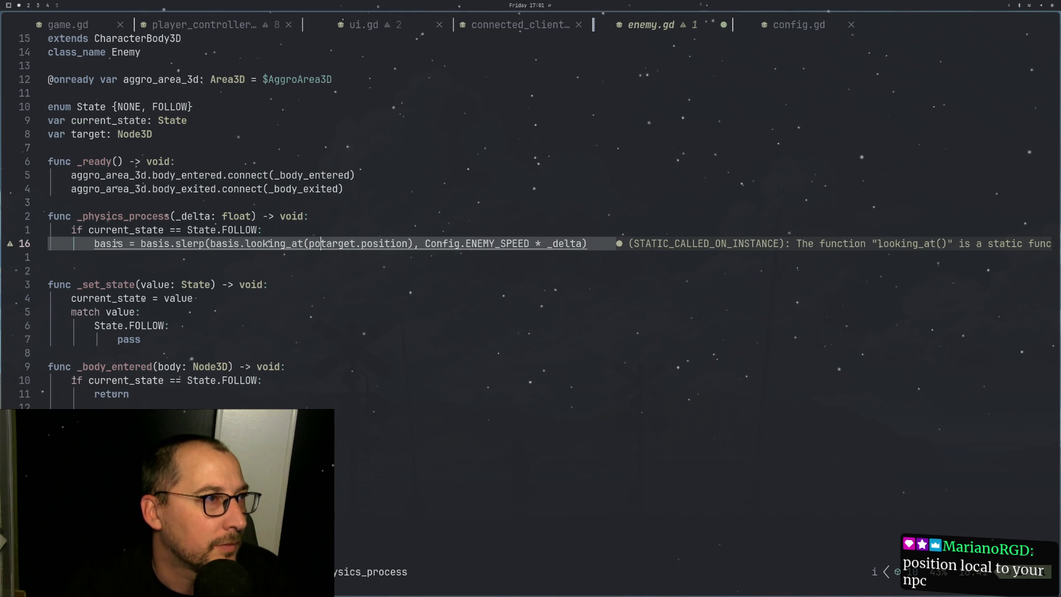
text(ipostiion)
key(BackSpace)
key(BackSpace)
key(BackSpace)
text(ition -)
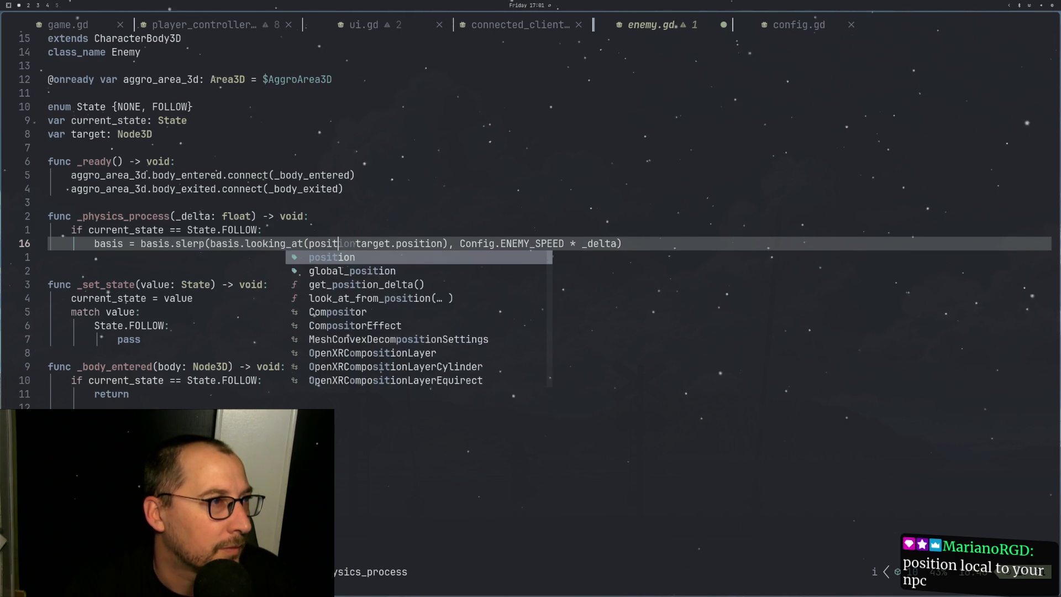
key(BackSpace)
key(BackSpace)
text(=)
key(Escape)
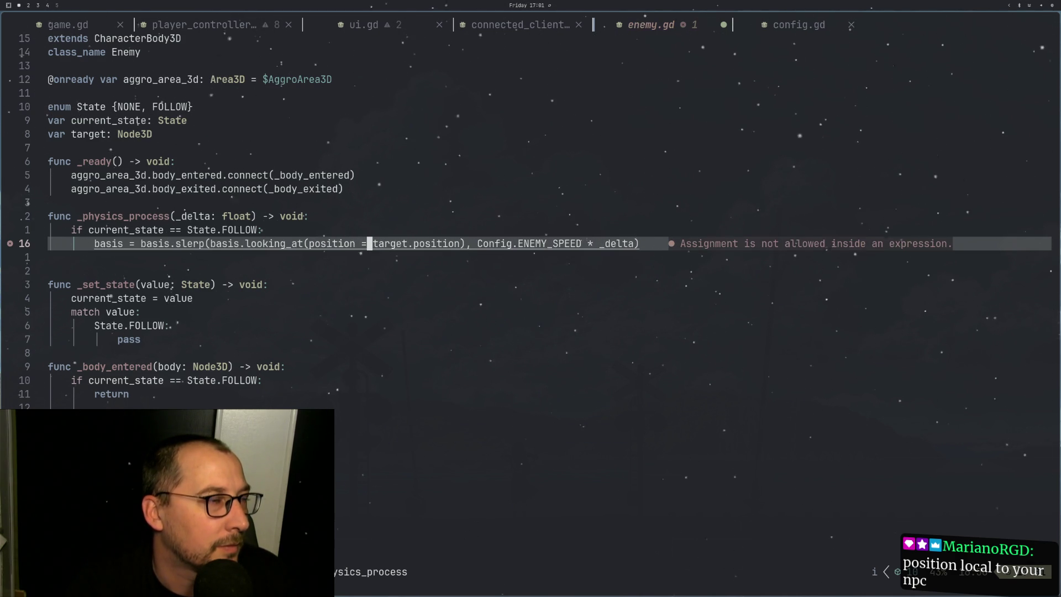
Step: Turn the stray = into a minus, giving position - target.position, and save
key(r)
key(minus)
text(:w)
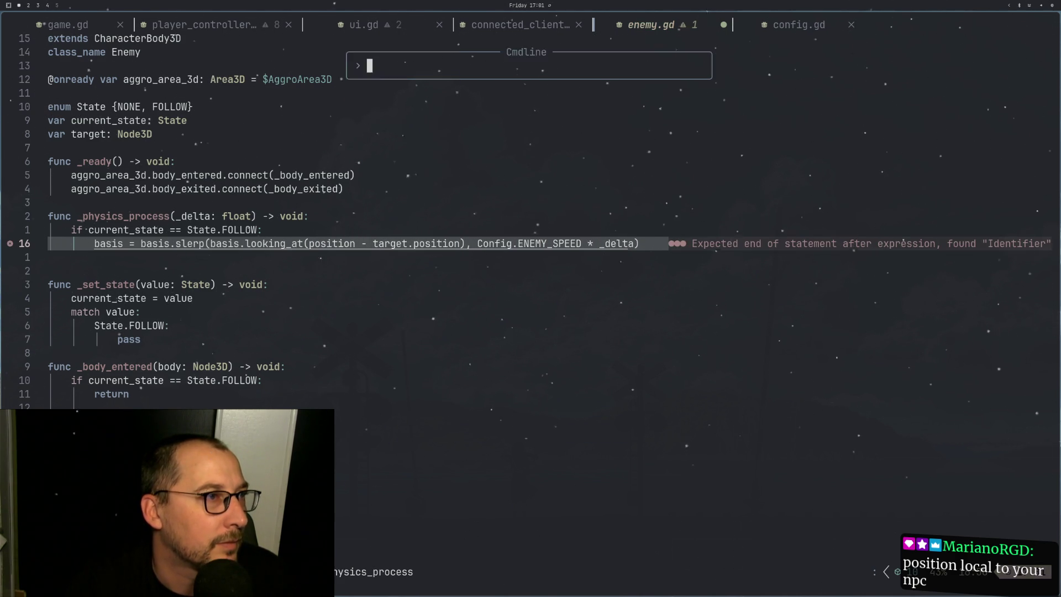
key(Return)
key(super+Right)
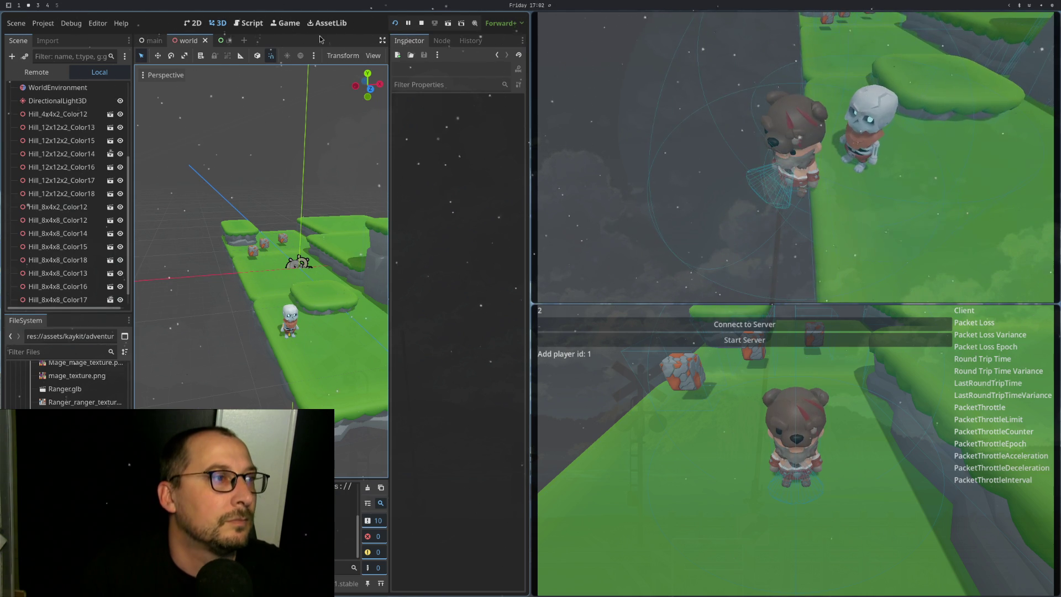
key(super+1)
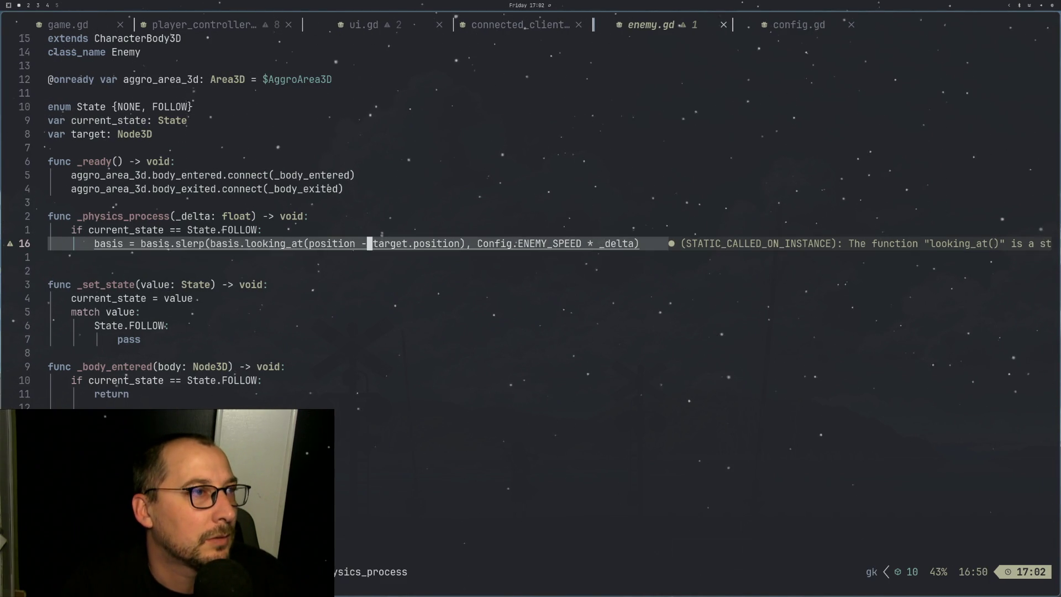
Step: Add a new 'position =' line below the slerp call, then switch to the Godot game
key(o)
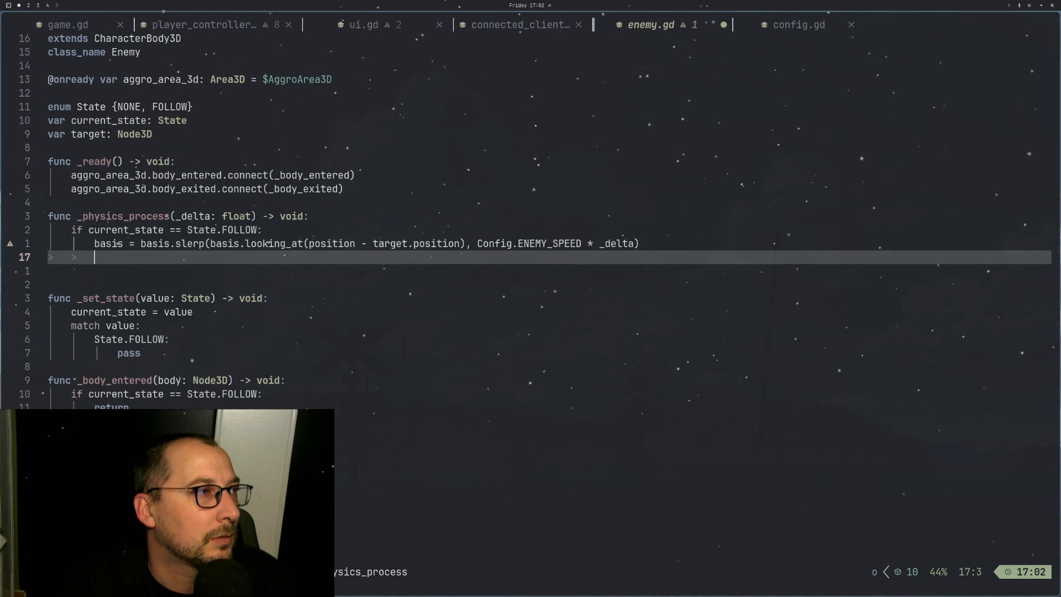
text(position)
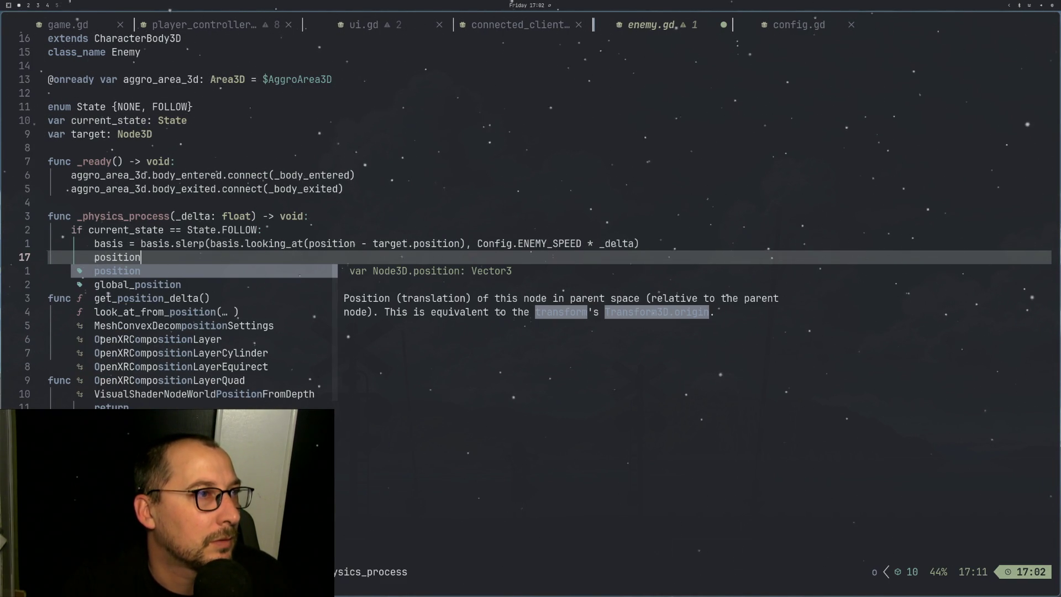
text( =)
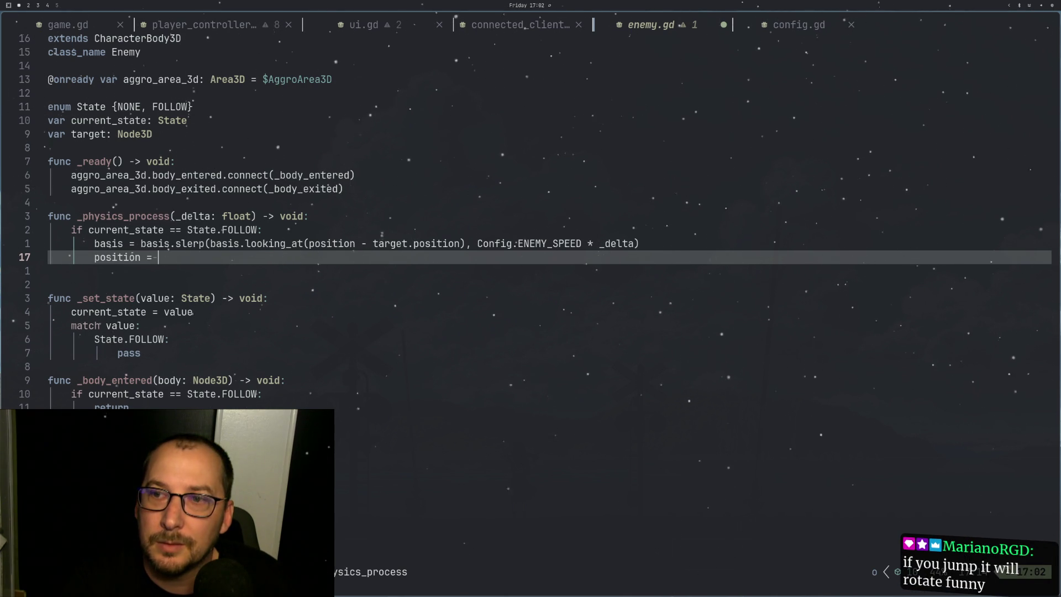
key(super+2)
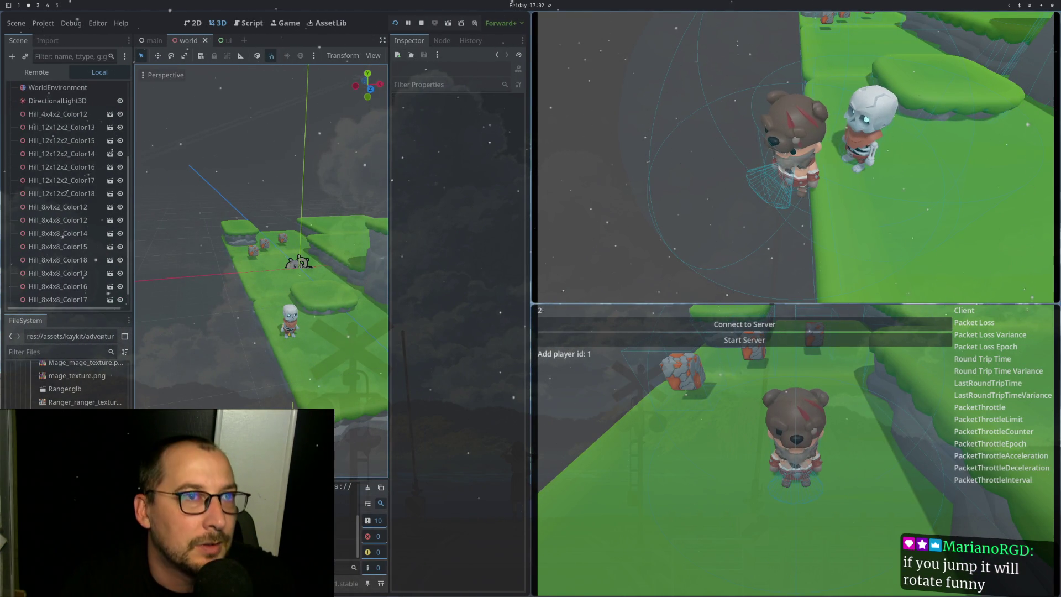
Step: Walk the bear around the skeleton with WASD to check it turns toward the player, then return to enemy.gd
key(w)
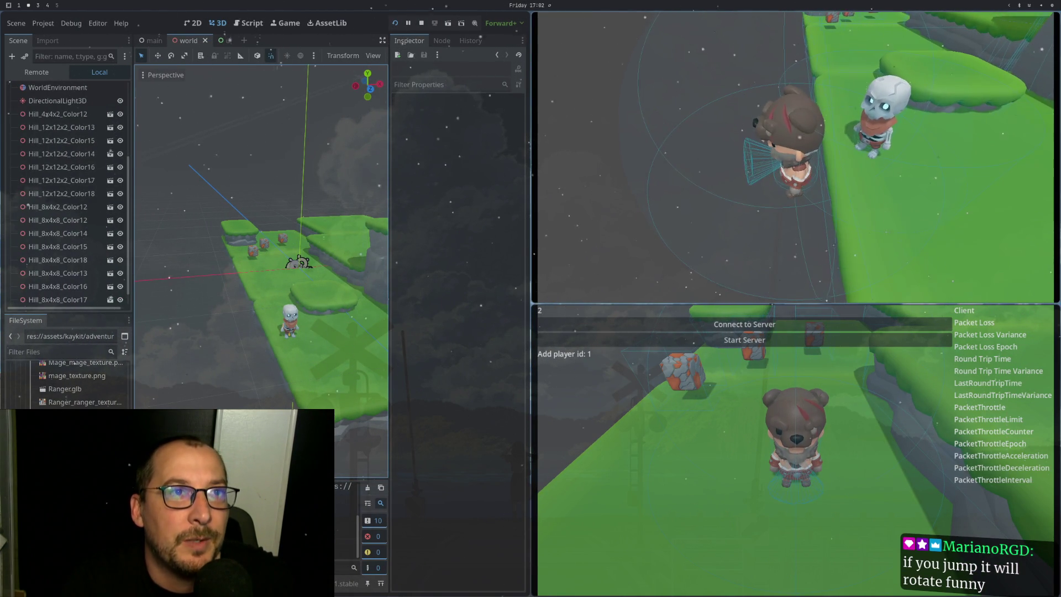
key(w)
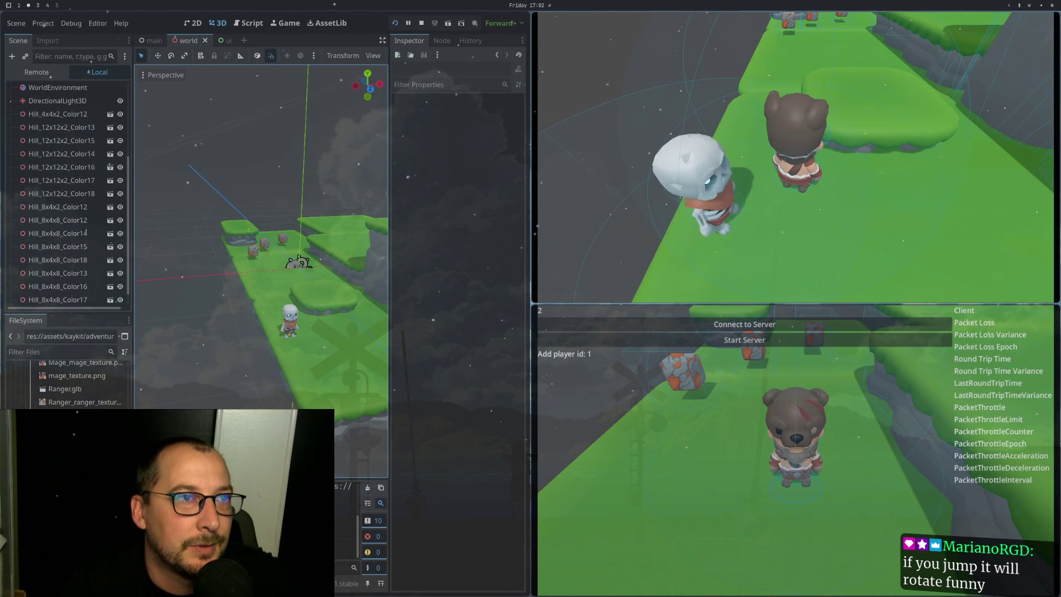
key(s)
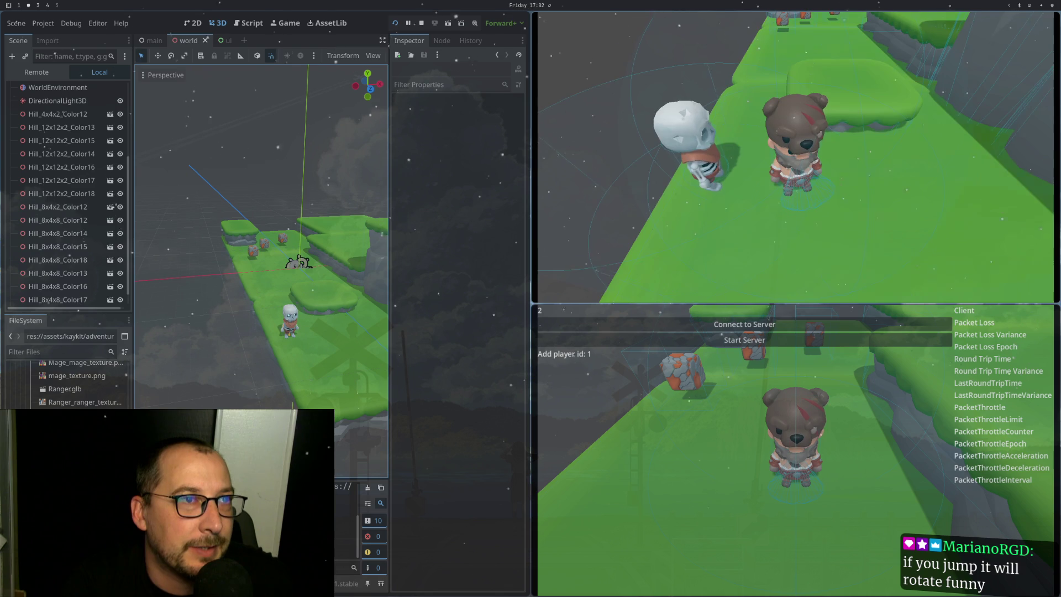
key(a)
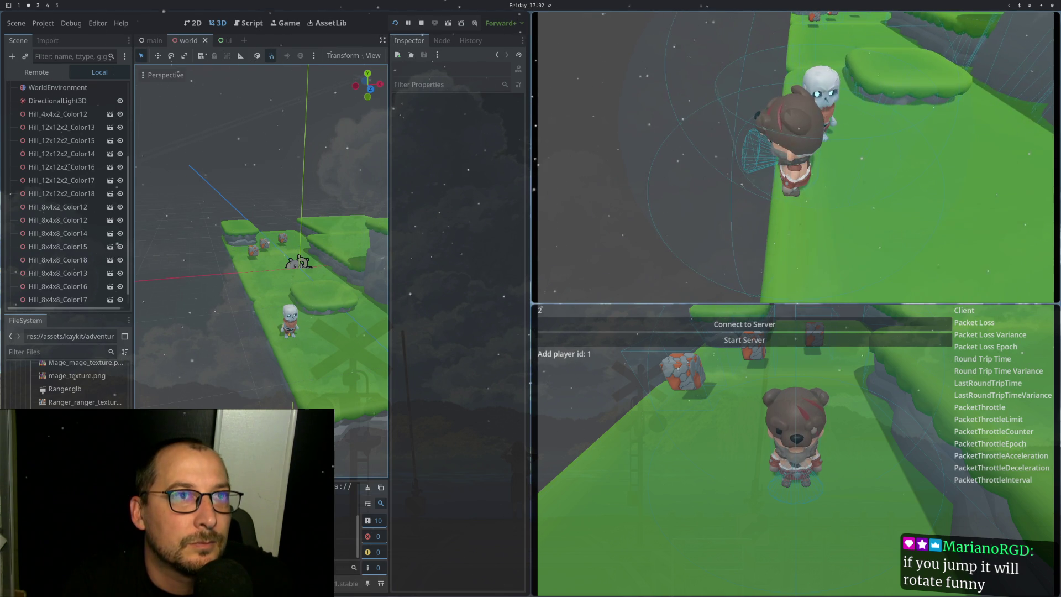
key(s)
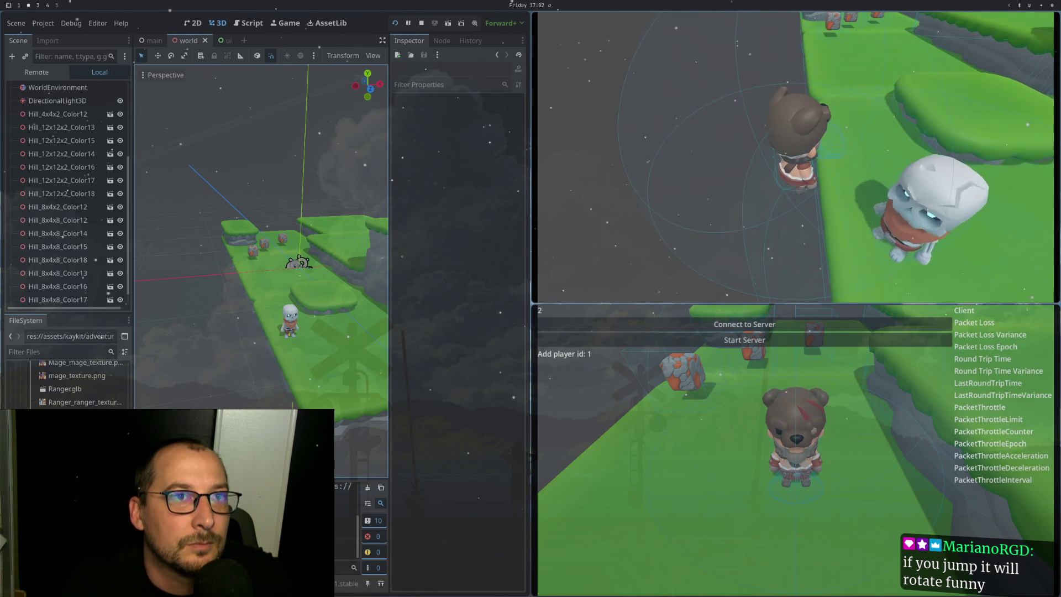
key(s)
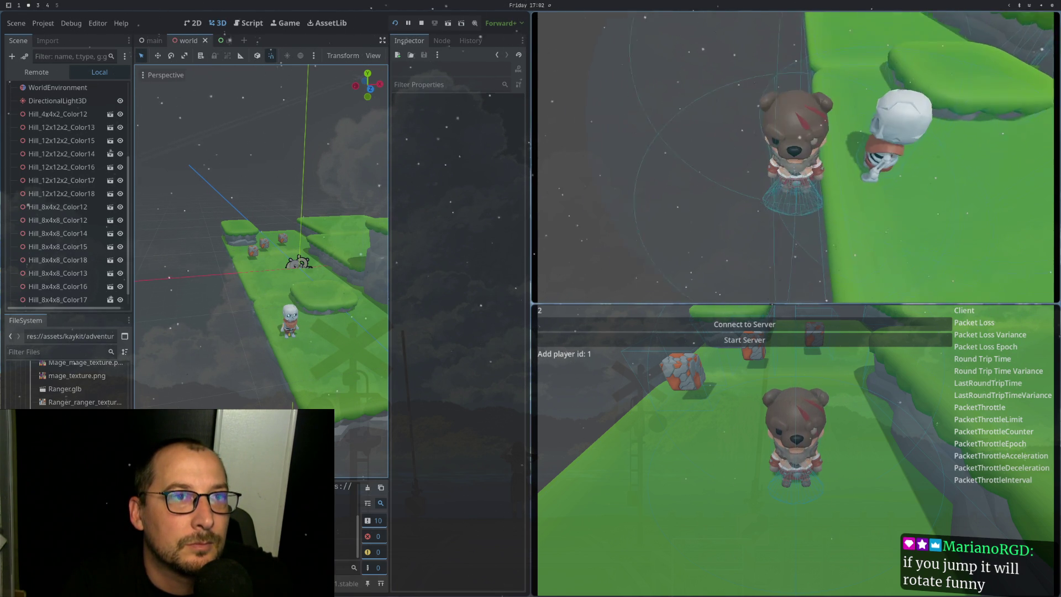
key(d)
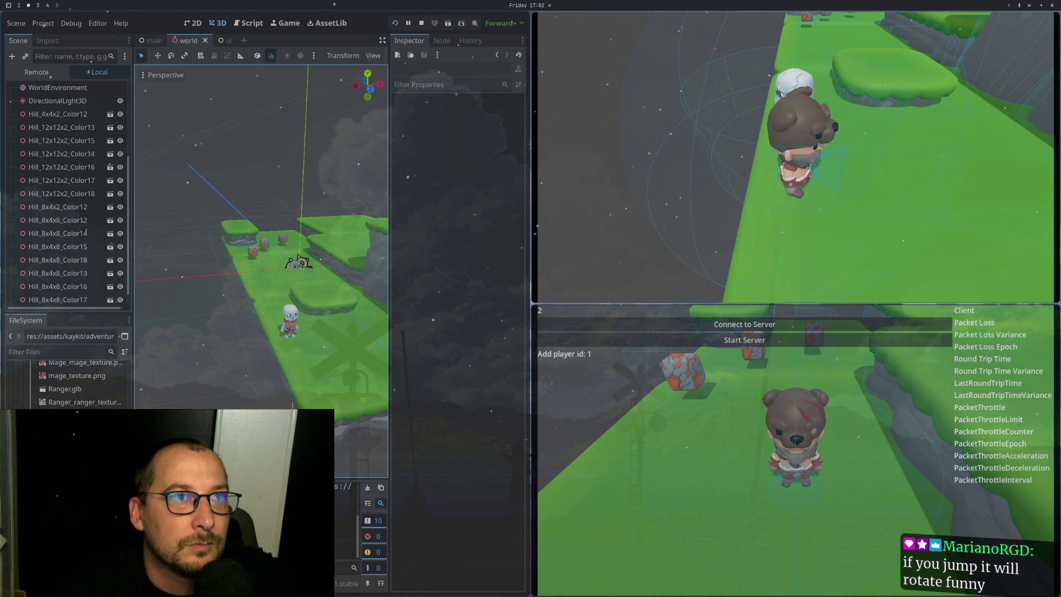
key(a)
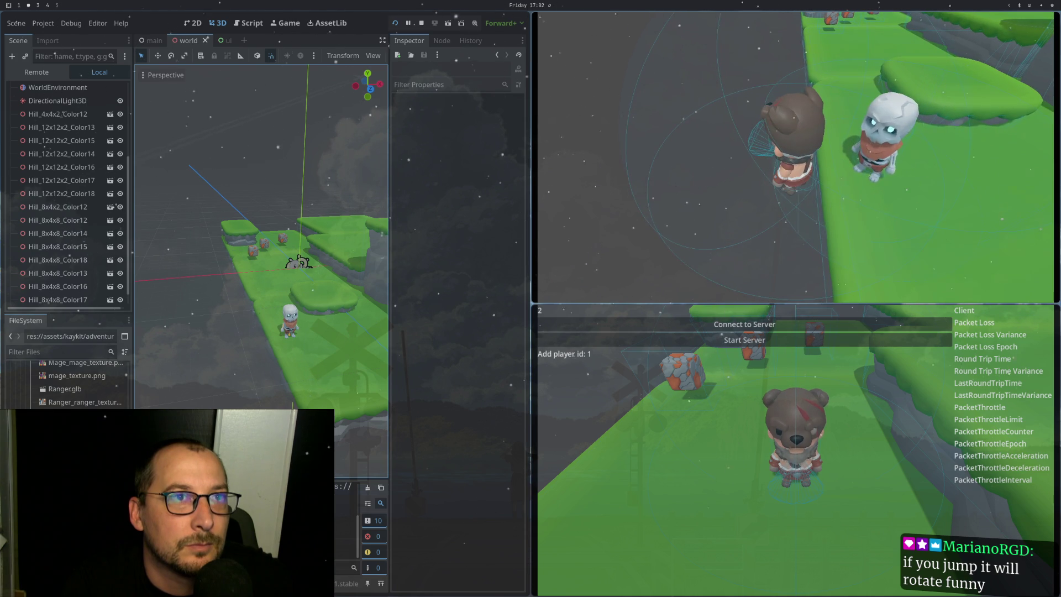
key(w)
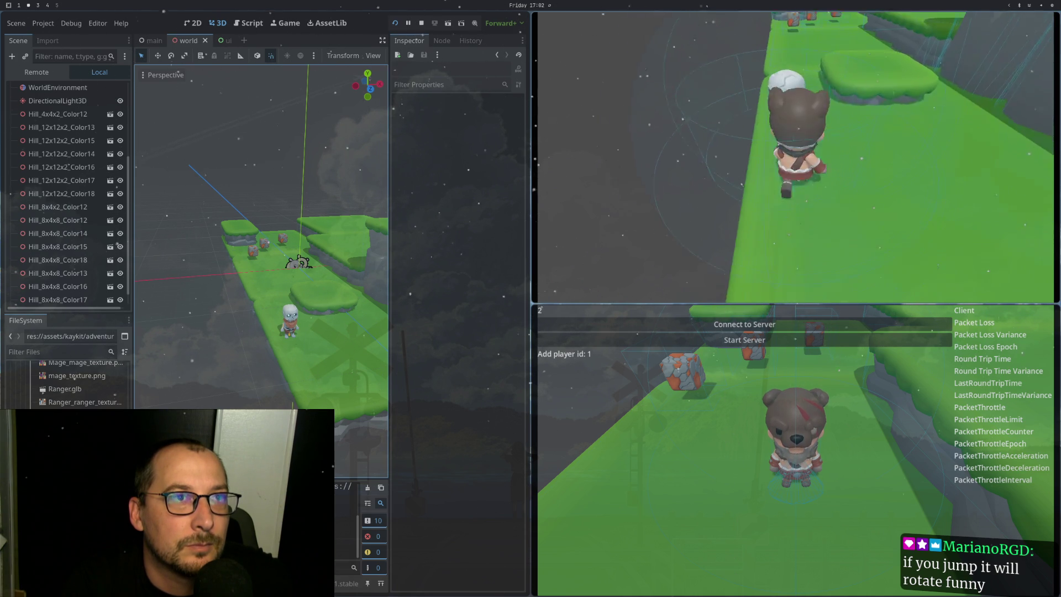
key(w)
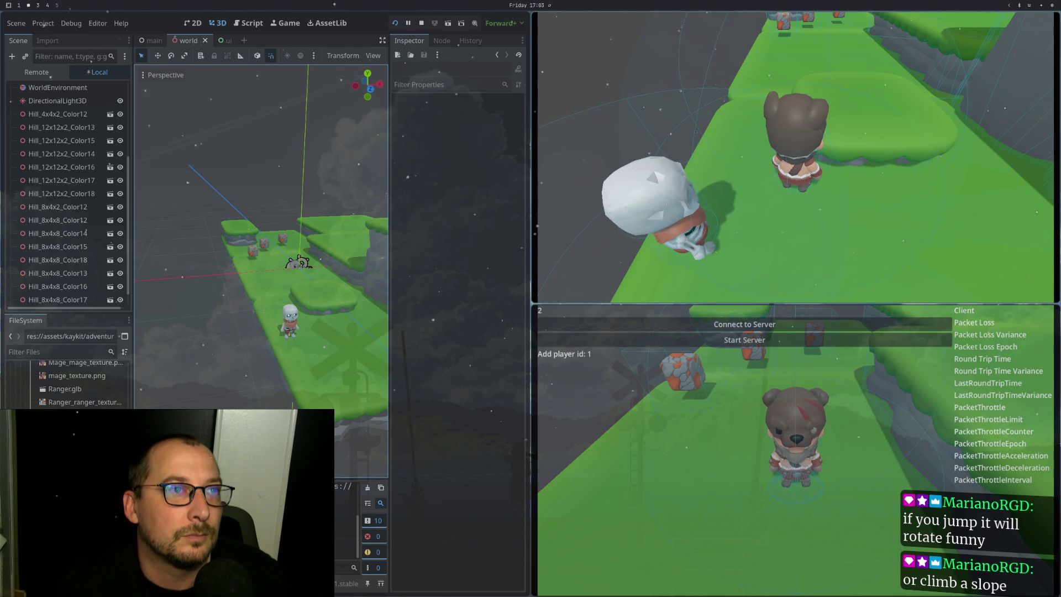
key(super+2)
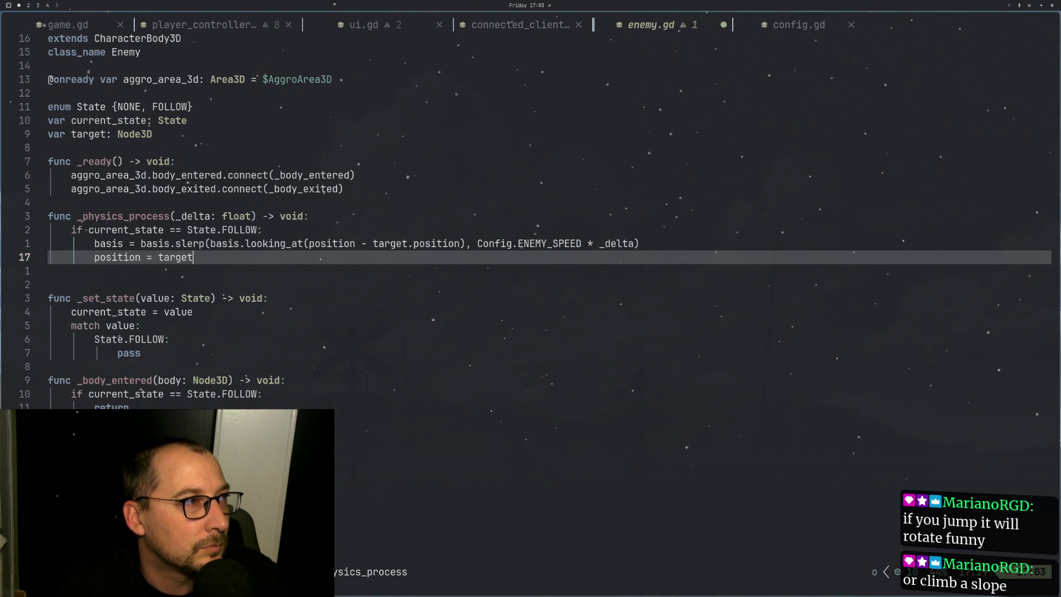
Step: Turn the new line into position.z += Config.ENEMY_SPEED, using completion for ENEMY_SPEED
key(ctrl+space)
key(BackSpace)
key(BackSpace)
key(BackSpace)
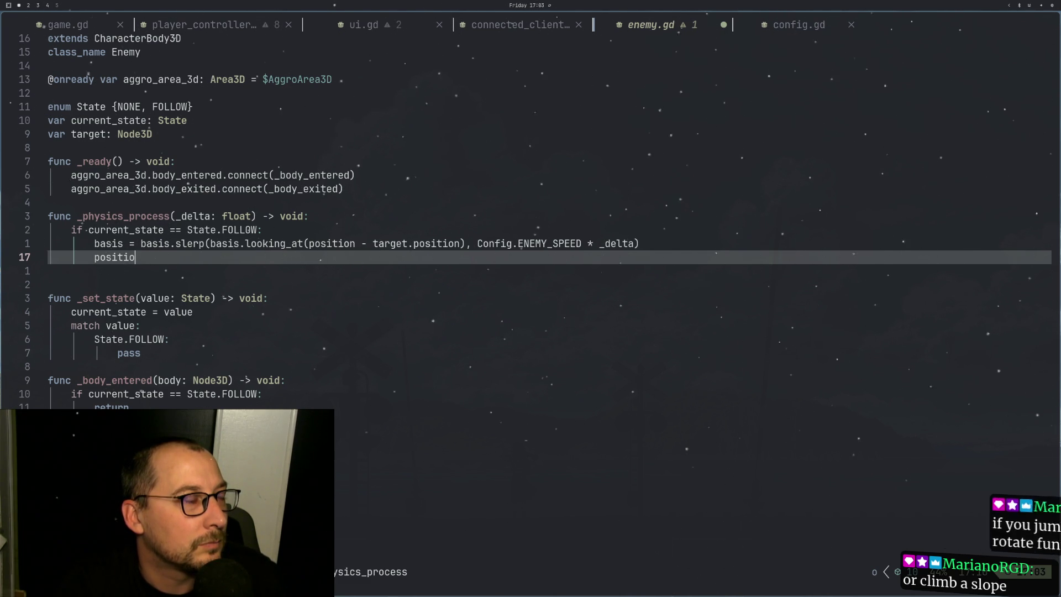
text(n.z =)
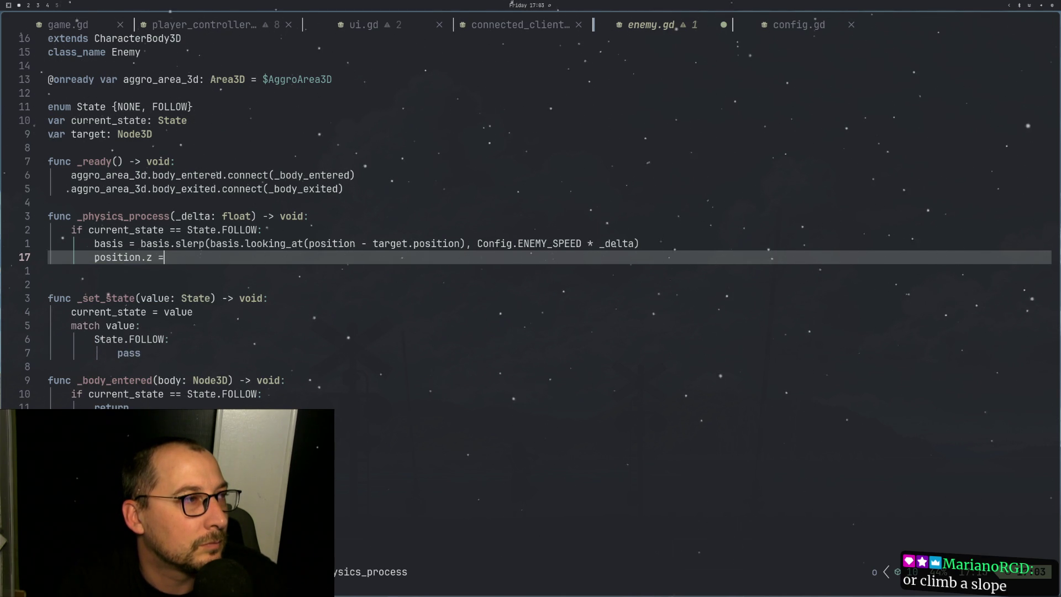
key(BackSpace)
text(+= )
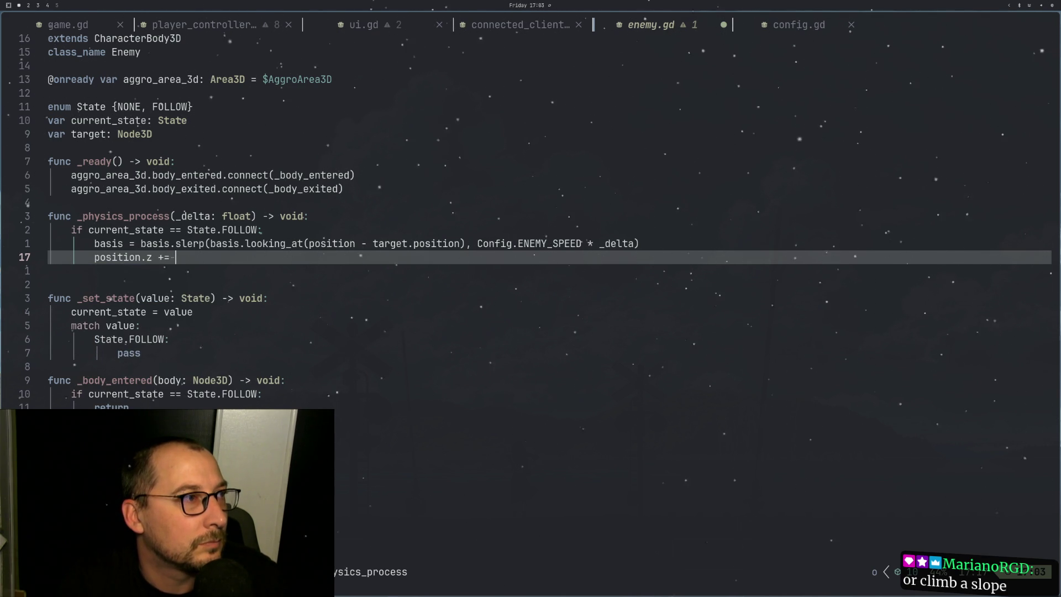
text(Config.En)
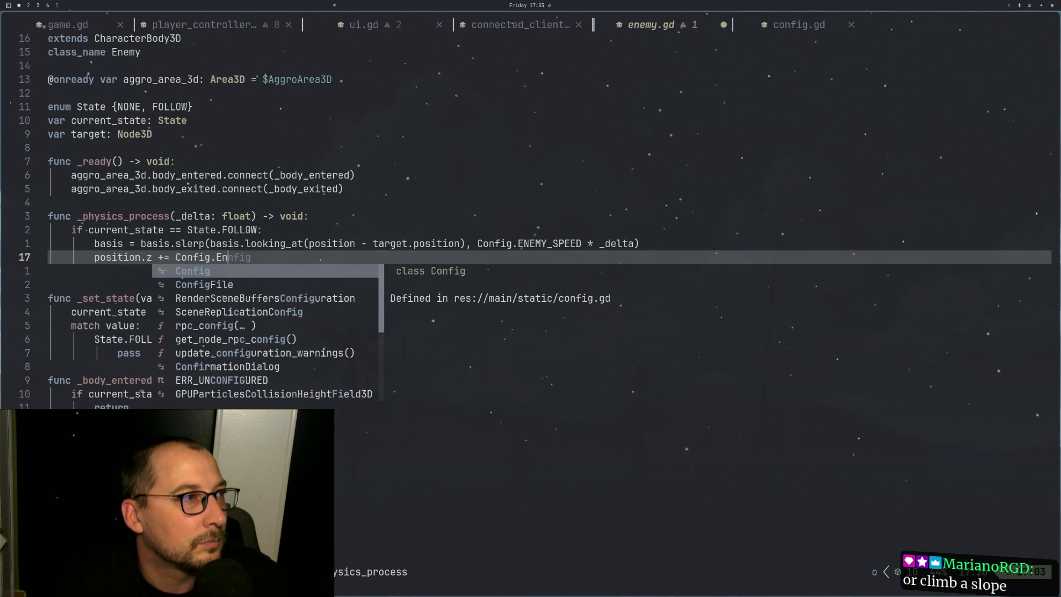
key(BackSpace)
key(BackSpace)
text(E)
key(Return)
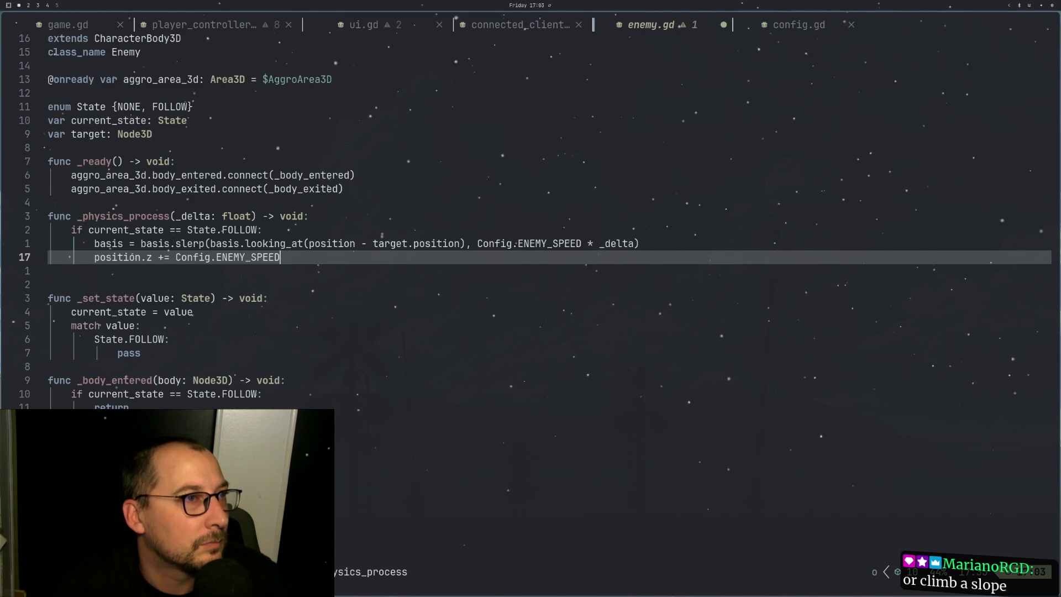
Step: Finish it with * _delta, save enemy.gd, and switch to the running game
text(* ()
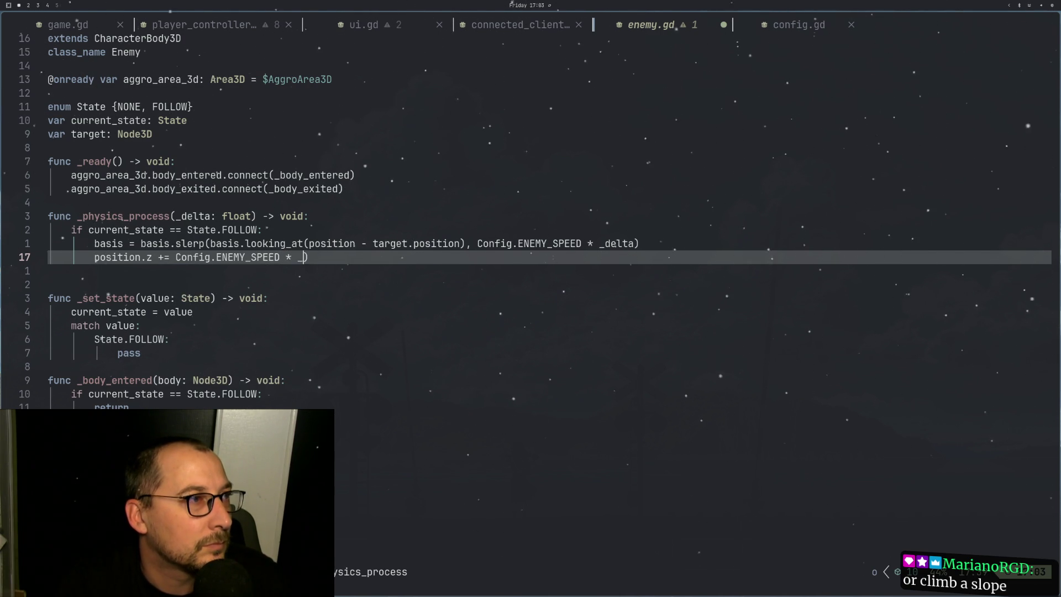
text(delta)
key(Delete)
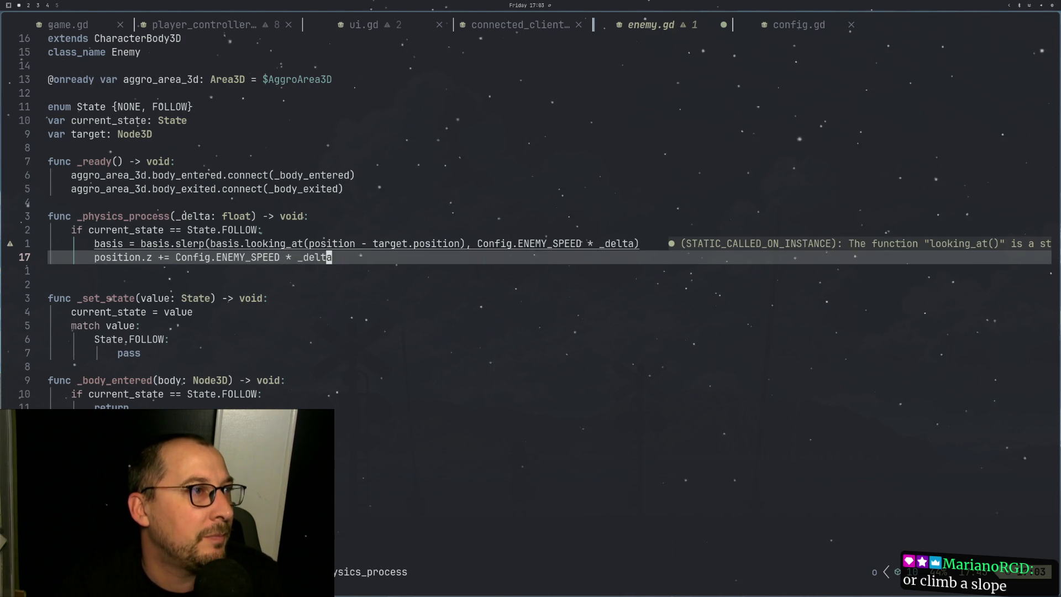
text(:w)
key(Return)
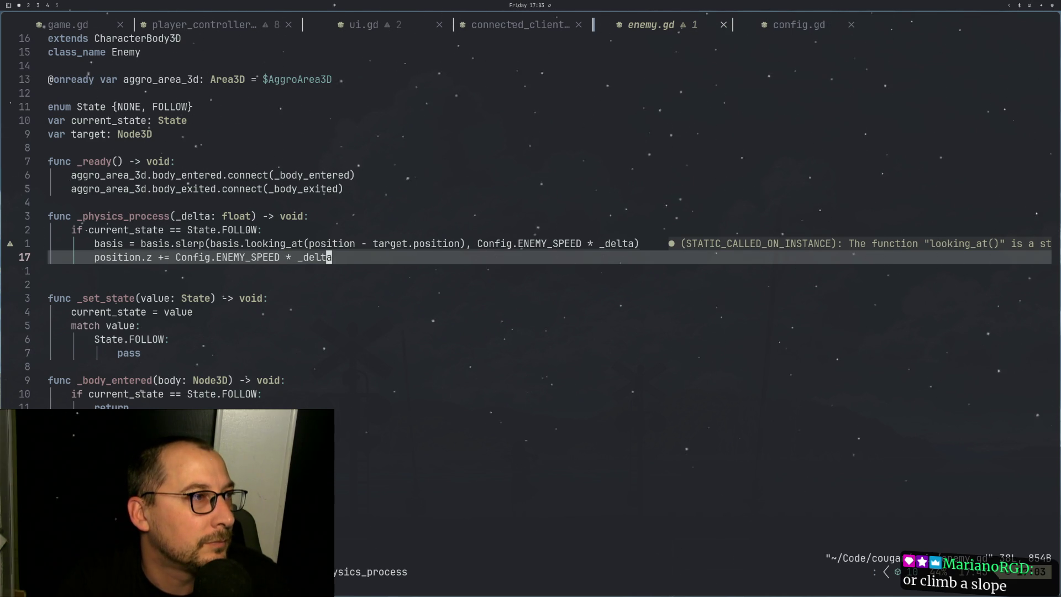
key(super+2)
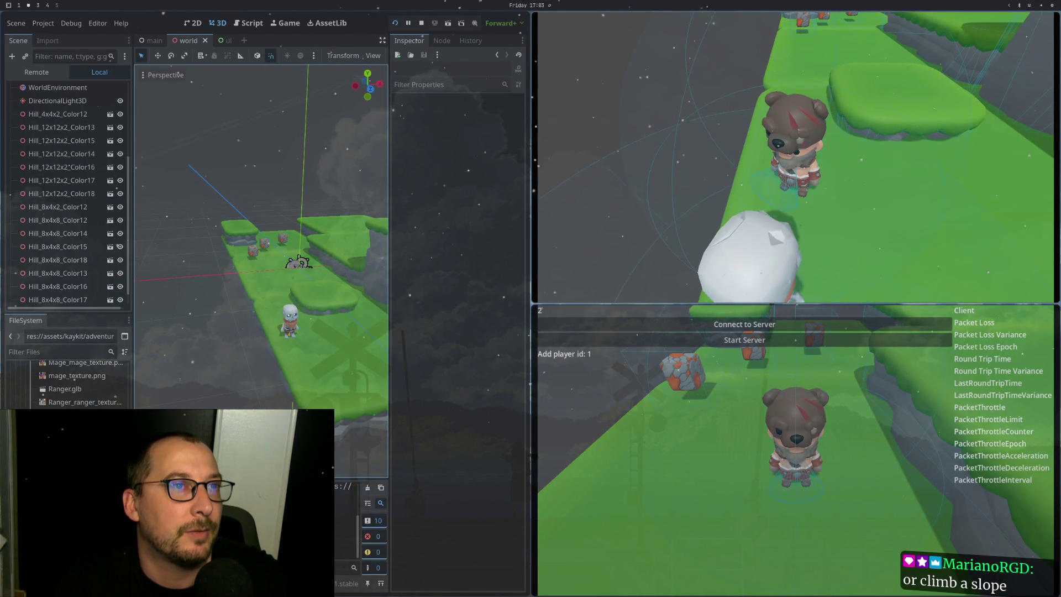
Step: Change += to -= on line 17, save, test it in Godot, and come back to enemy.gd
key(super+1)
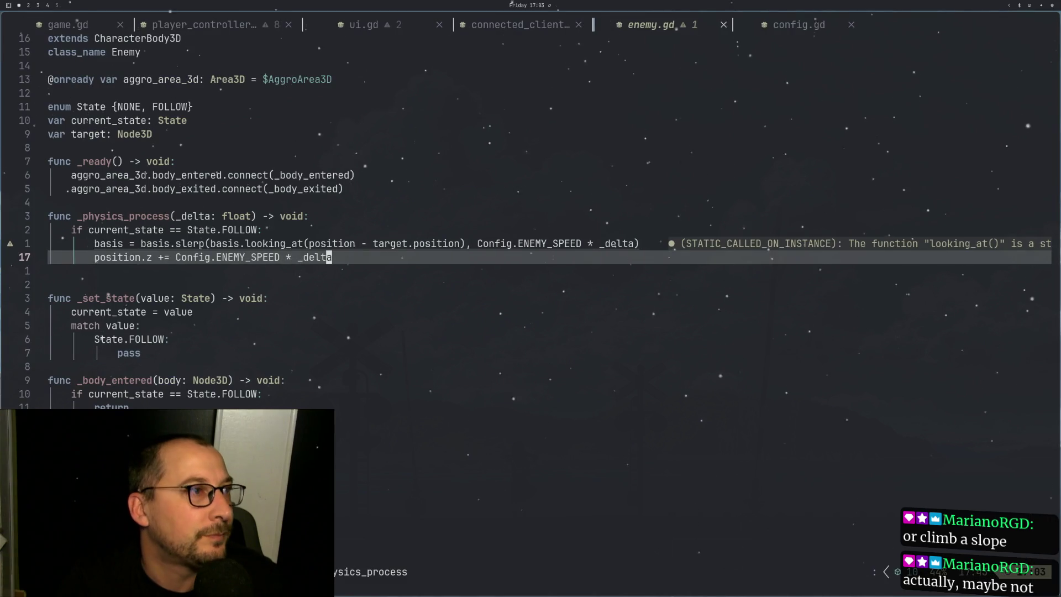
key(h)
key(h)
key(h)
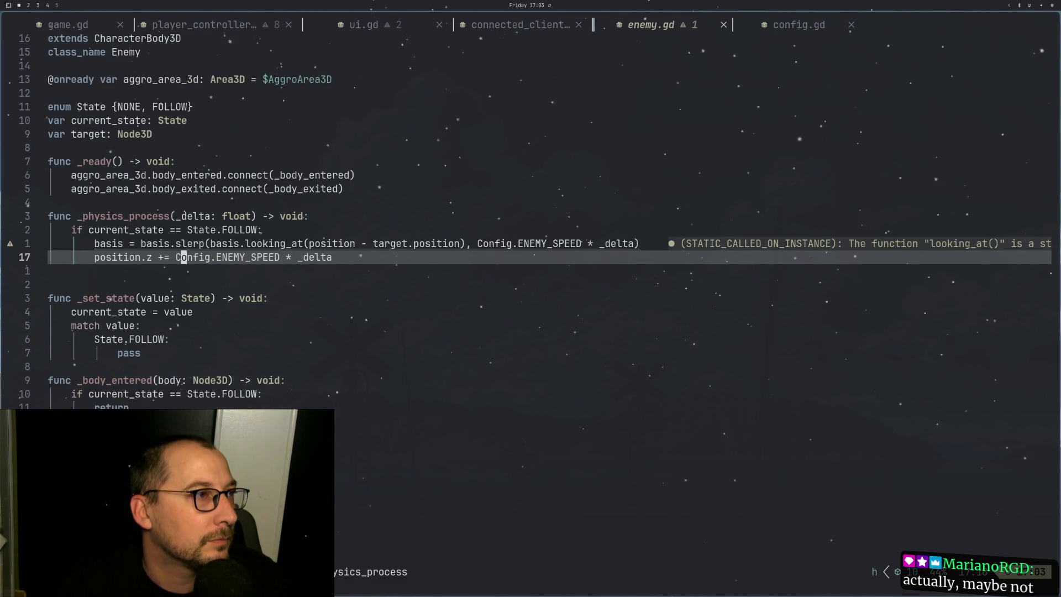
key(l)
key(h)
key(h)
key(h)
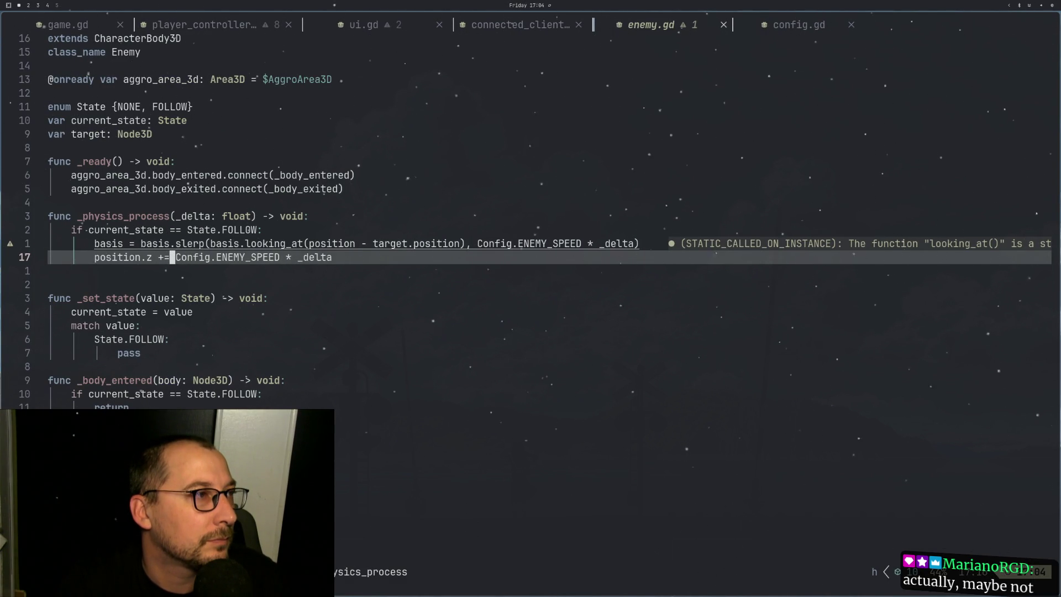
key(i)
key(BackSpace)
text(-)
key(Escape)
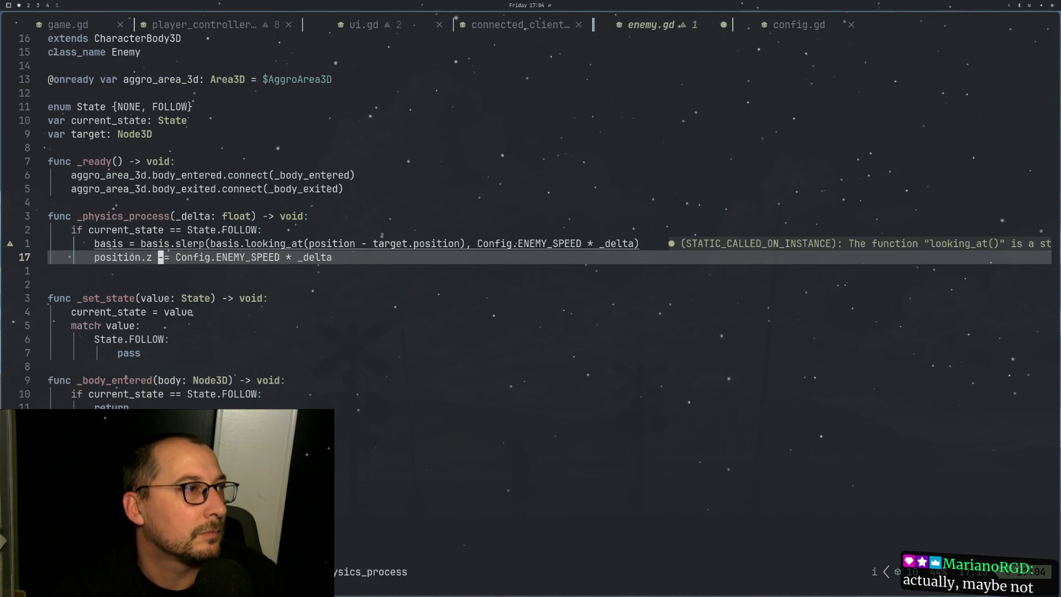
text(:w)
key(Return)
key(super+2)
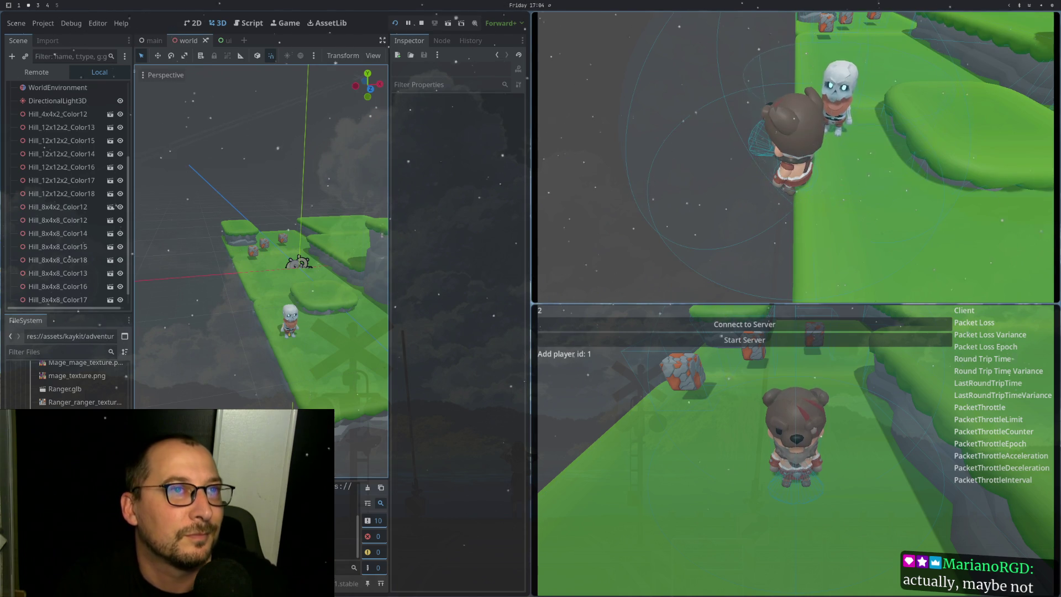
key(super+1)
Step: Change line 17 to basis.z += Config.ENEMY_SPEED * _delta and save
key(h)
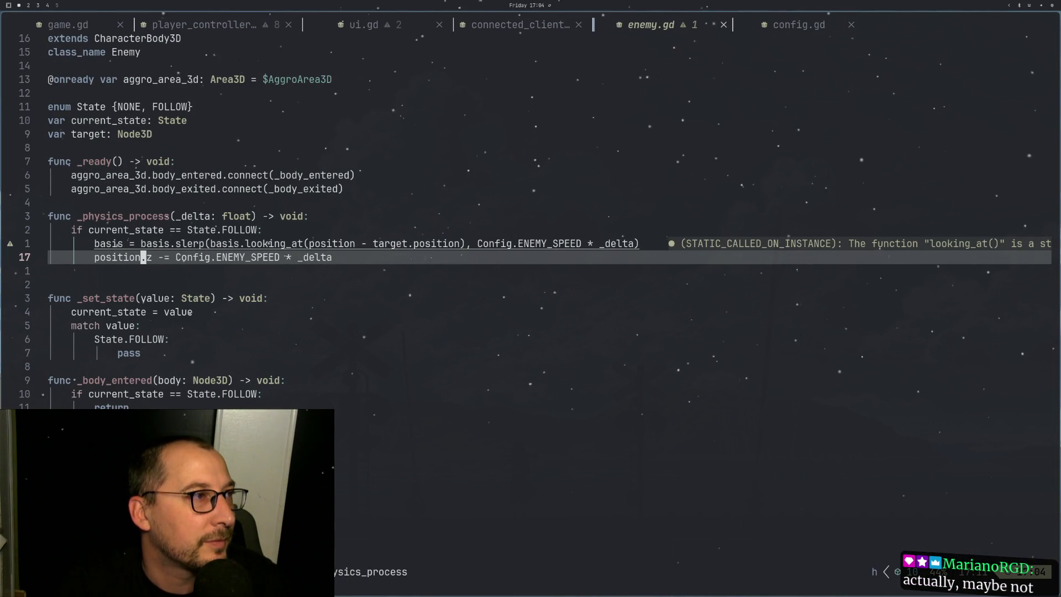
key(h)
key(h)
text(ciw)
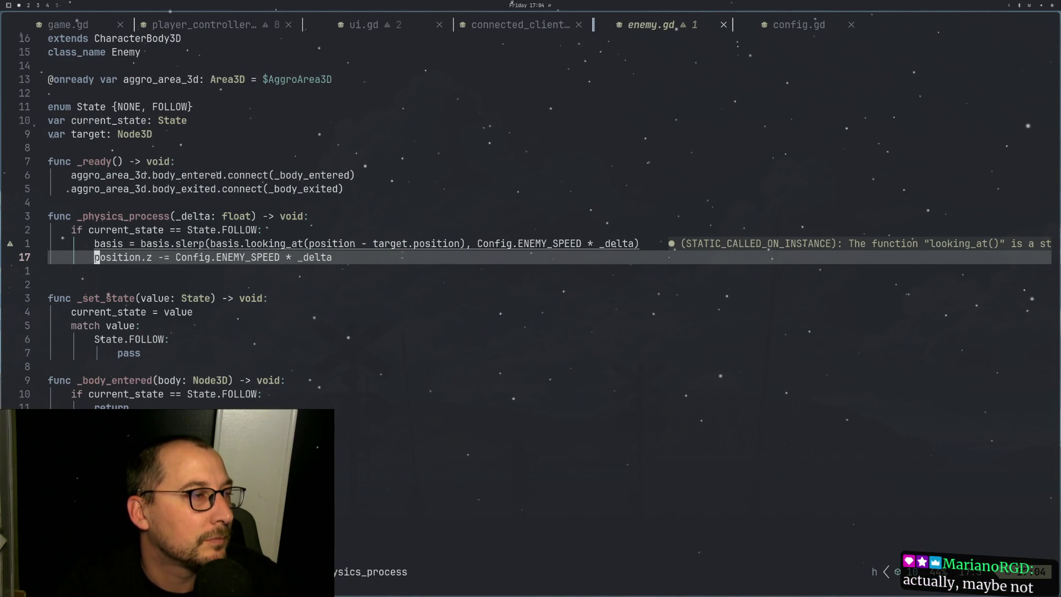
text(basis)
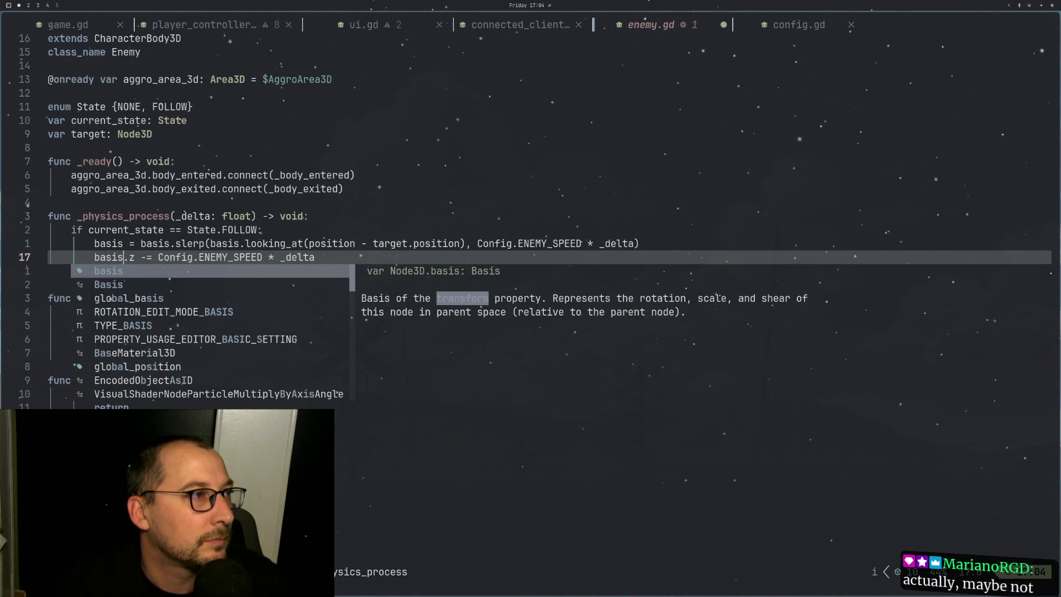
key(Escape)
text(:w)
key(Return)
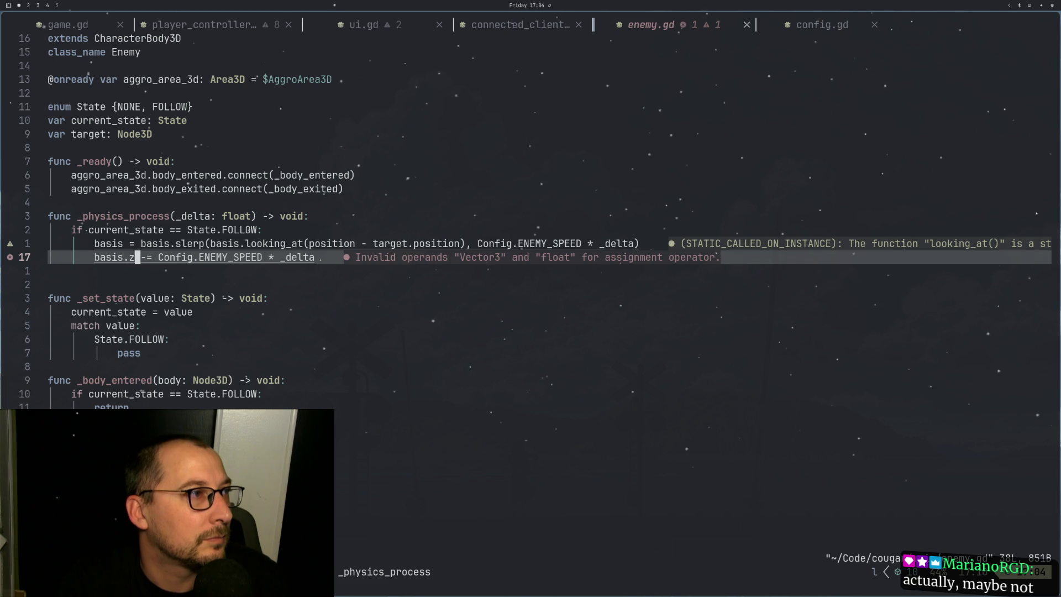
text(r+)
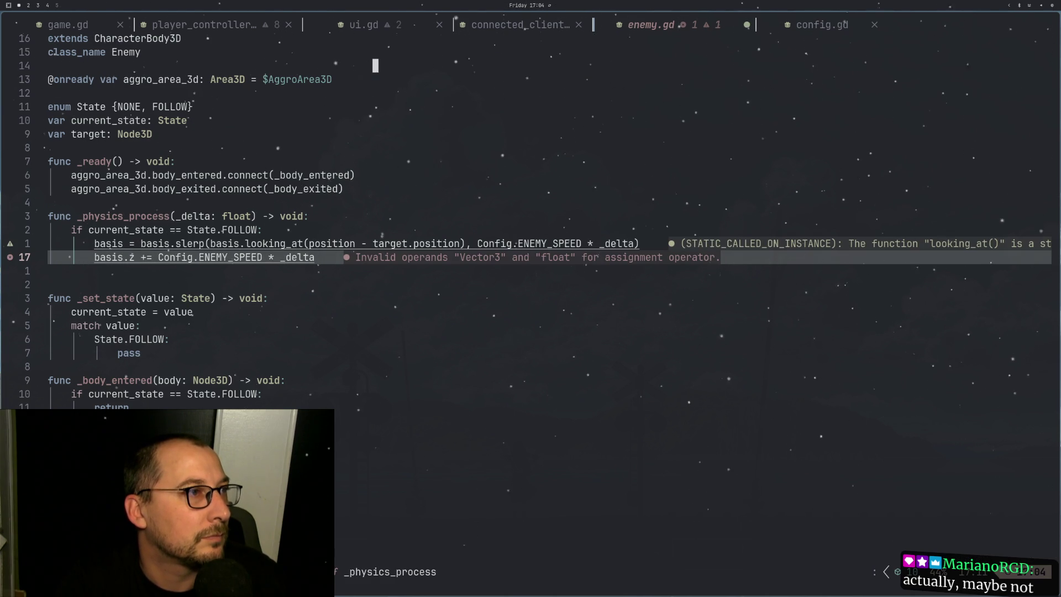
text(:w)
key(Return)
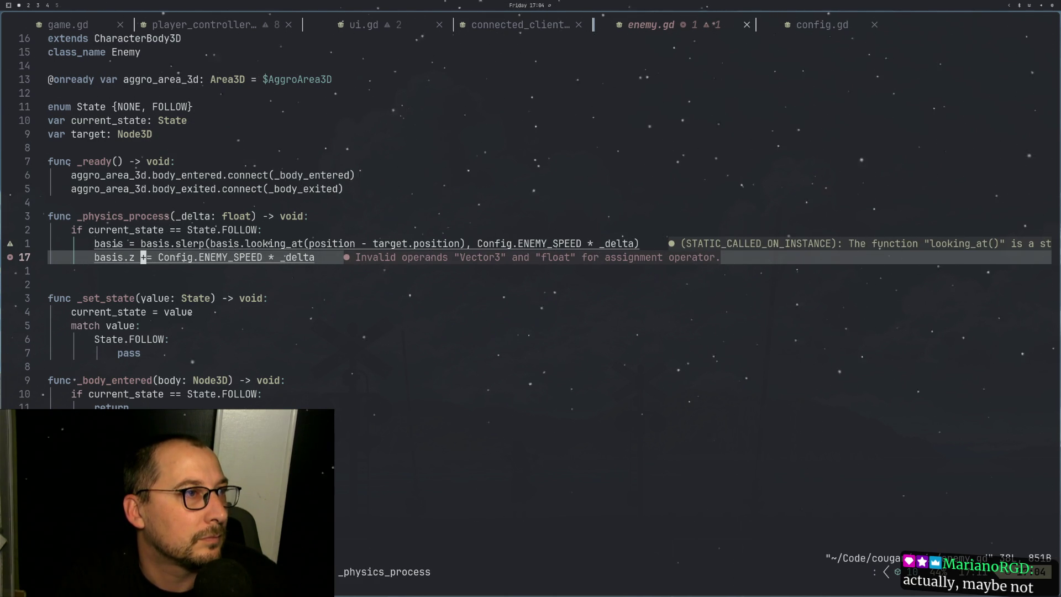
Step: Prefix line 17 with 'basis =' and replace += with *, then save
key(l)
key(l)
key(l)
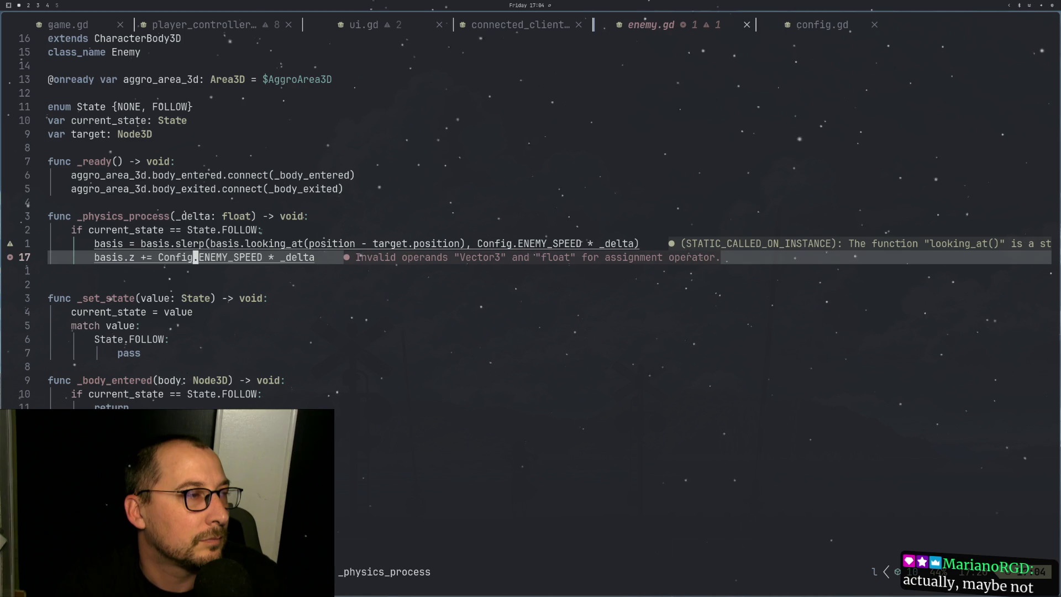
key(h)
key(h)
key(h)
text(0wibas)
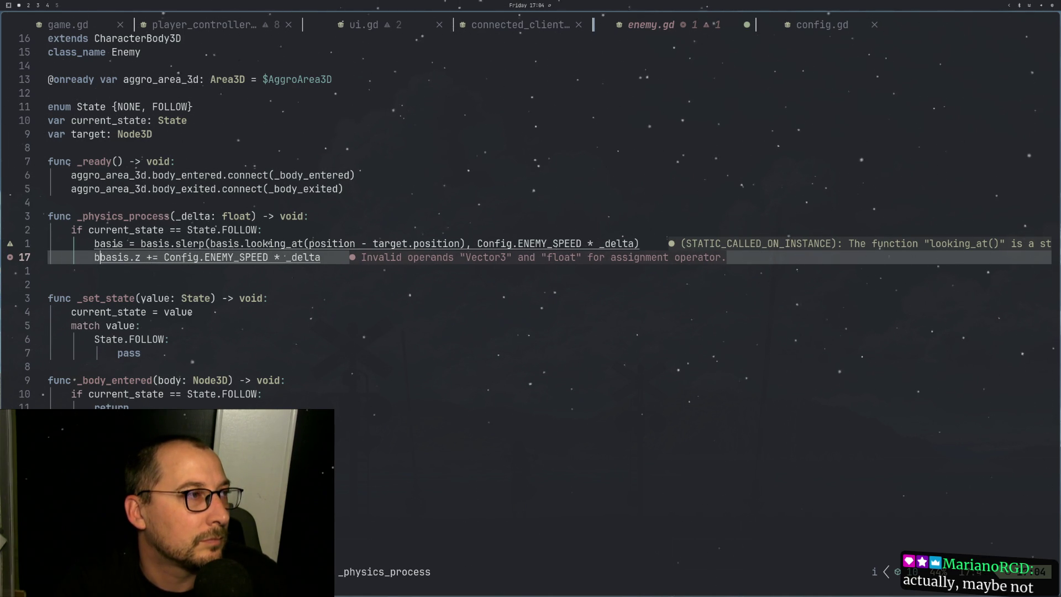
text(is =)
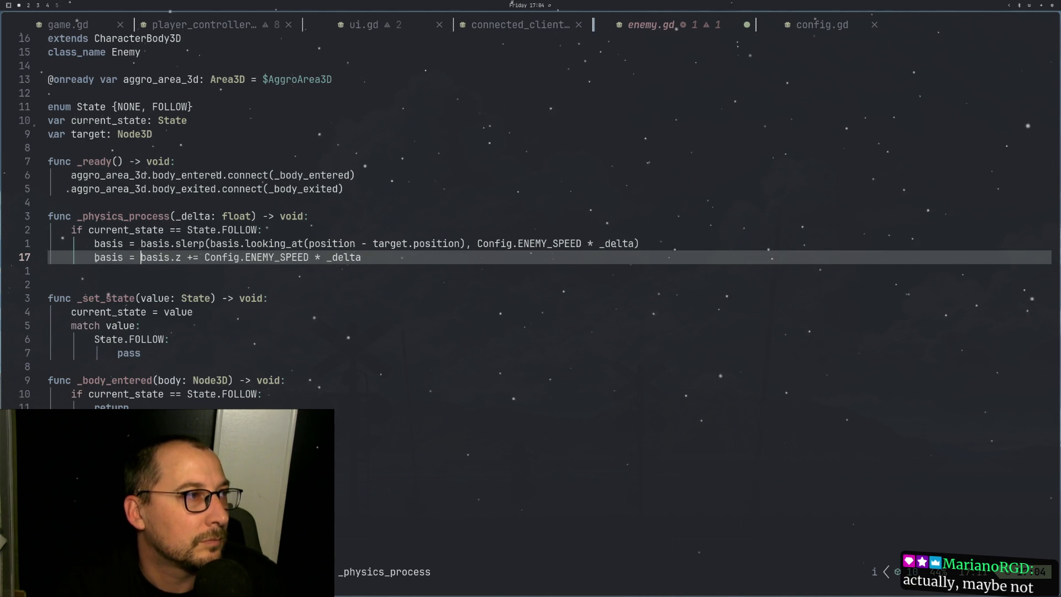
key(Escape)
key(E)
key(w)
text(c)
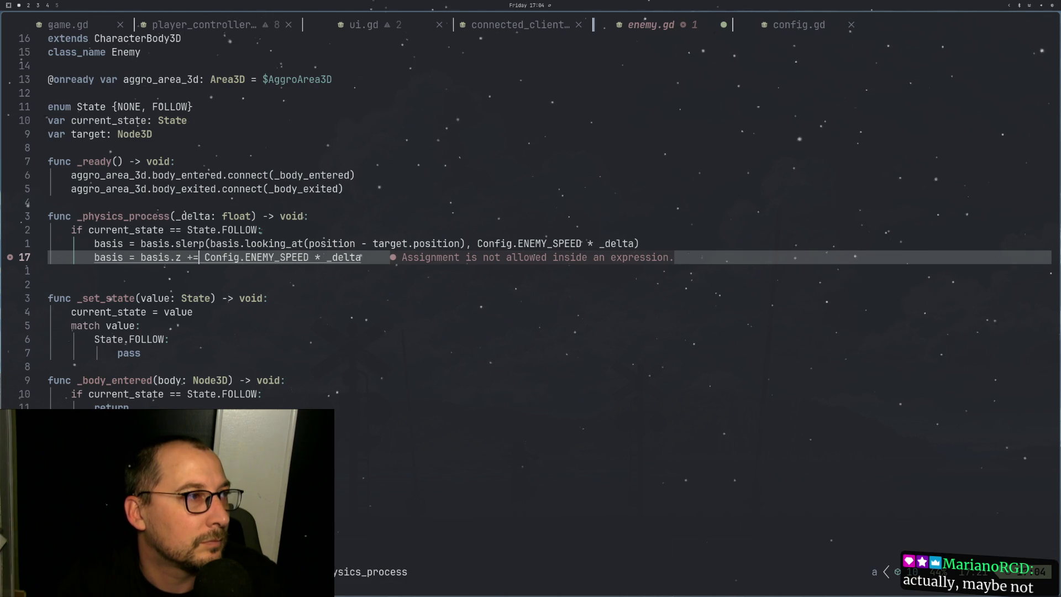
text(w)
text(()
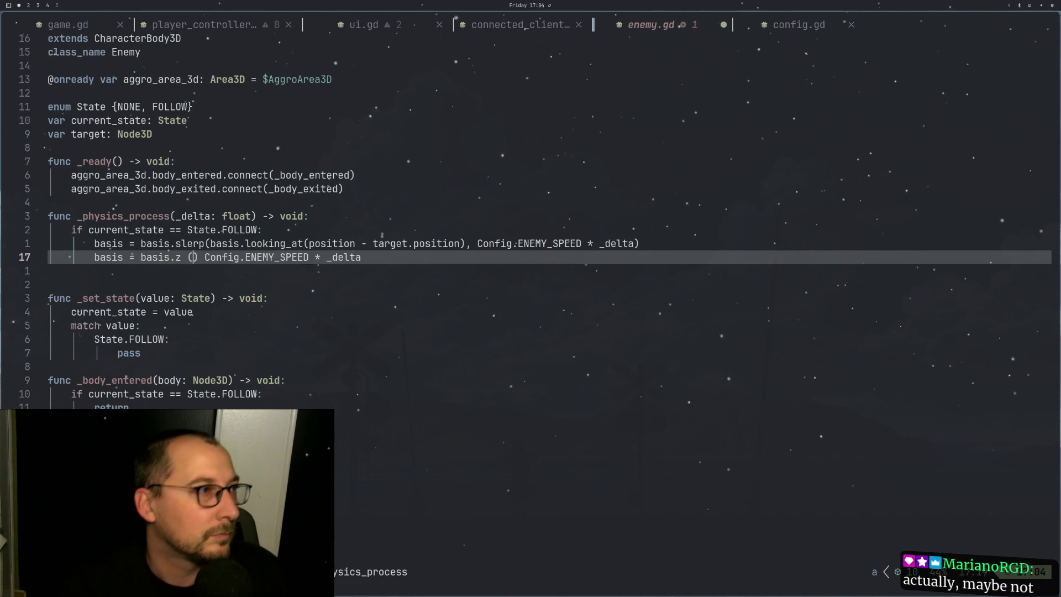
key(BackSpace)
text(*)
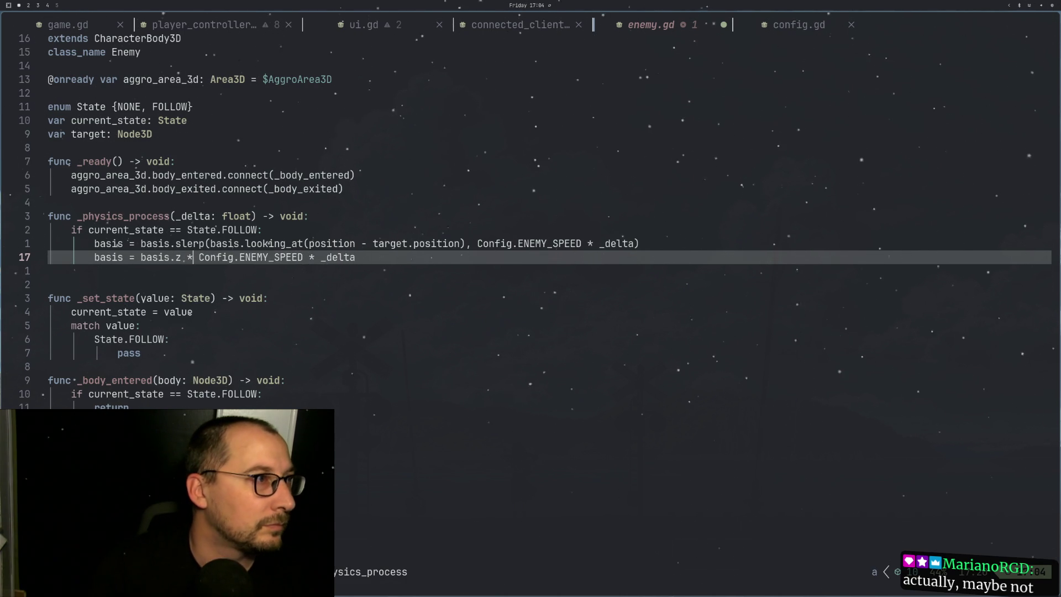
key(Escape)
text(:w)
key(Return)
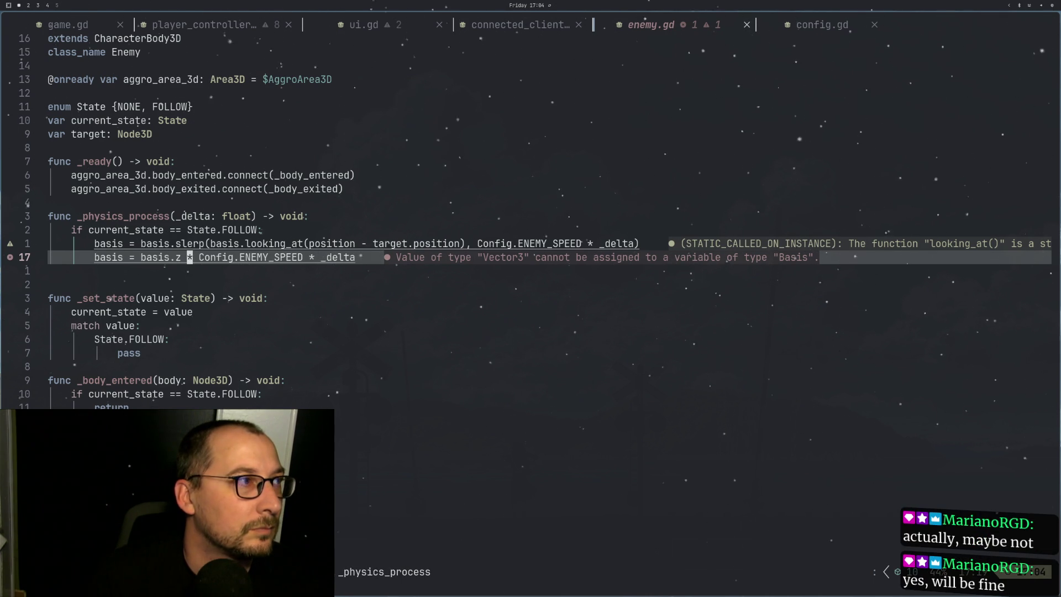
Step: Delete the leading 'basis =' so line 17 reads basis.z * Config.ENEMY_SPEED * _delta, and save
key(h)
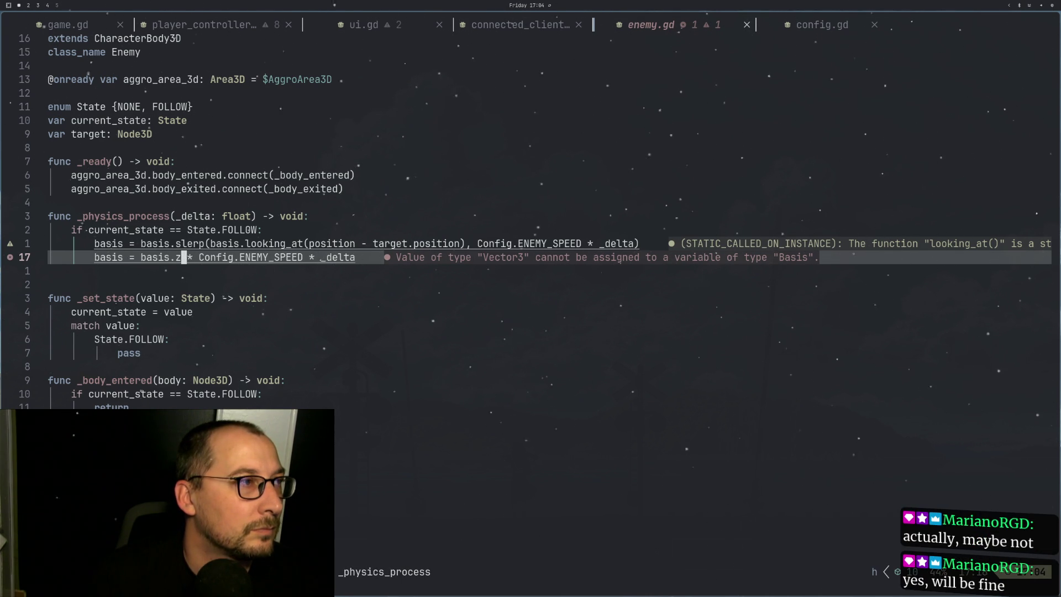
key(Escape)
key(h)
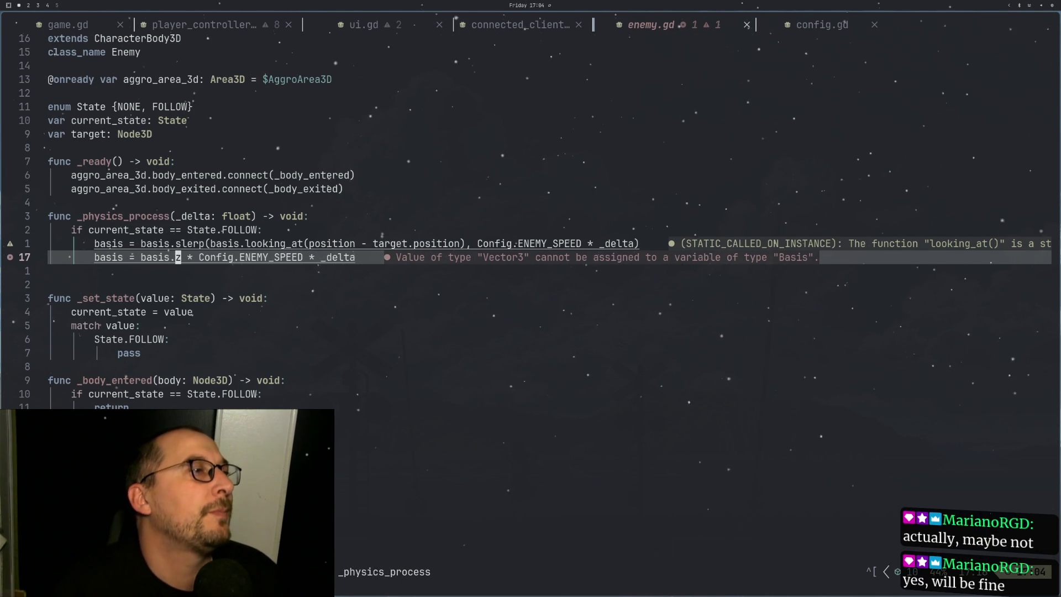
key(h)
key(h)
key(h)
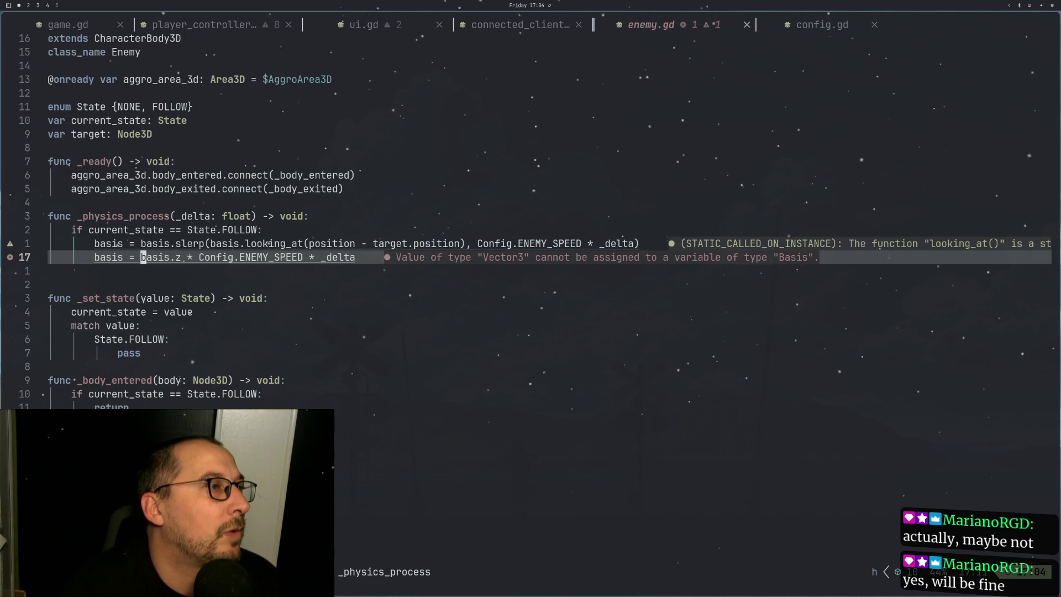
key(d)
key(asciicircum)
key(i)
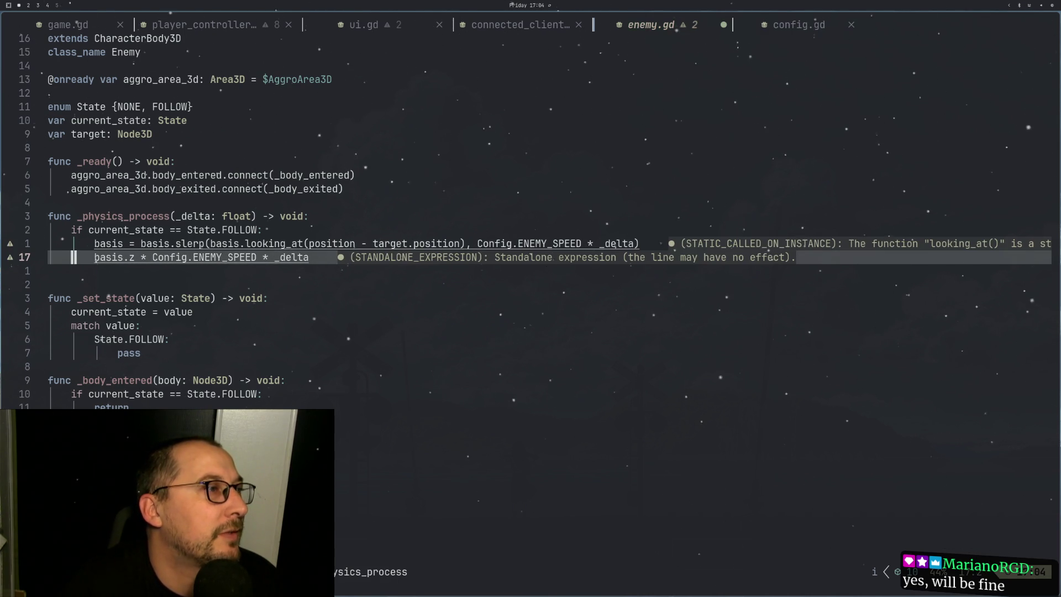
key(Escape)
text(:w)
key(Return)
key(l)
key(l)
key(l)
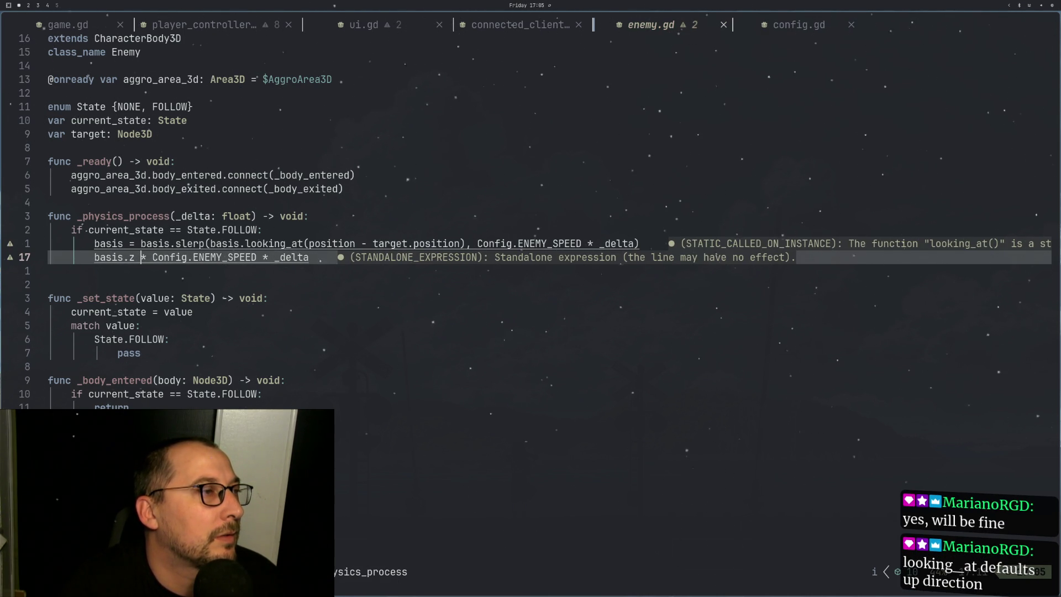
Step: Finish typing basis.z = Vector3 on line 17, then move to looking_at on line 16
text(is.z = Vect)
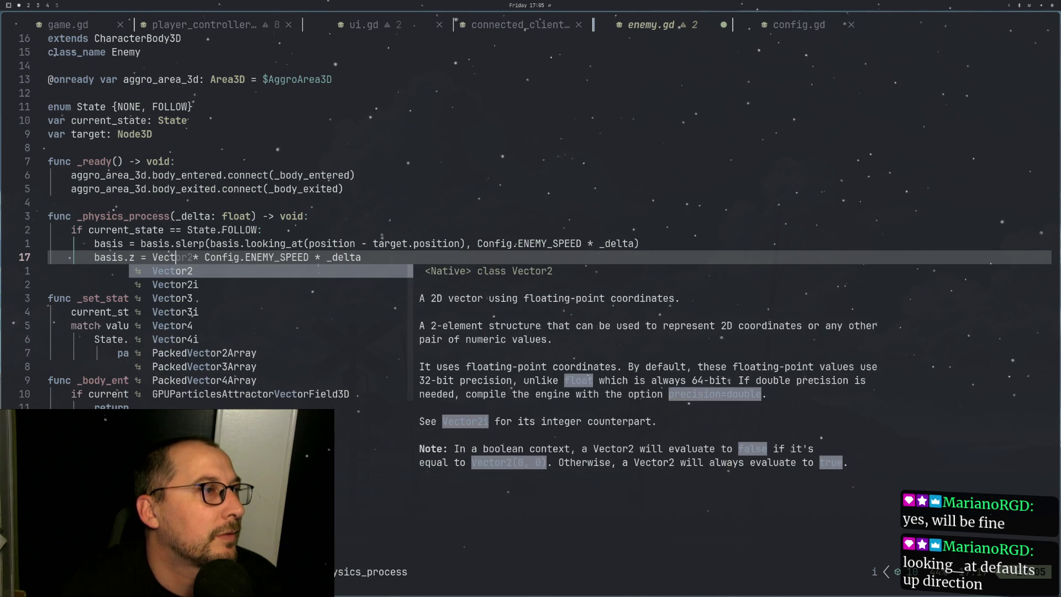
text(or3)
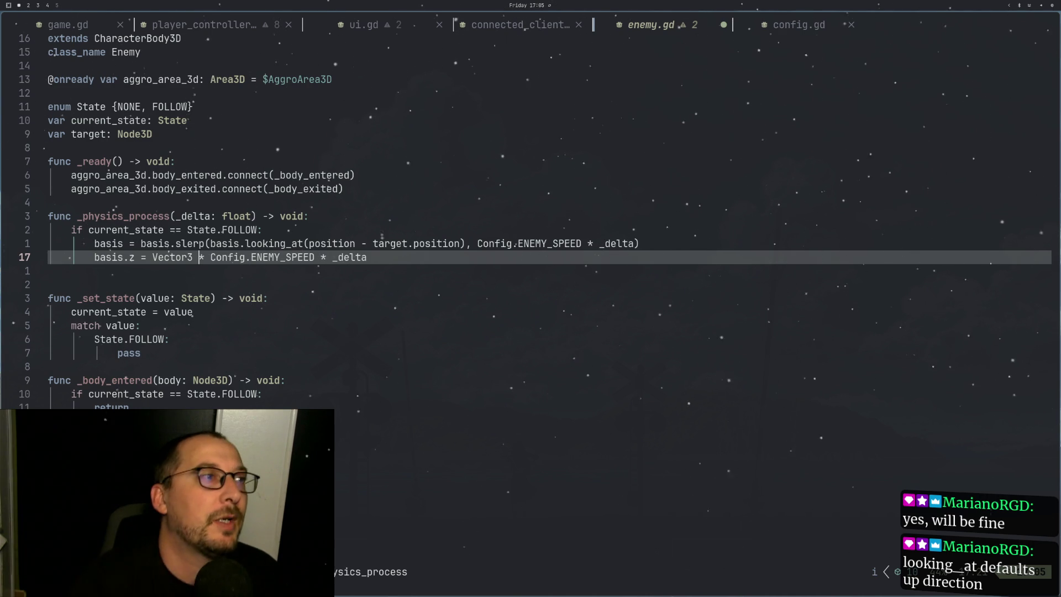
key(Escape)
key(k)
key(l)
key(l)
key(l)
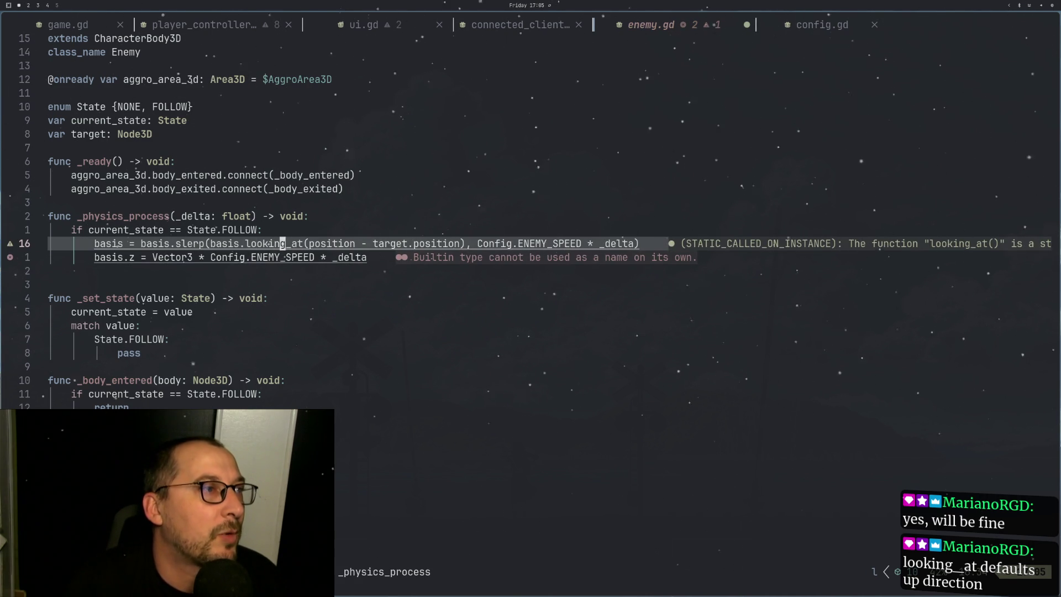
Step: Bring up the completion documentation for looking_at, then dismiss it
key(l)
key(l)
key(l)
key(a)
key(ctrl+space)
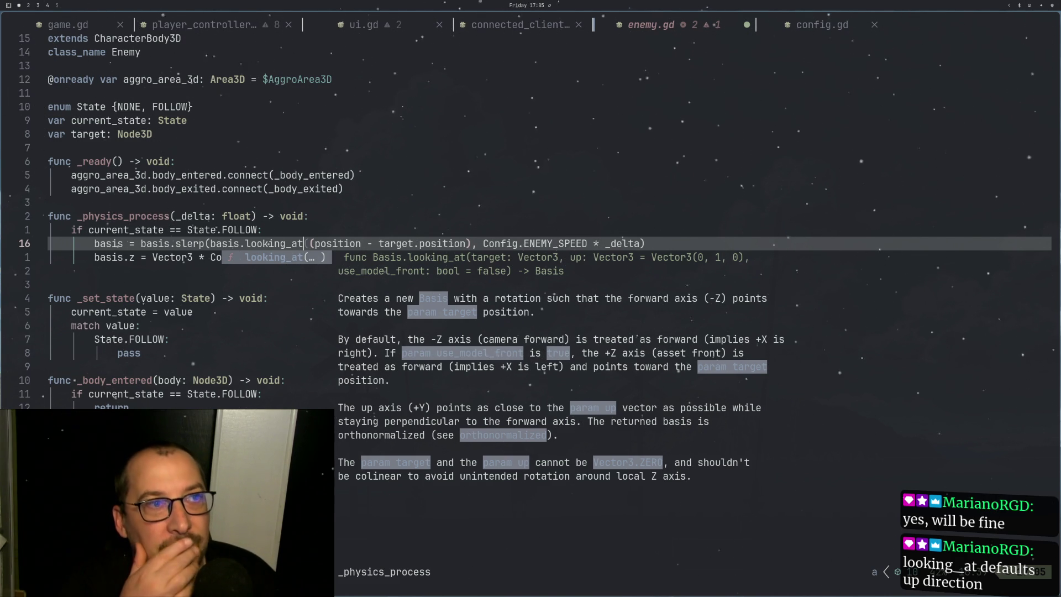
key(Escape)
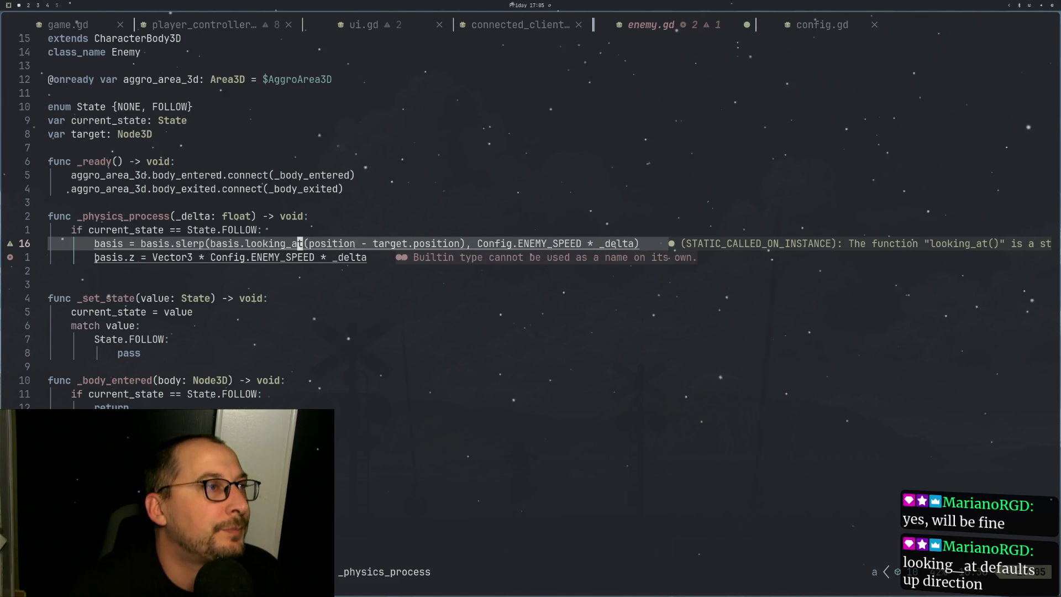
Step: Move the cursor back down to the basis.z assignment on line 17
key(j)
key(h)
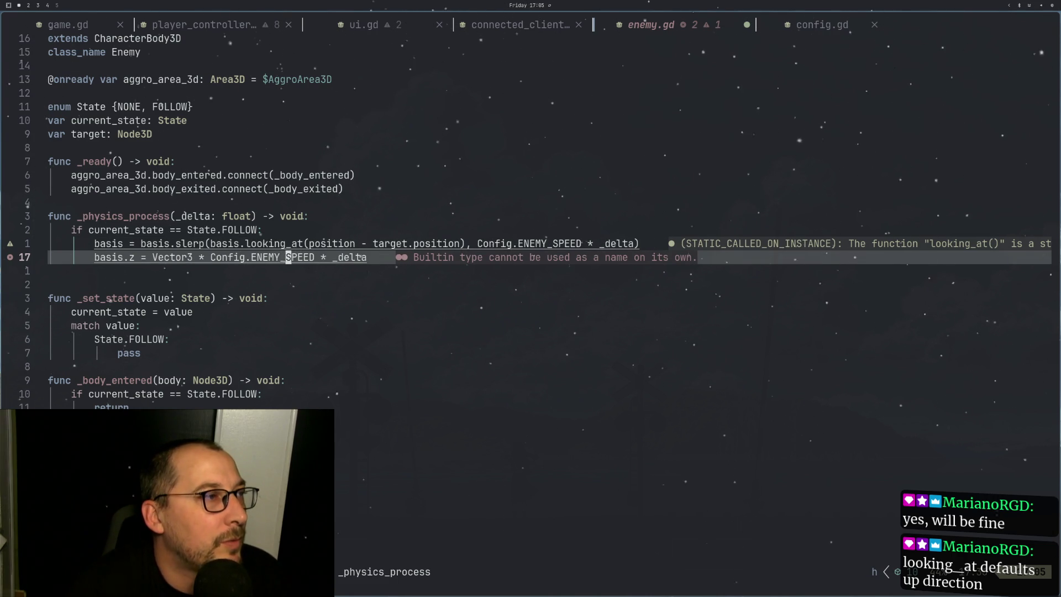
key(b)
key(b)
key(b)
key(k)
key(j)
key(g)
key(k)
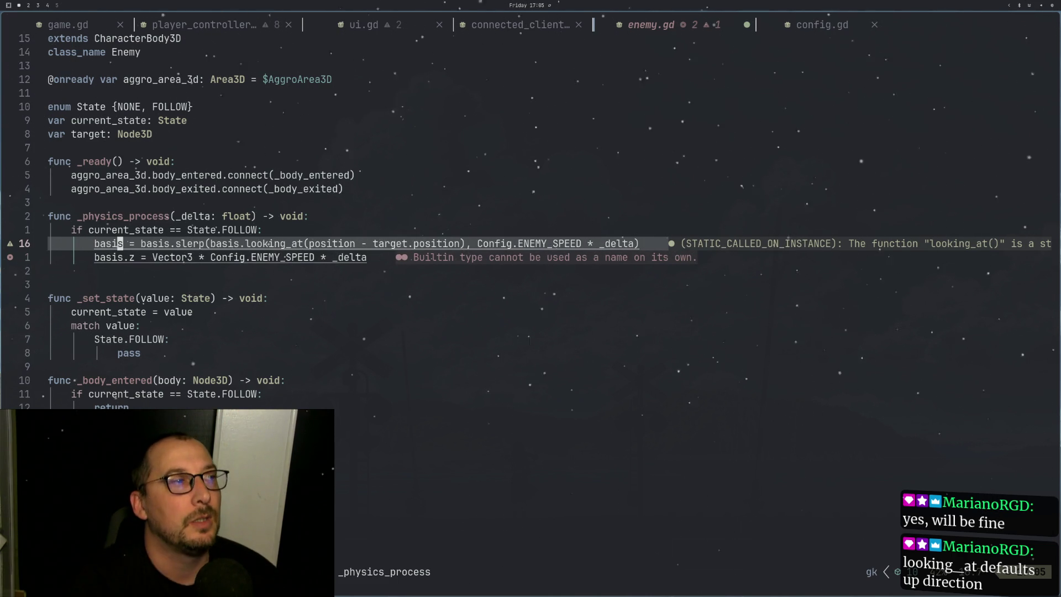
key(j)
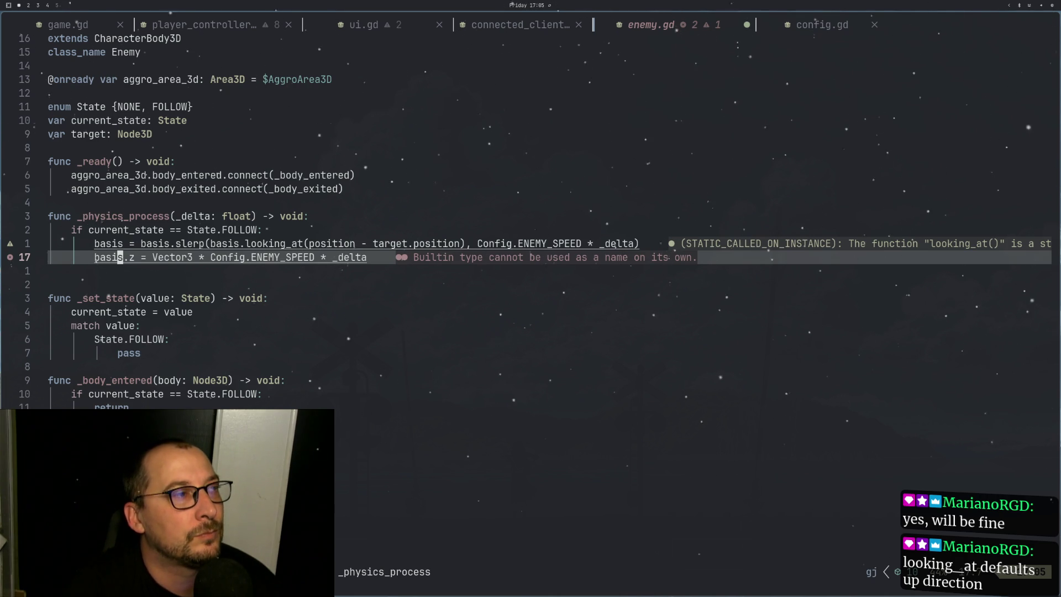
Step: Append .UP so line 17 reads basis.z = Vector3.UP * Config.ENEMY_SPEED * _delta
key(l)
key(l)
key(l)
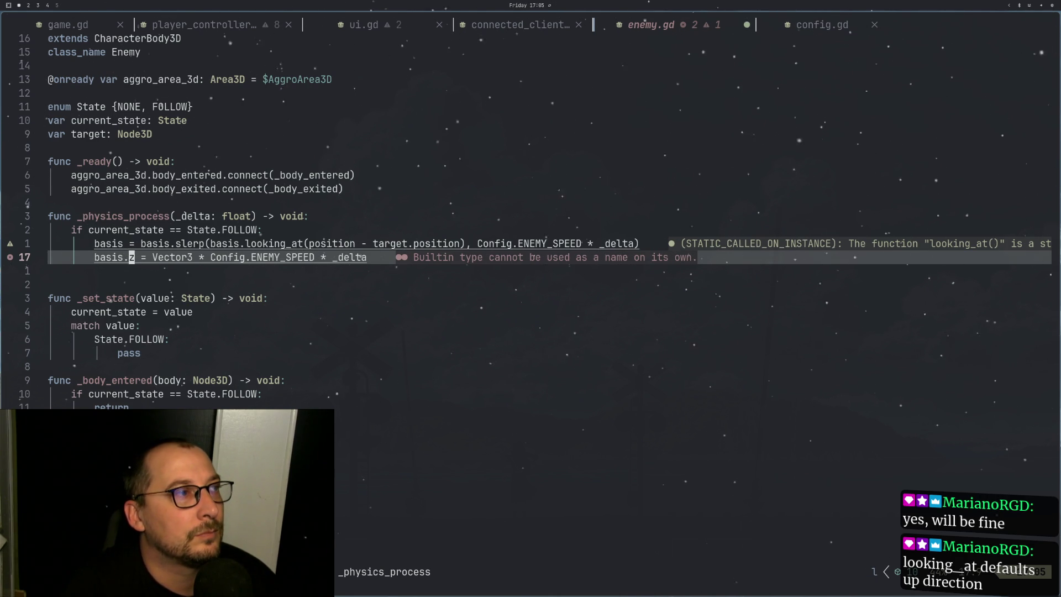
key(l)
key(l)
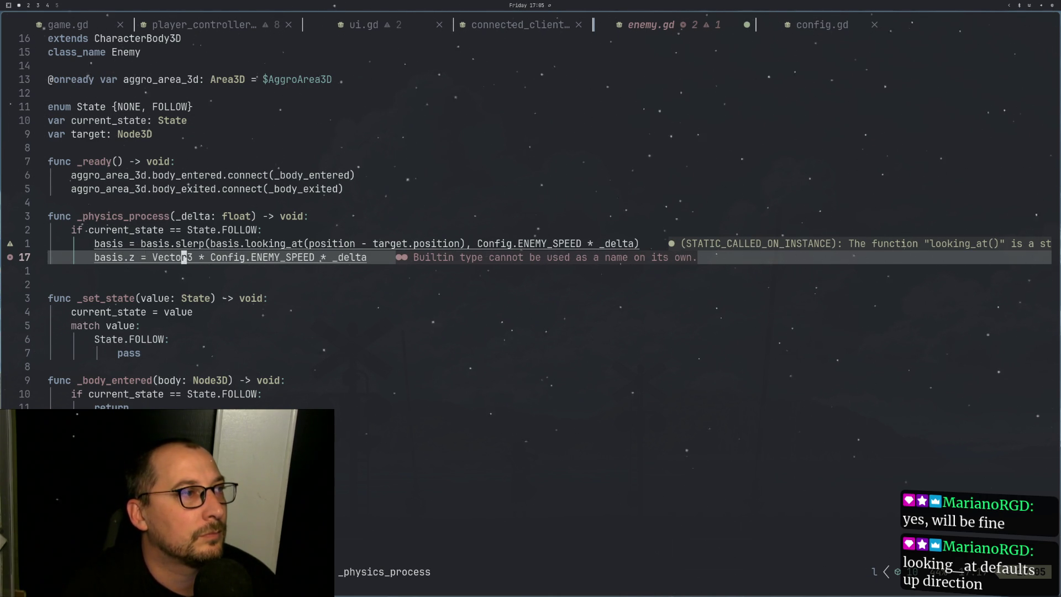
text(.UP)
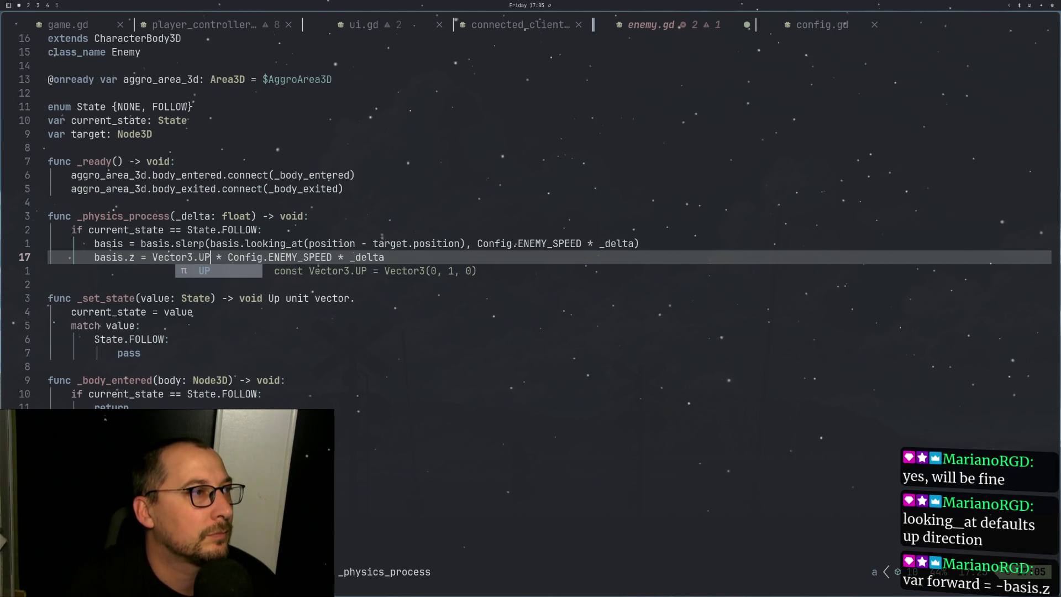
key(Escape)
Step: Glance at Godot, then delete .z so line 17 assigns to basis
key(super+2)
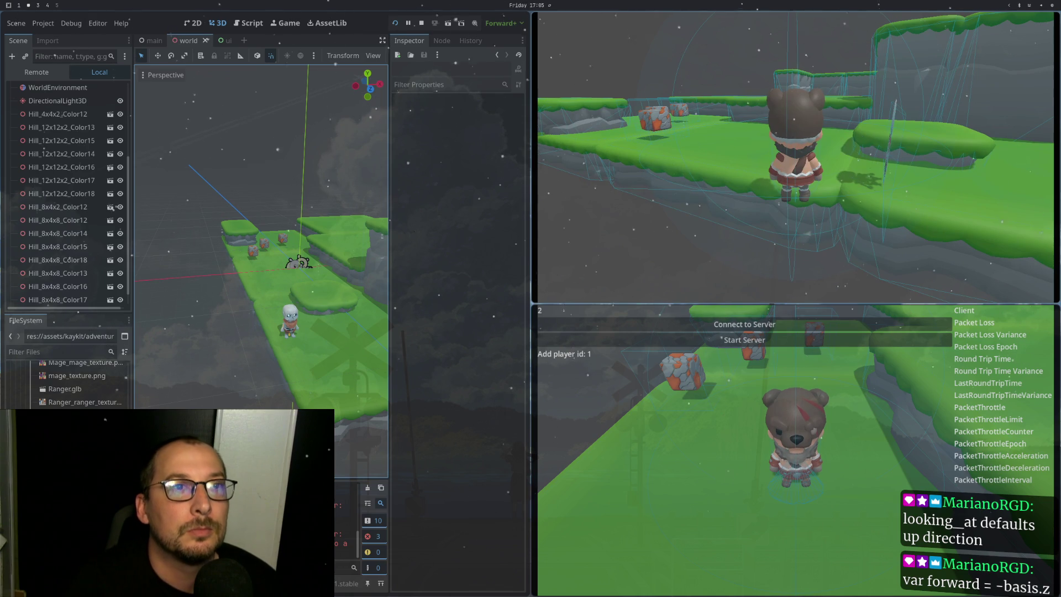
key(super+1)
key(h)
key(h)
key(h)
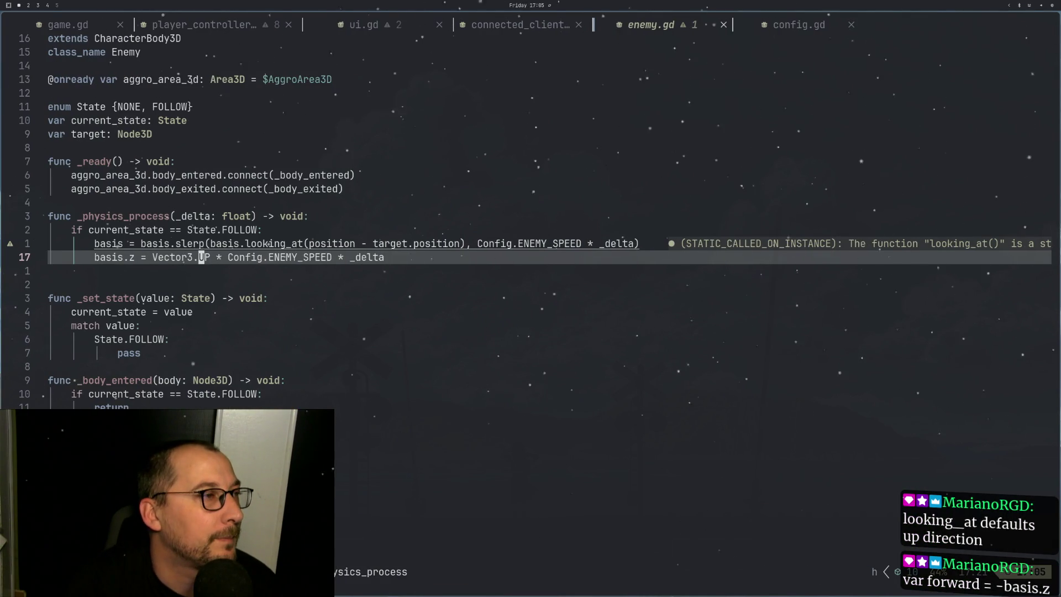
key(l)
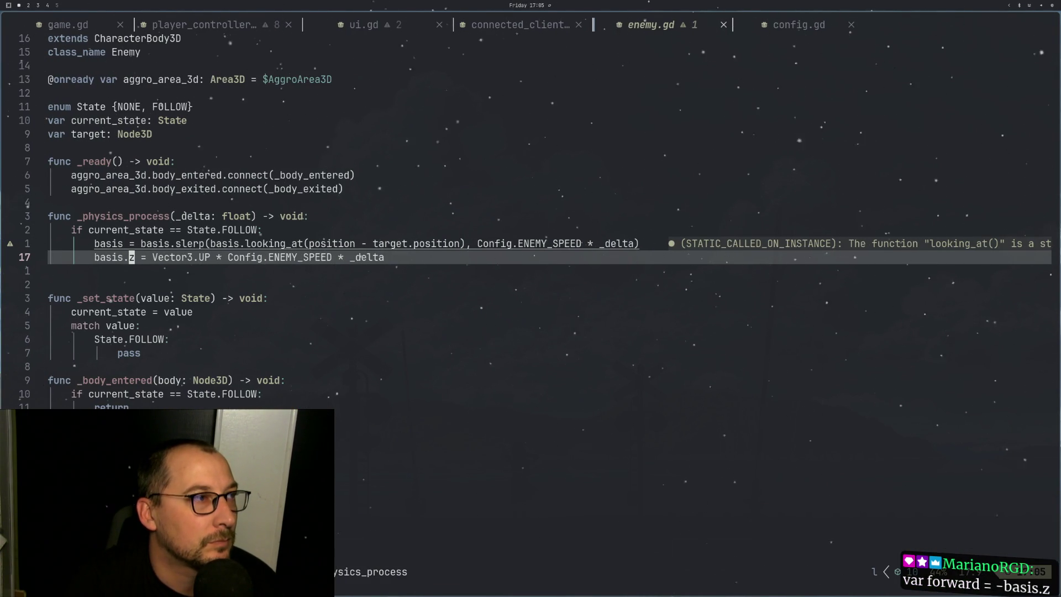
key(x)
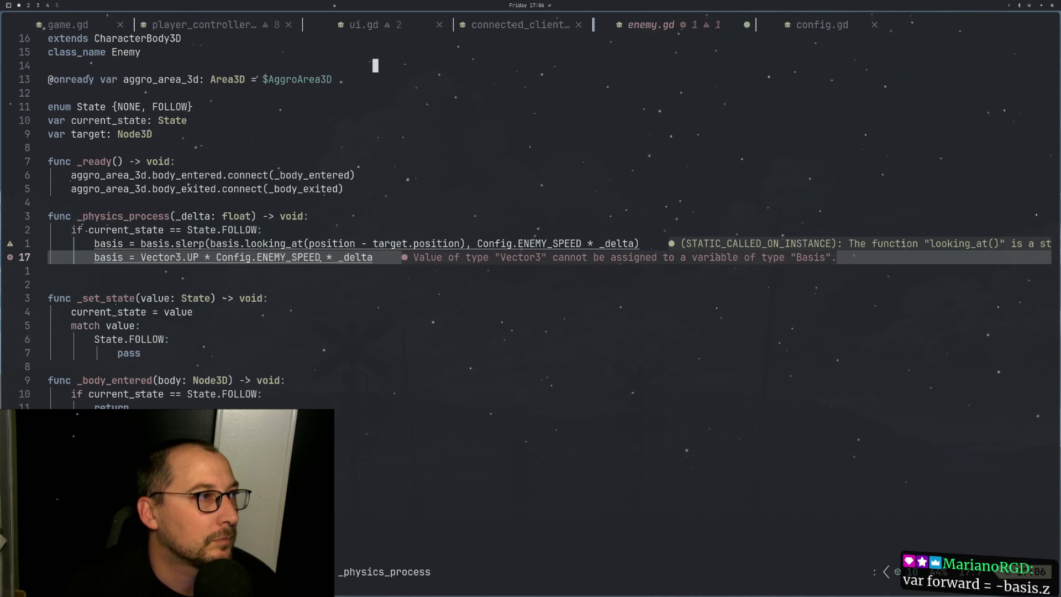
Step: Walk the player forward in Godot, stop and relaunch the game, then return to enemy.gd
key(super+1)
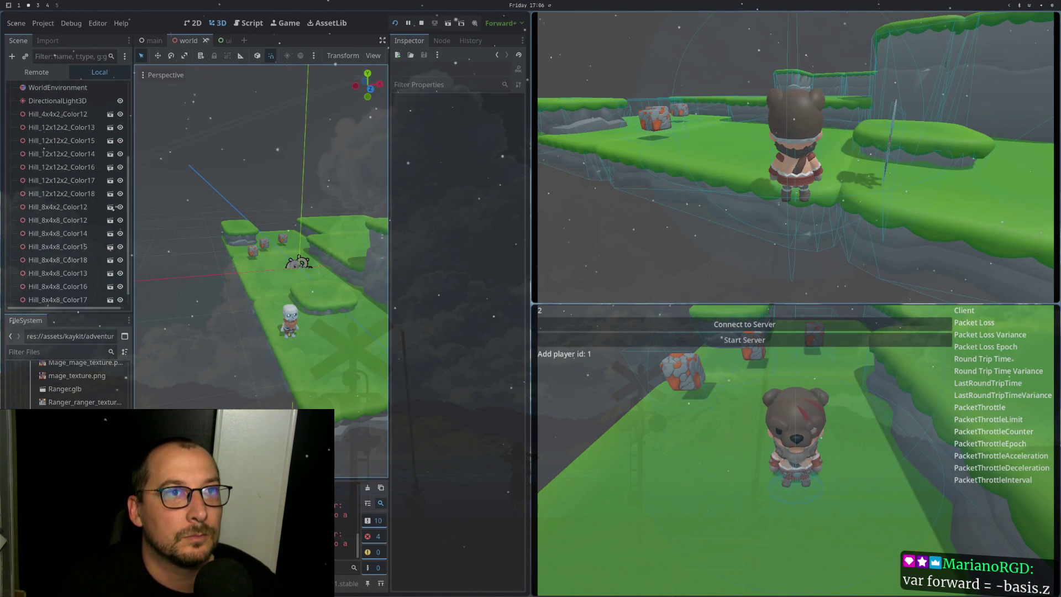
key(w)
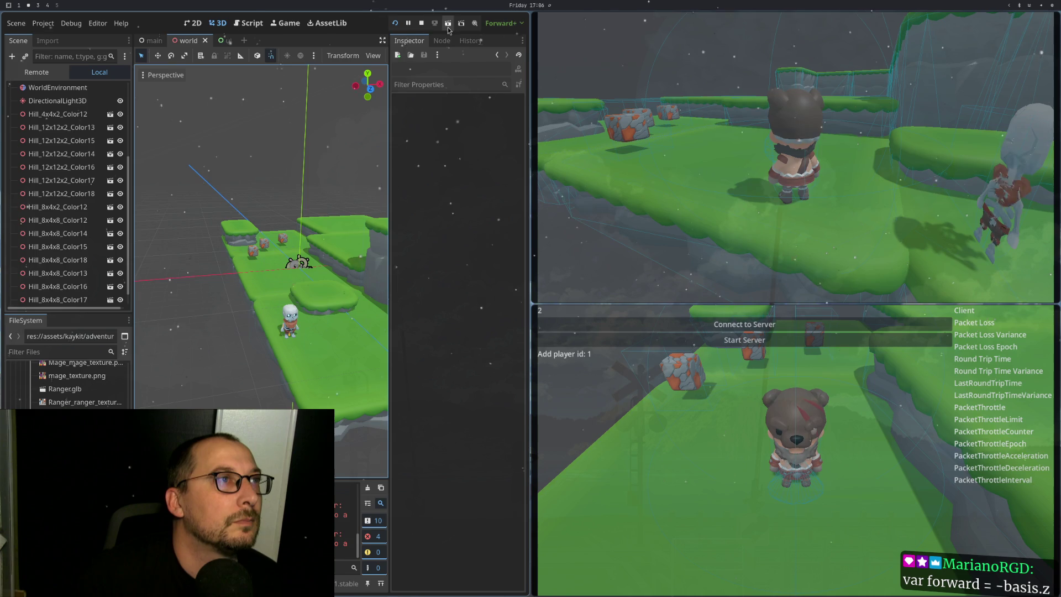
click(448, 28)
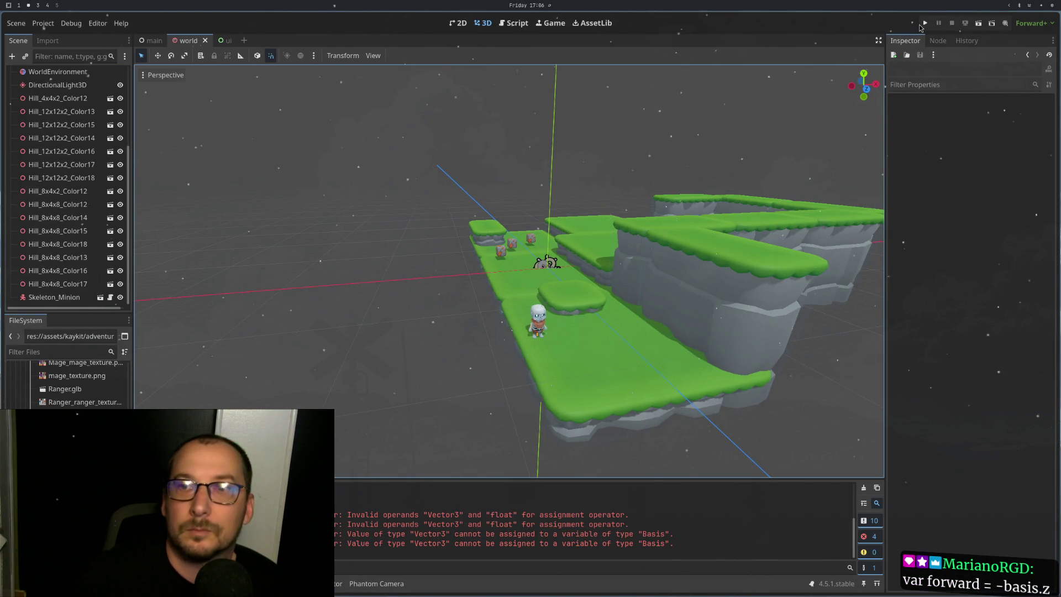
click(923, 23)
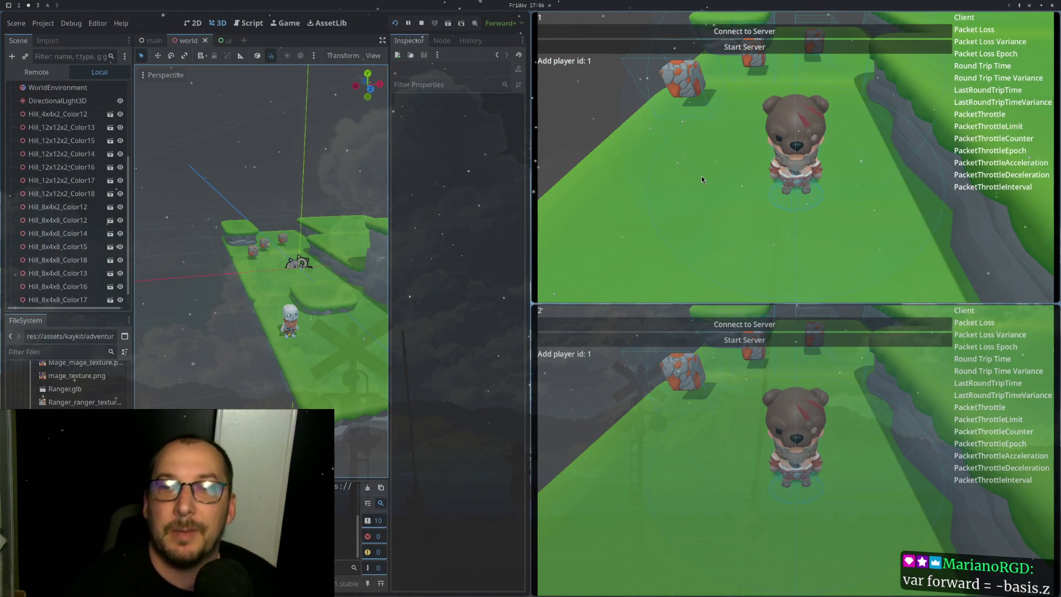
key(super+1)
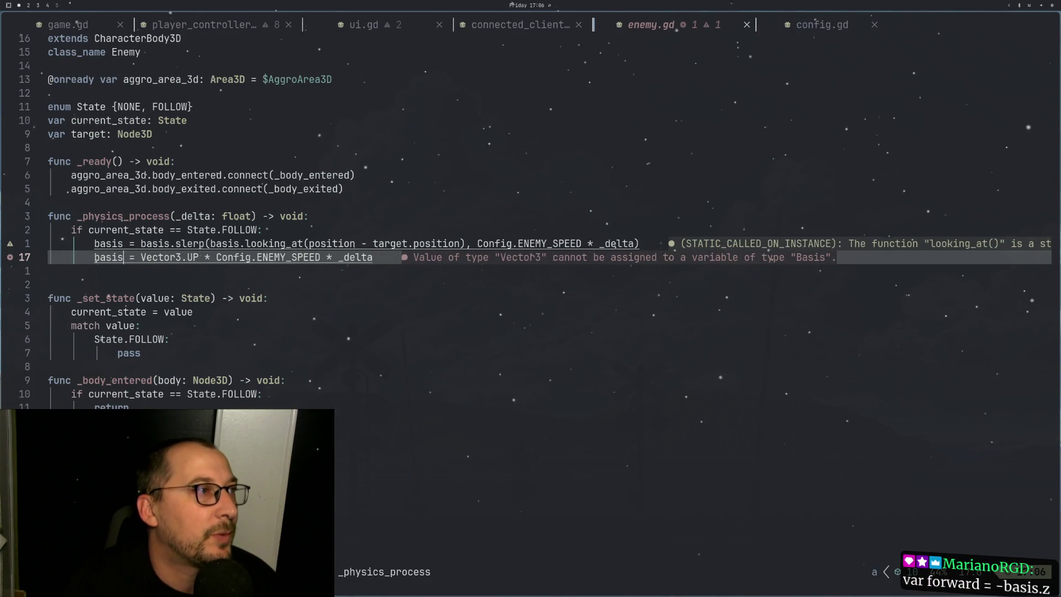
Step: Retype basis on line 17, then open and close the plugin manager via the leader menu
key(BackSpace)
key(BackSpace)
key(BackSpace)
text(basis)
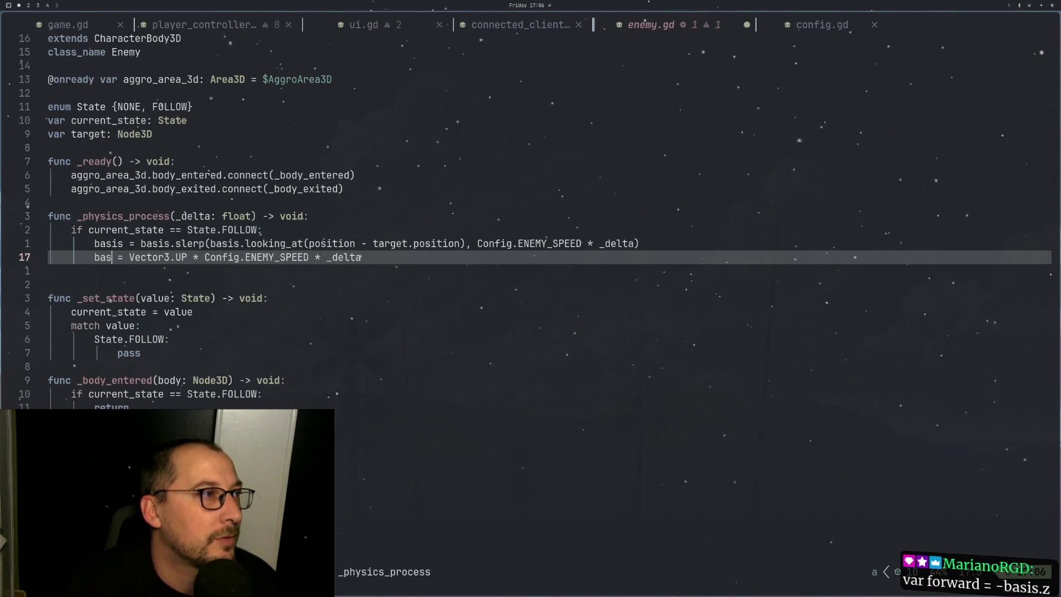
key(Escape)
key(space)
key(l)
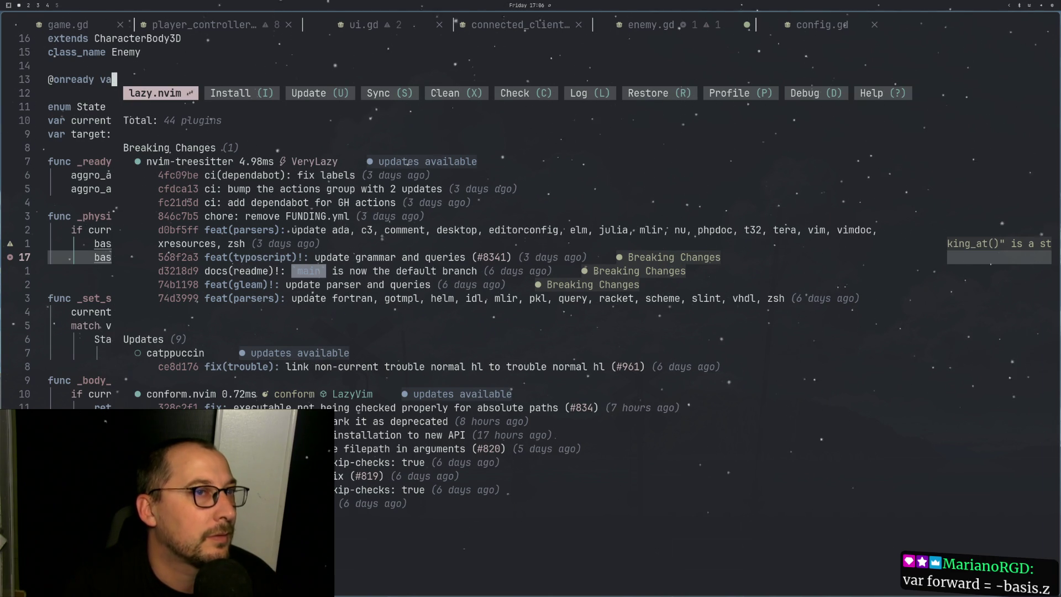
key(q)
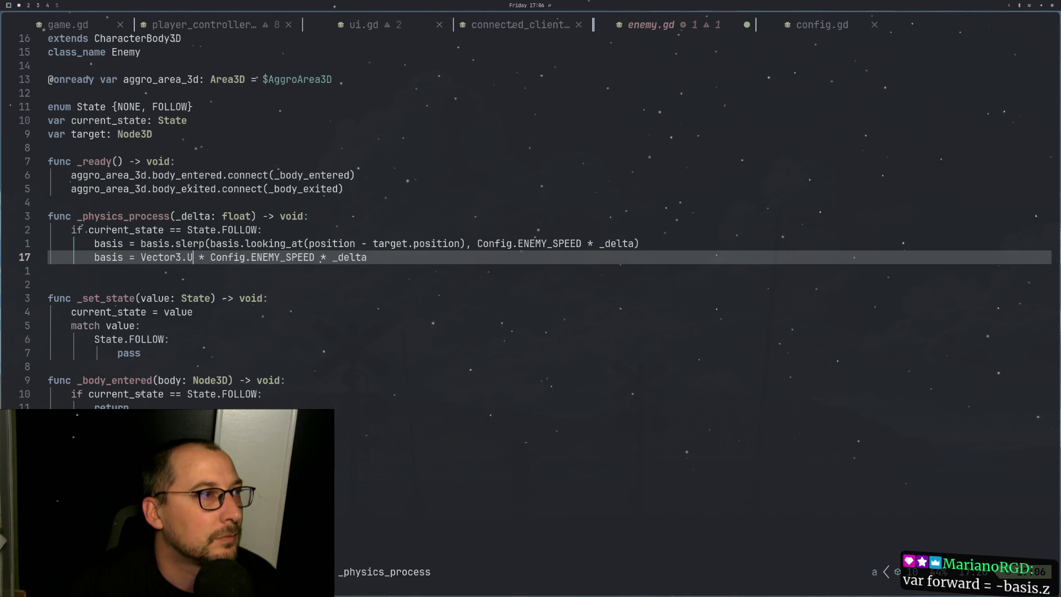
Step: Rewrite line 17 as basis = -basis.z * Config.ENEMY_SPEED * _delta
key(BackSpace)
key(BackSpace)
key(BackSpace)
text(= basis.)
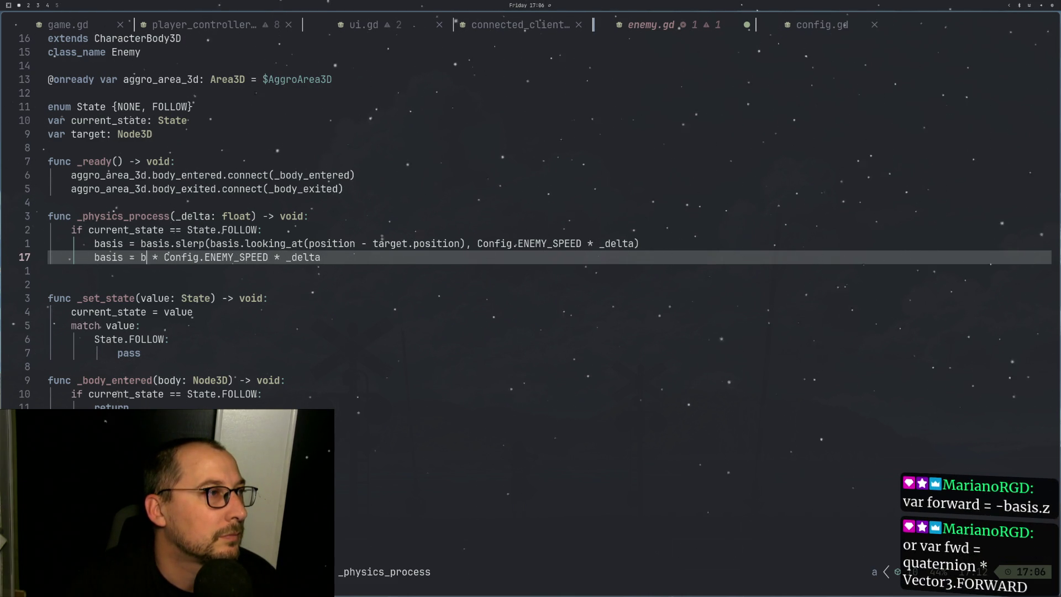
text(z)
key(Escape)
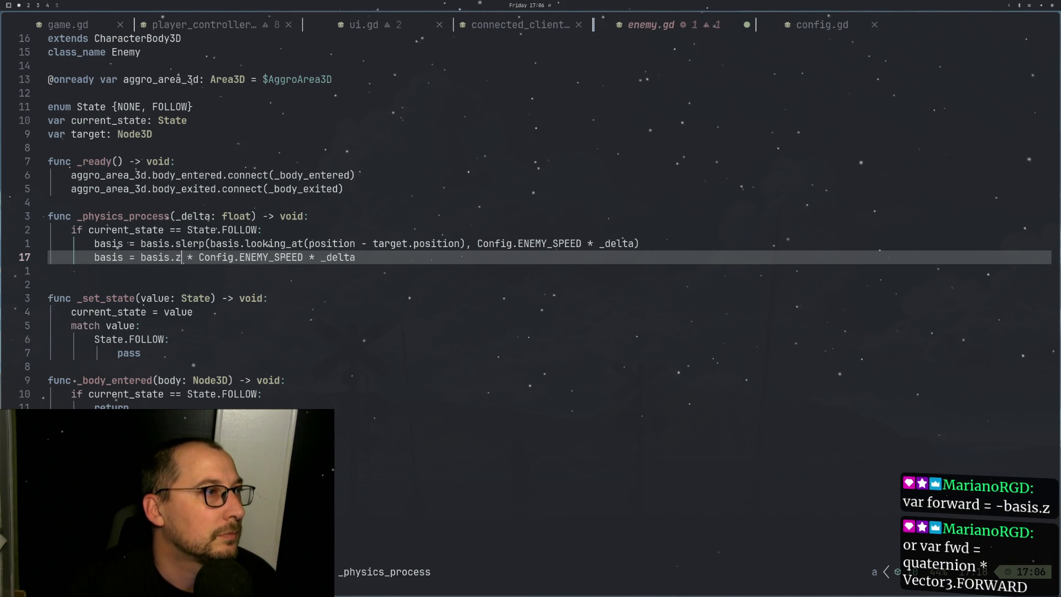
key(h)
key(h)
key(h)
text(is = -)
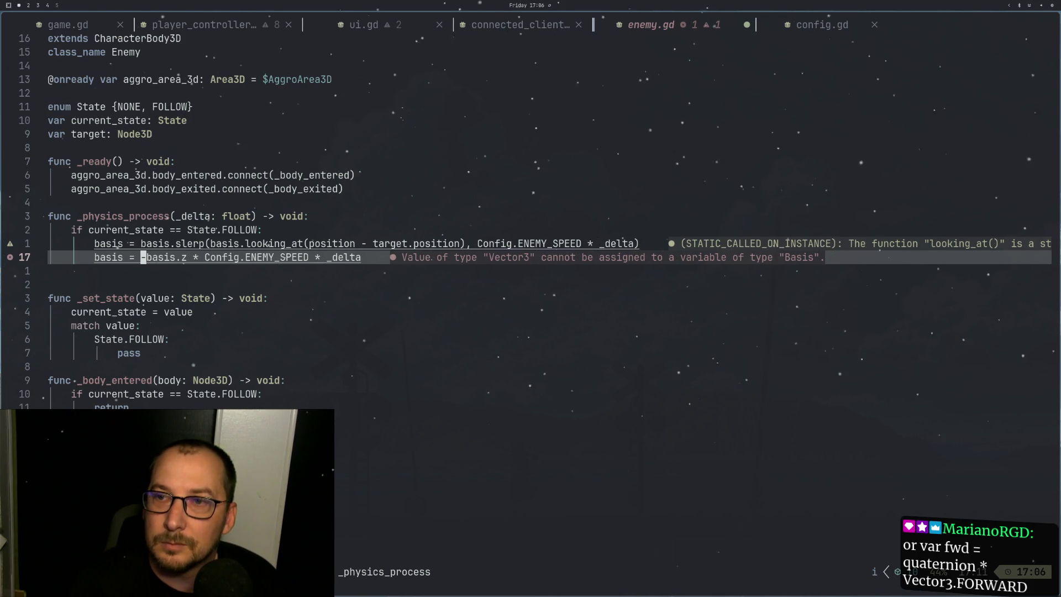
Step: Delete the basis = prefix, leaving just the -basis.z speed expression on line 17
key(h)
key(h)
key(h)
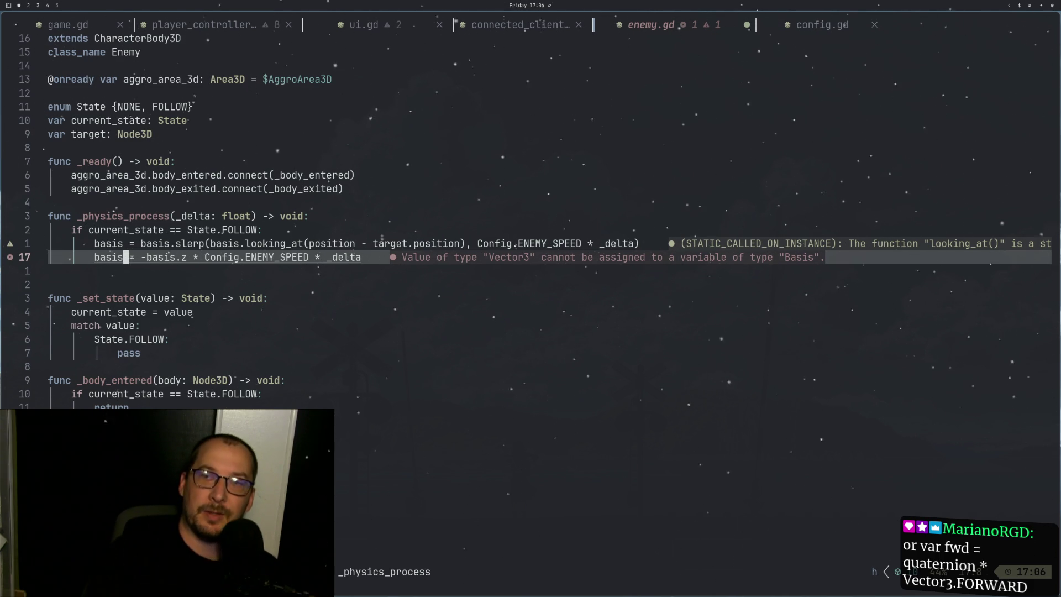
key(l)
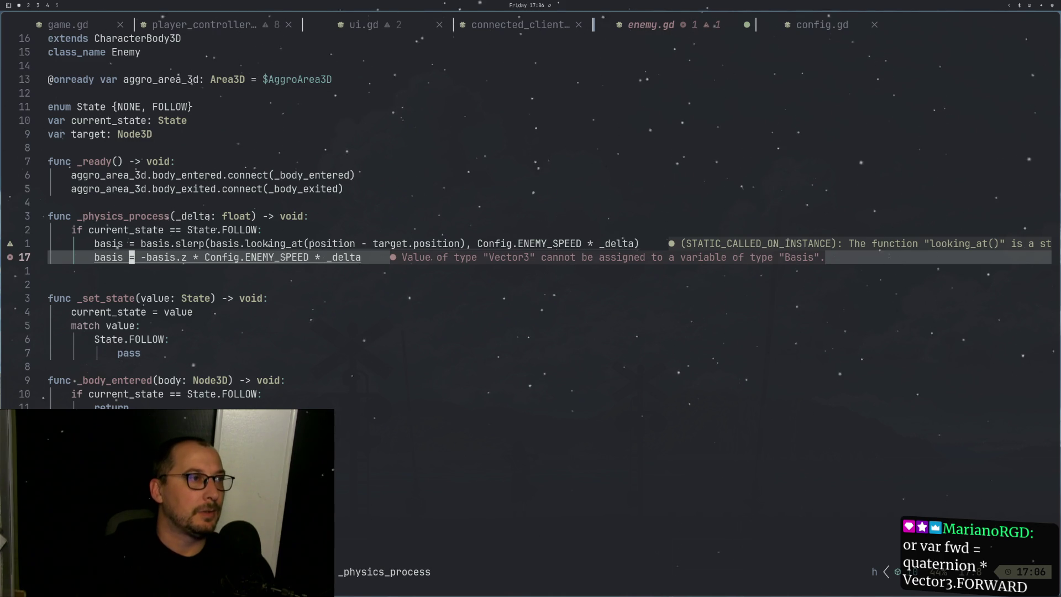
key(l)
key(l)
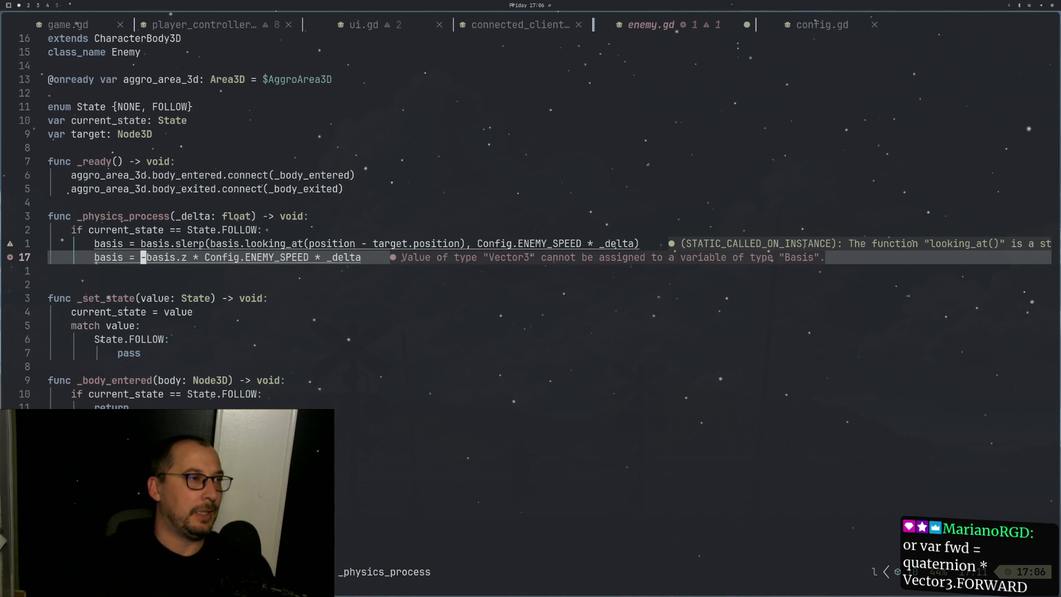
key(h)
key(BackSpace)
key(BackSpace)
key(BackSpace)
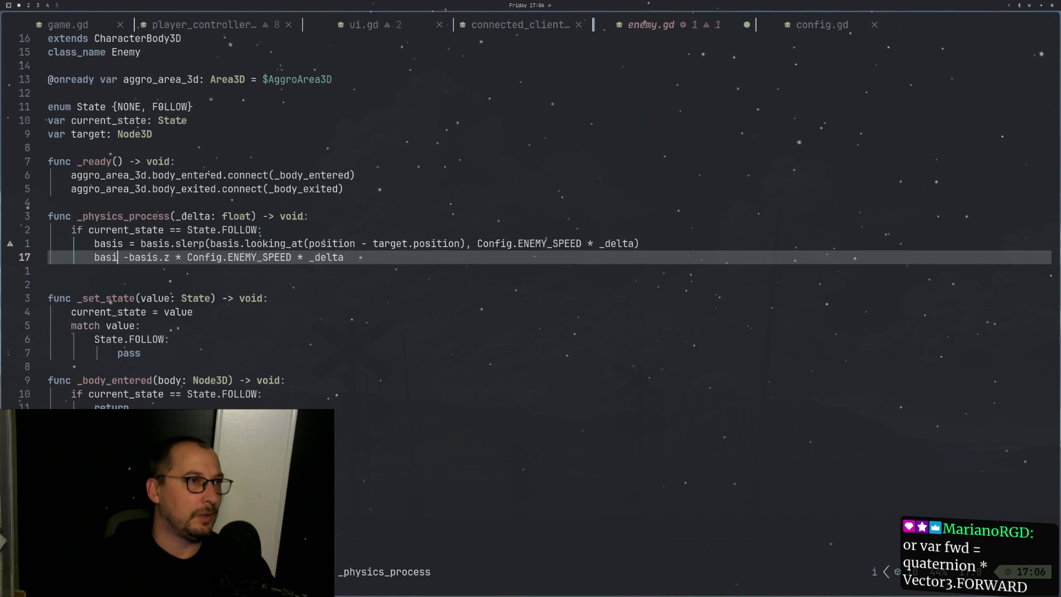
key(Delete)
key(Escape)
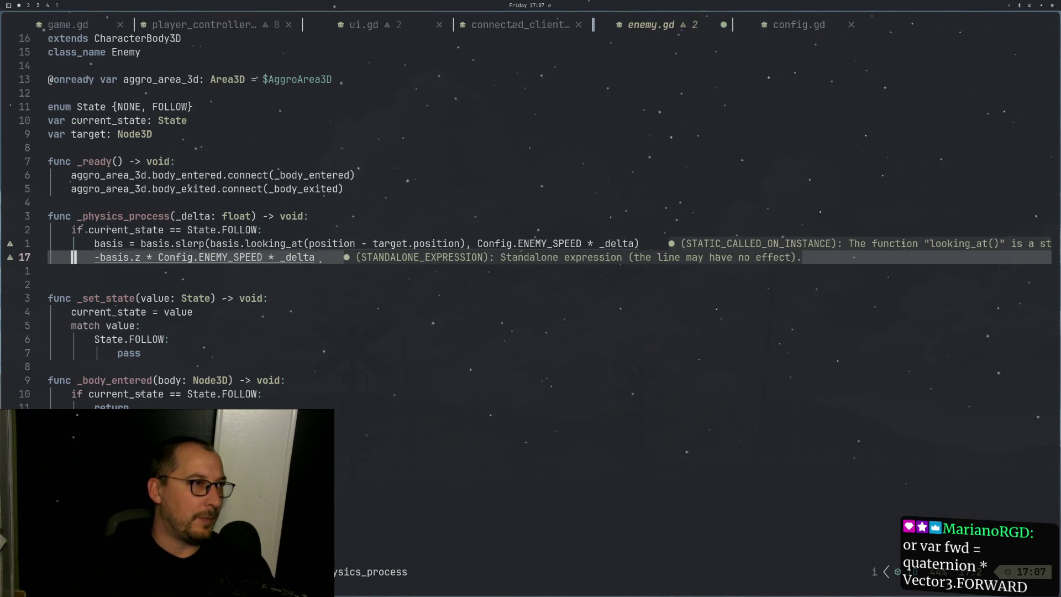
Step: Wrap the -basis.z * Config.ENEMY_SPEED * _delta expression in parentheses
text(laiposition)
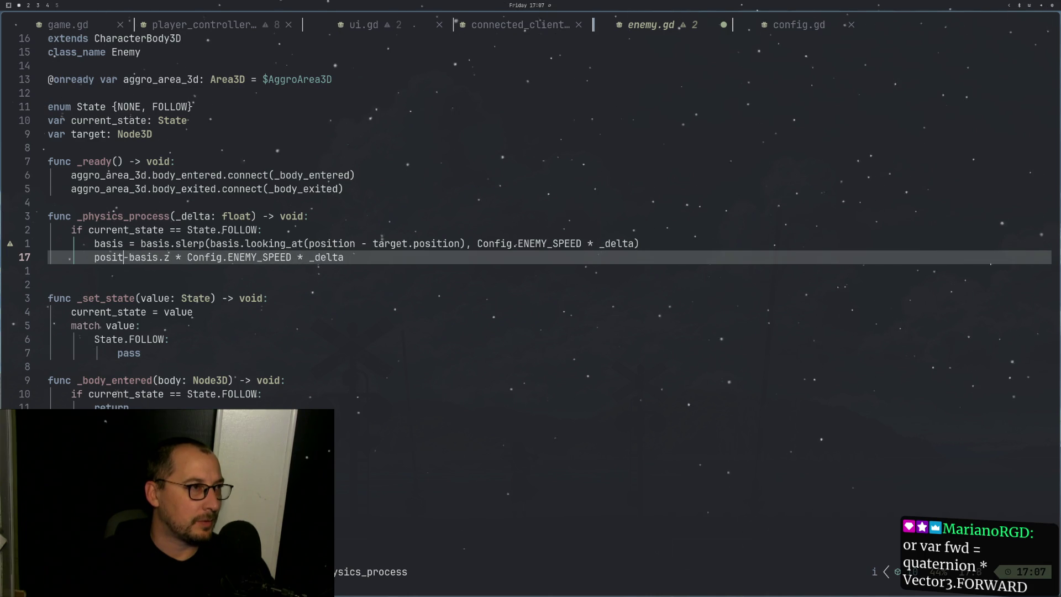
key(ctrl+w)
text(()
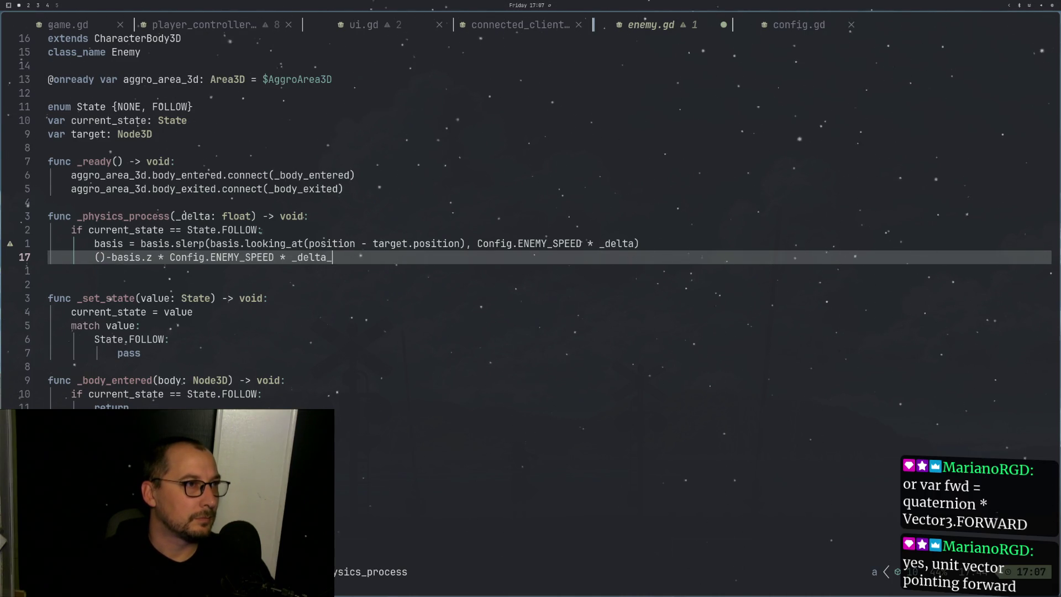
key(BackSpace)
text())
key(Escape)
Step: Reindent line 17 into the FOLLOW block as print(-basis.z * Config.ENEMY_SPEED * _delta)
key(h)
key(h)
key(h)
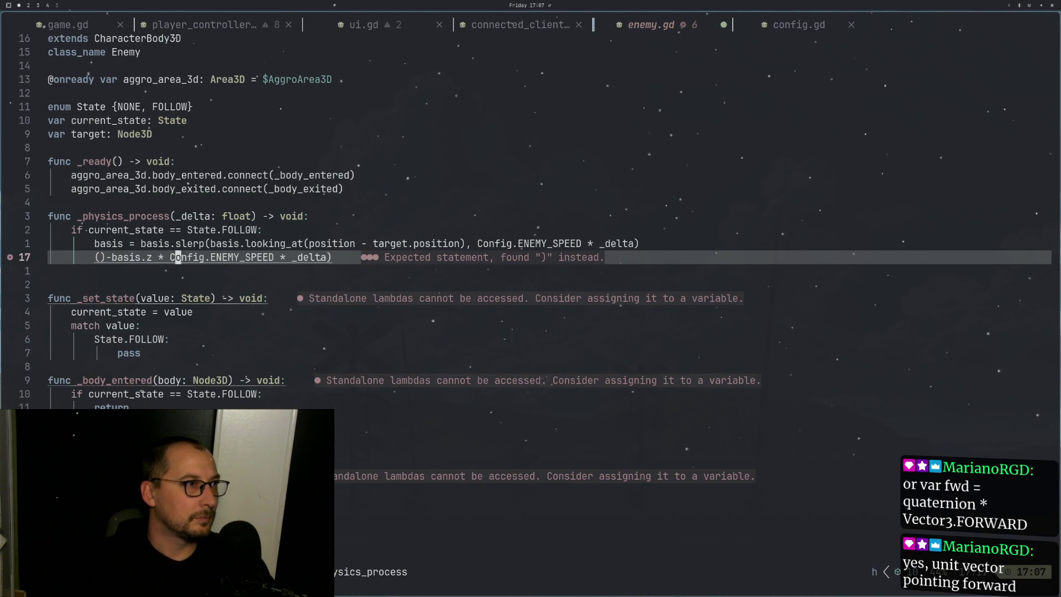
key(g)
key(h)
key(g)
key(s)
key(d)
key(d)
key(<)
key(i)
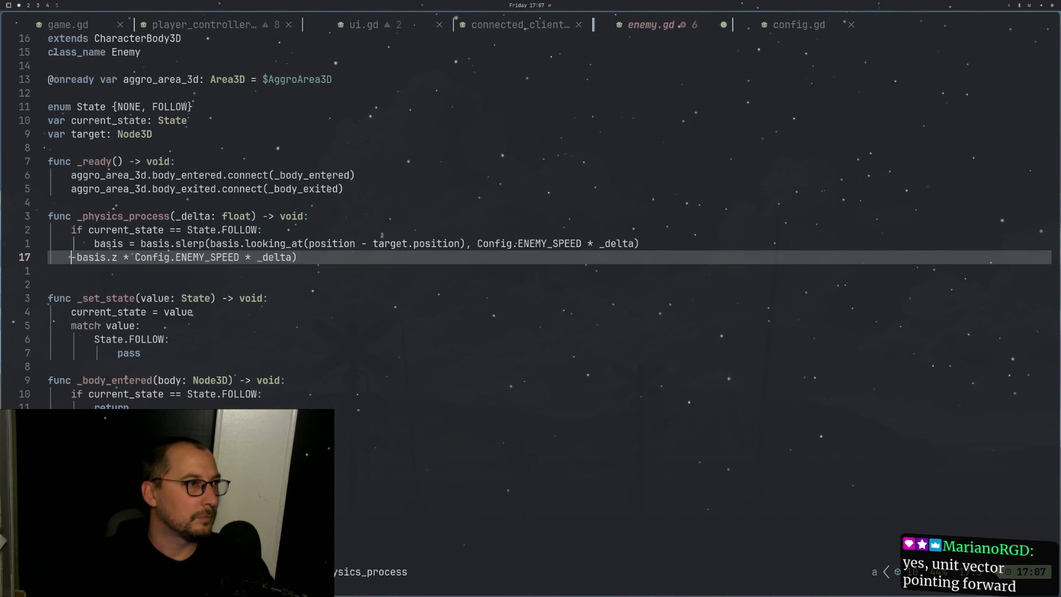
text(pr)
key(Tab)
text(print()
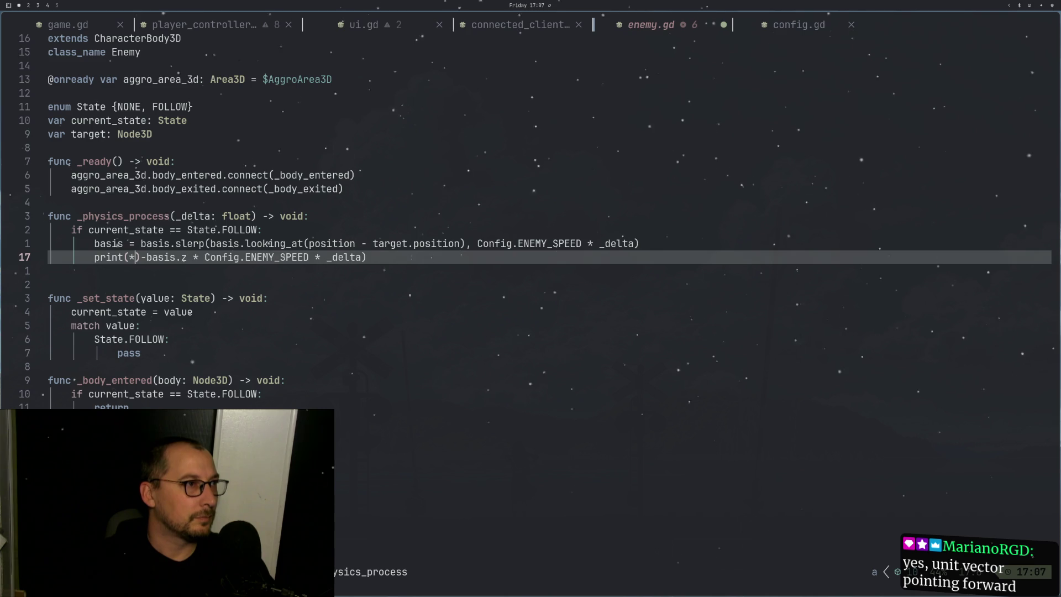
key(Delete)
key(Escape)
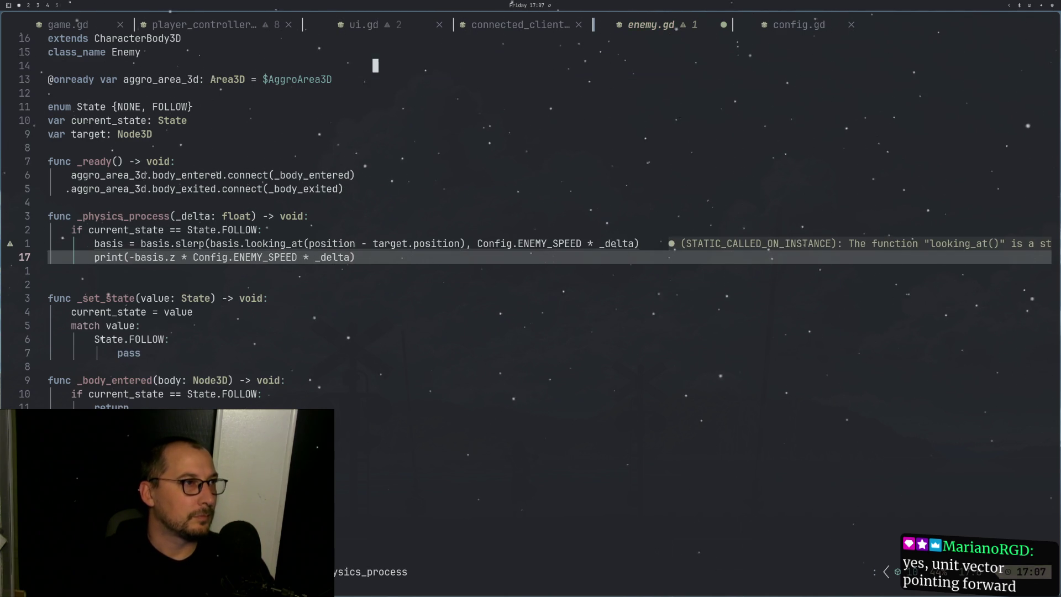
key(super+2)
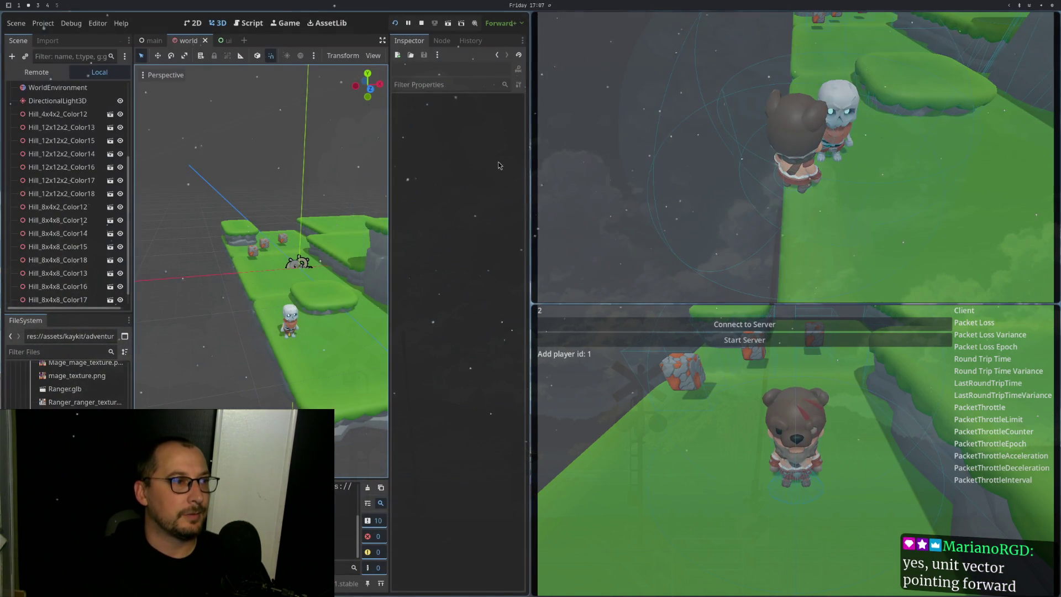
Step: Restart the game, host the server, and walk the bear toward the skeleton to print the vector
click(419, 23)
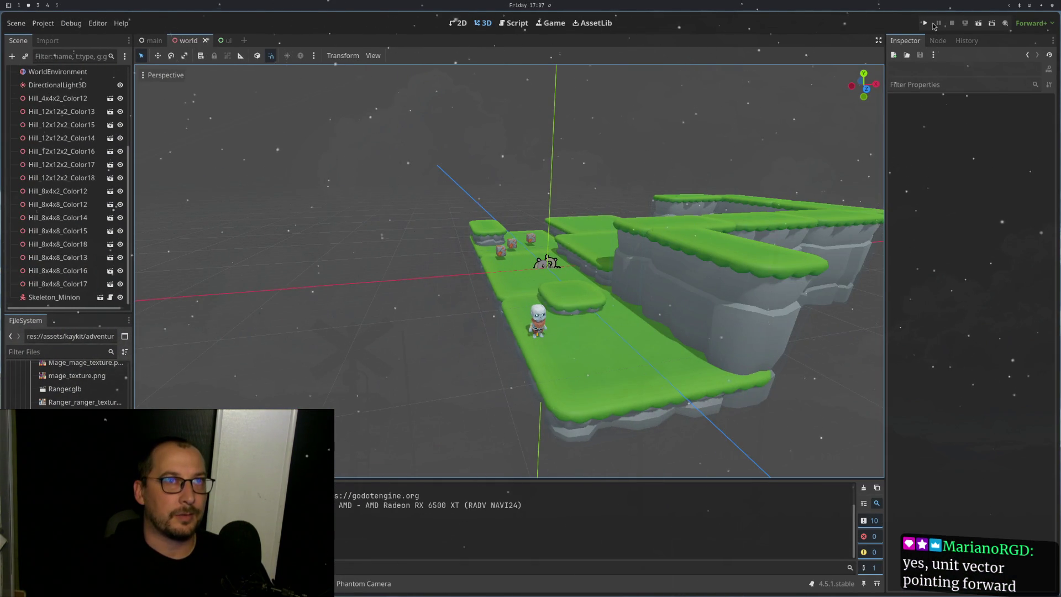
click(926, 24)
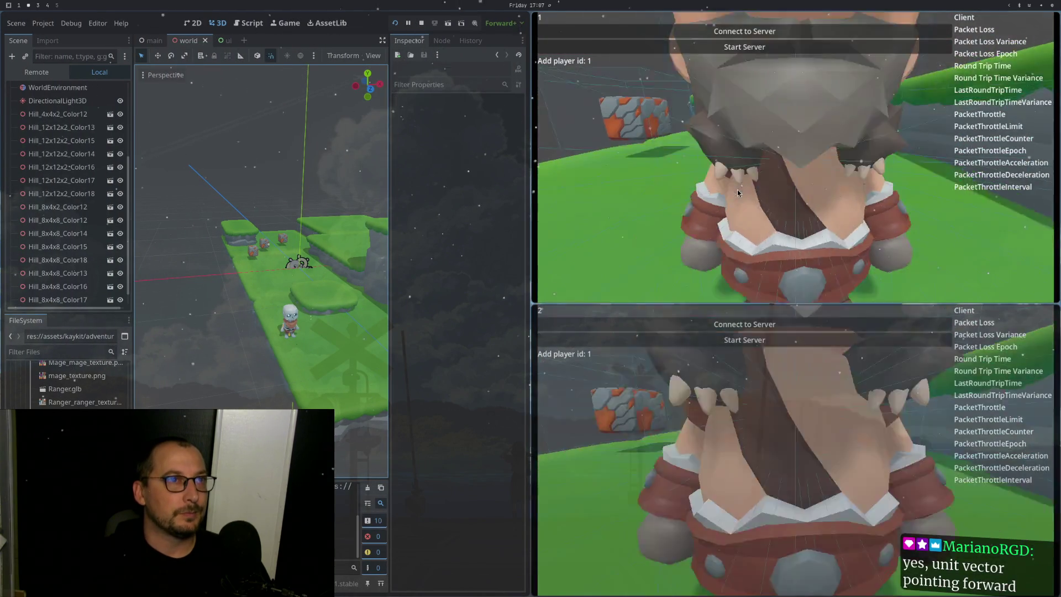
click(696, 49)
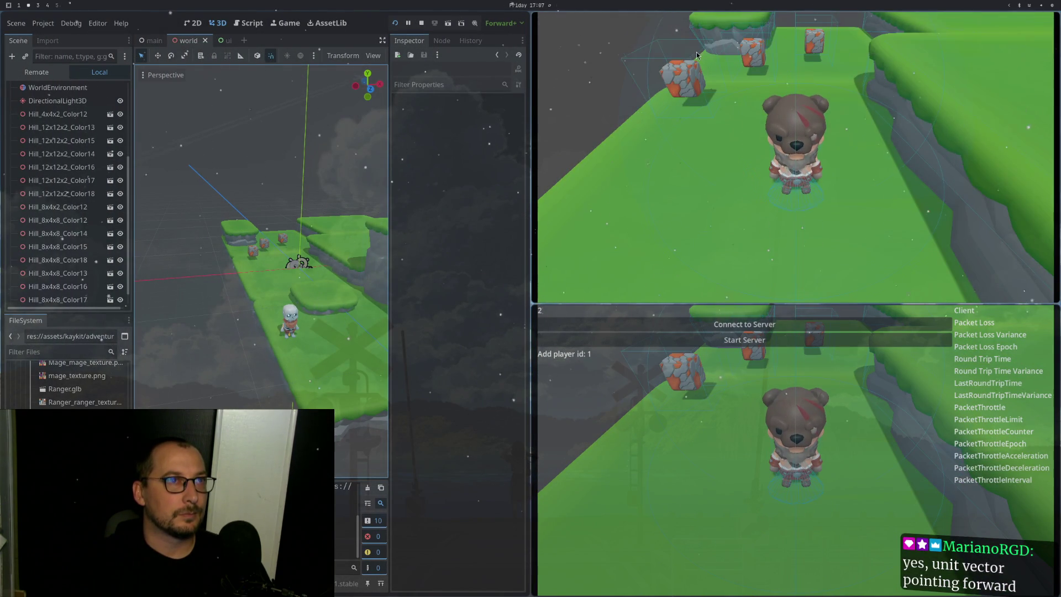
key(w)
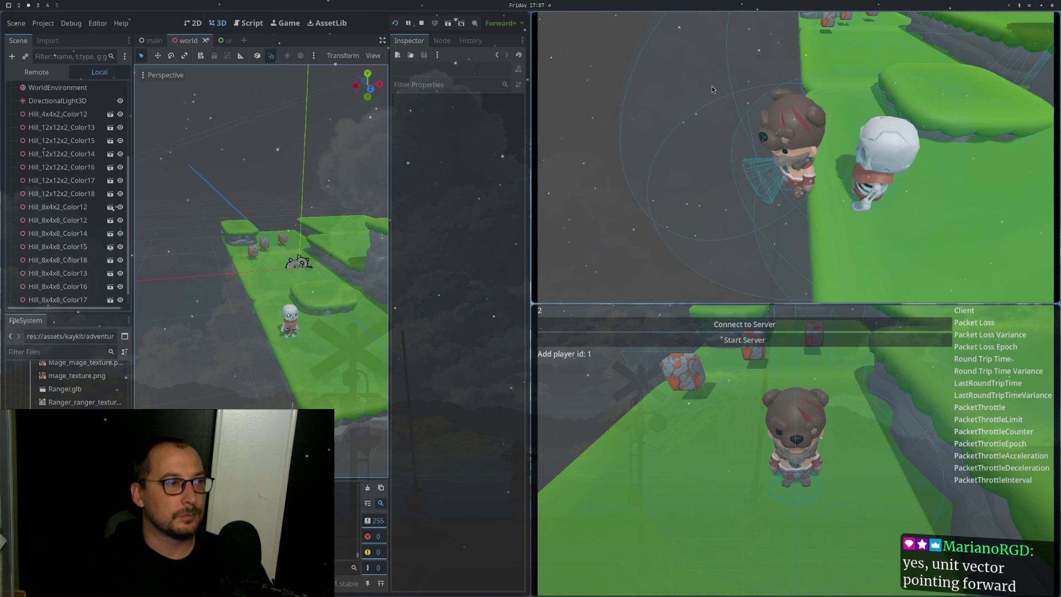
key(super+1)
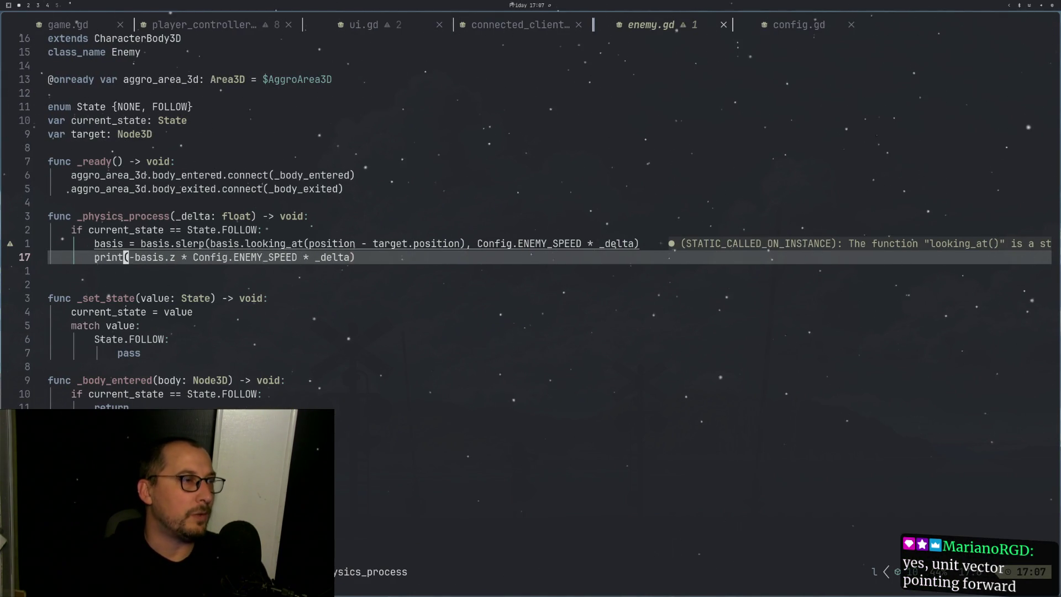
key(super+2)
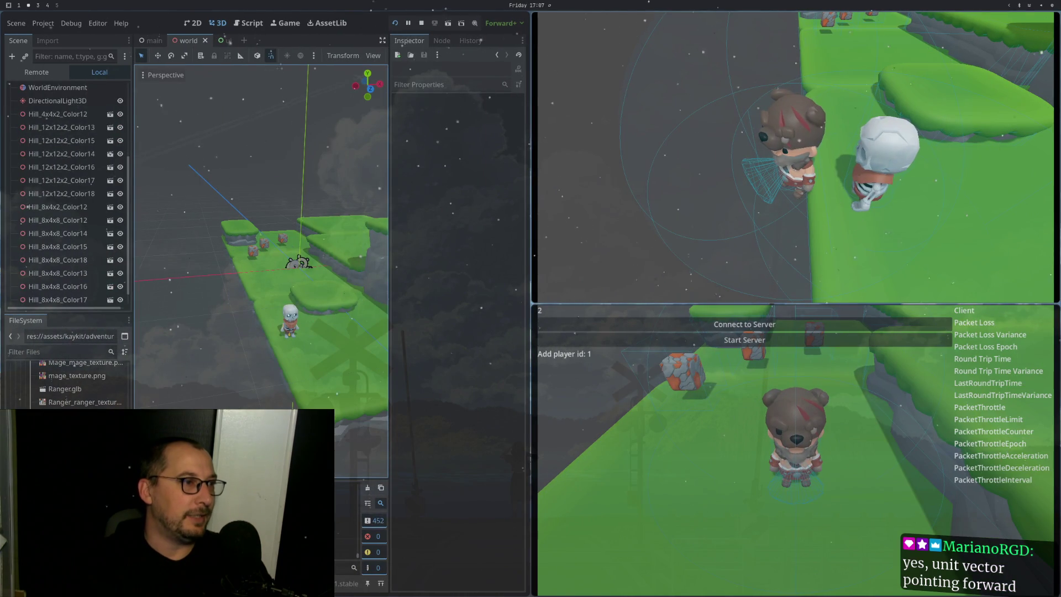
key(super+1)
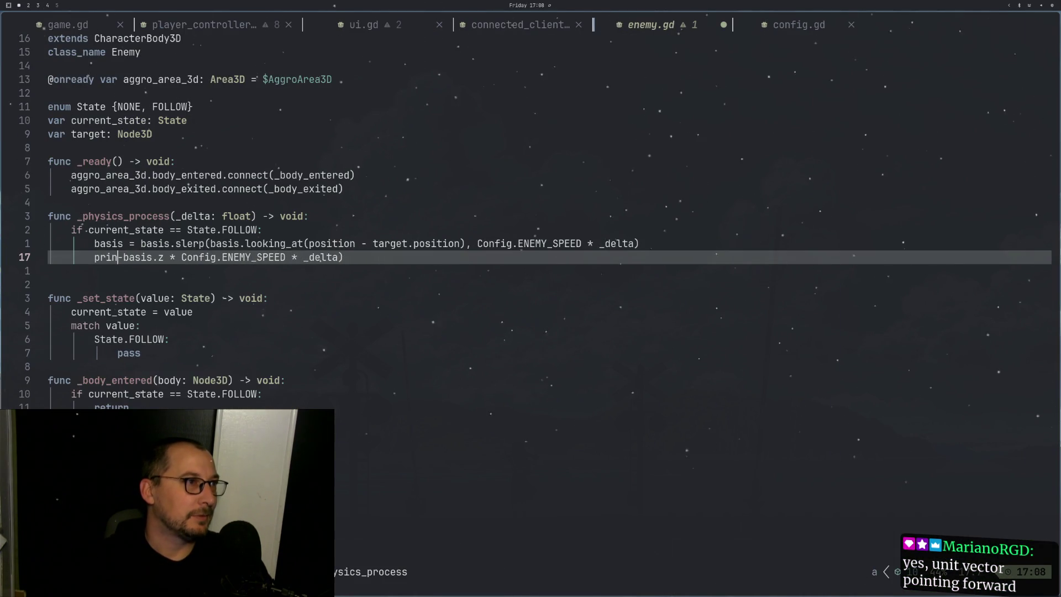
Step: Replace print( with position = on line 17 and save enemy.gd
key(BackSpace)
key(BackSpace)
key(BackSpace)
text(osition )
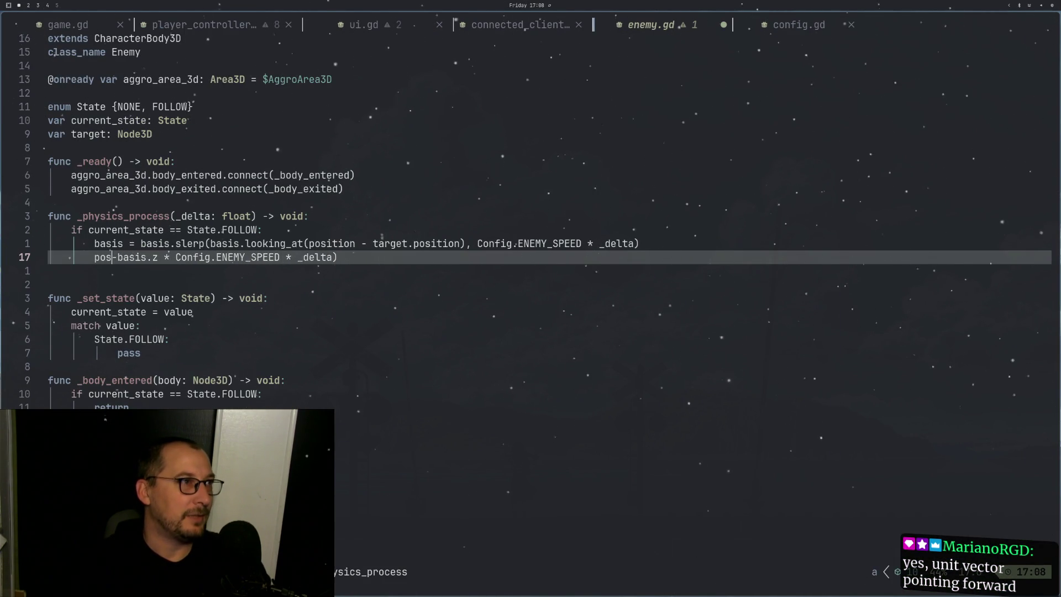
text(=)
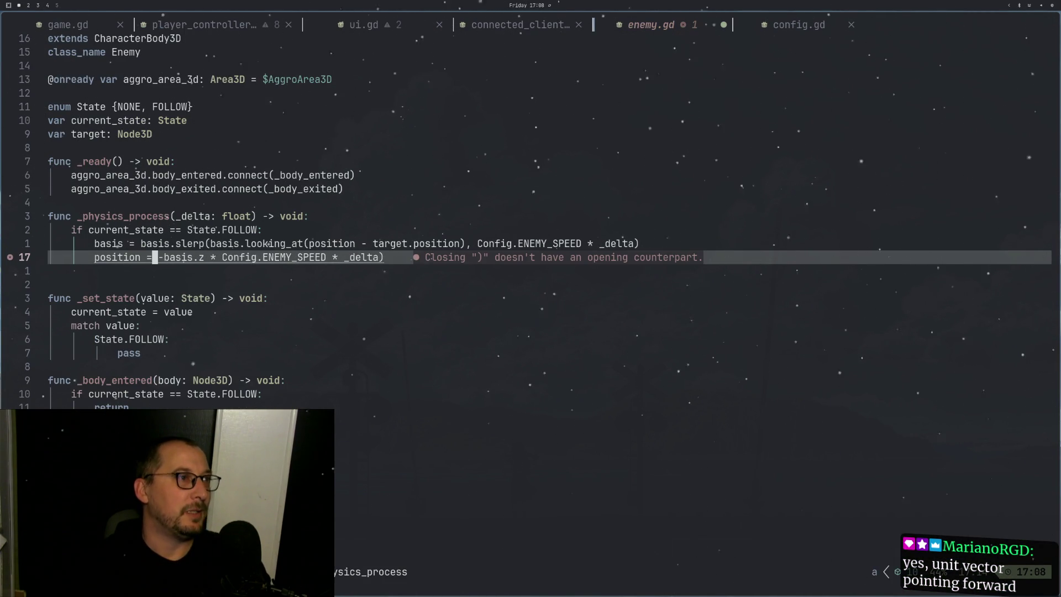
key(Escape)
text(:w)
key(Return)
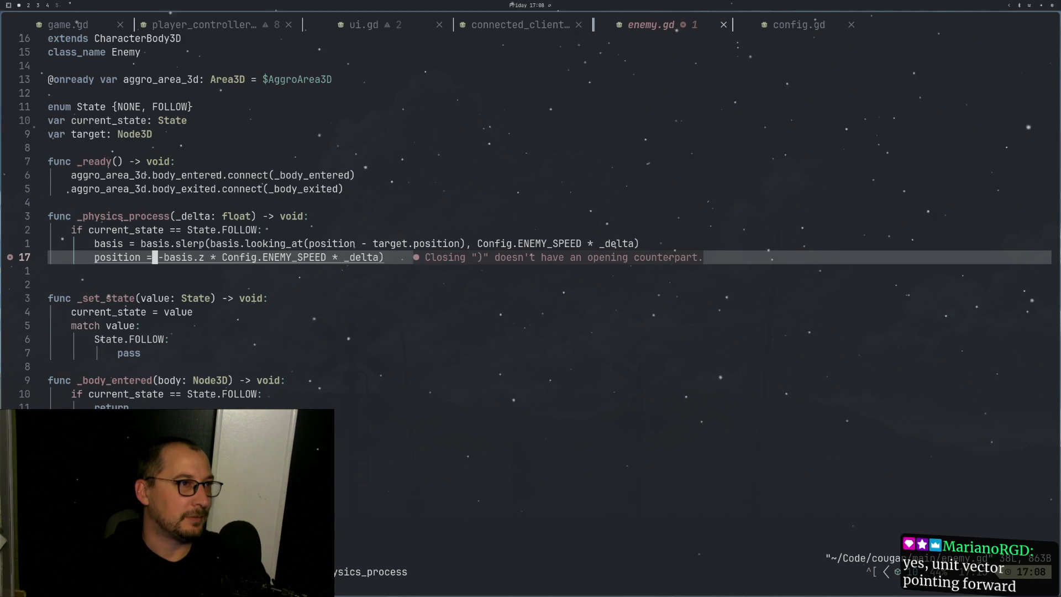
Step: Delete the leftover closing parenthesis, save, and check the running game
key(l)
key(l)
key(l)
key(a)
key(BackSpace)
key(Escape)
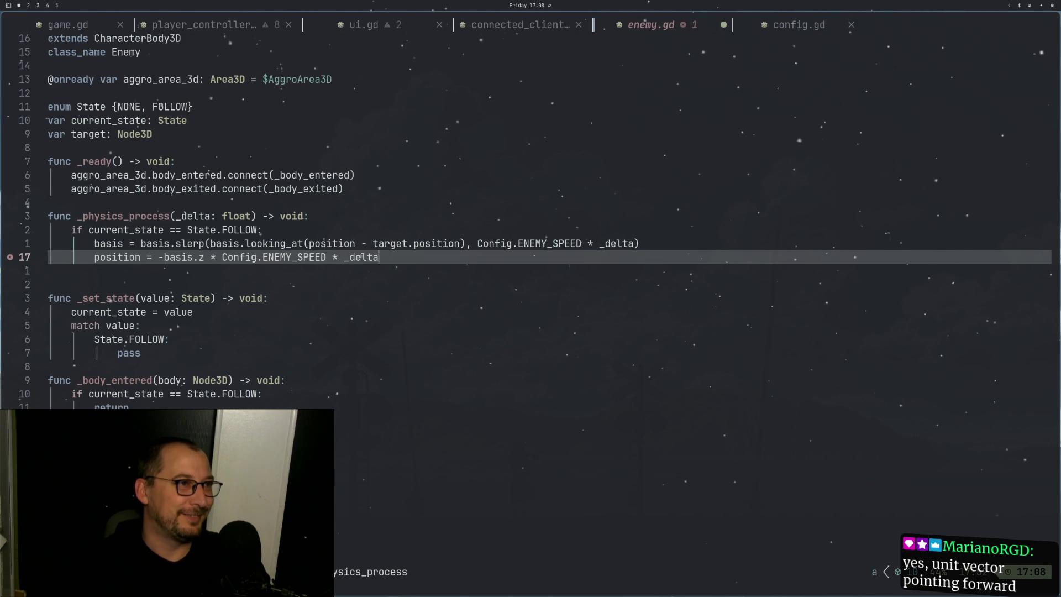
text(:w)
key(Return)
key(super+2)
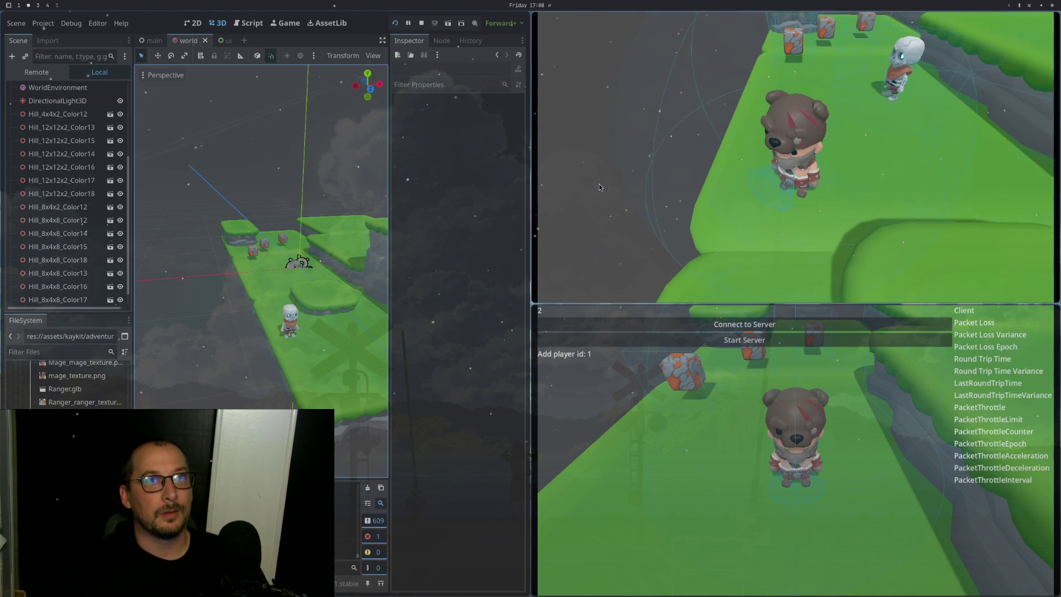
Step: Change the assignment to position += -basis.z * Config.ENEMY_SPEED * _delta and test it in Godot
key(super+1)
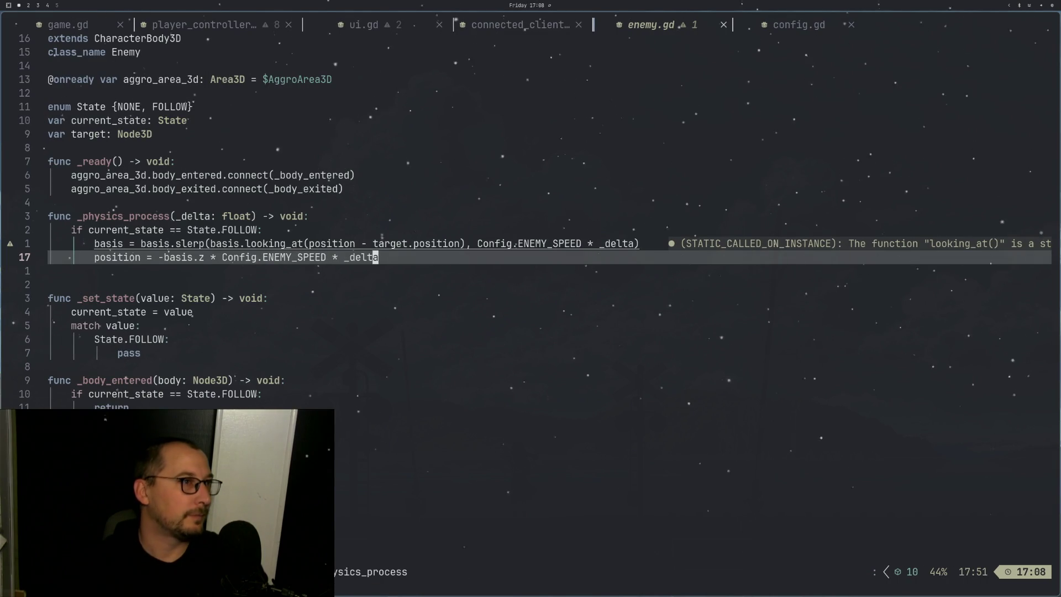
key(h)
key(h)
key(h)
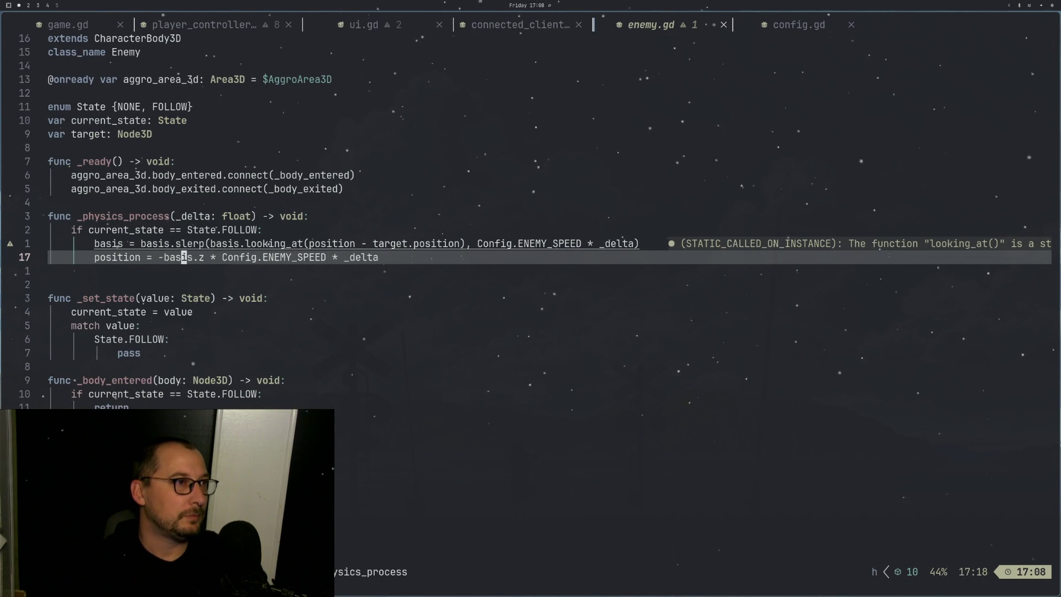
key(h)
key(h)
key(h)
text(ion +)
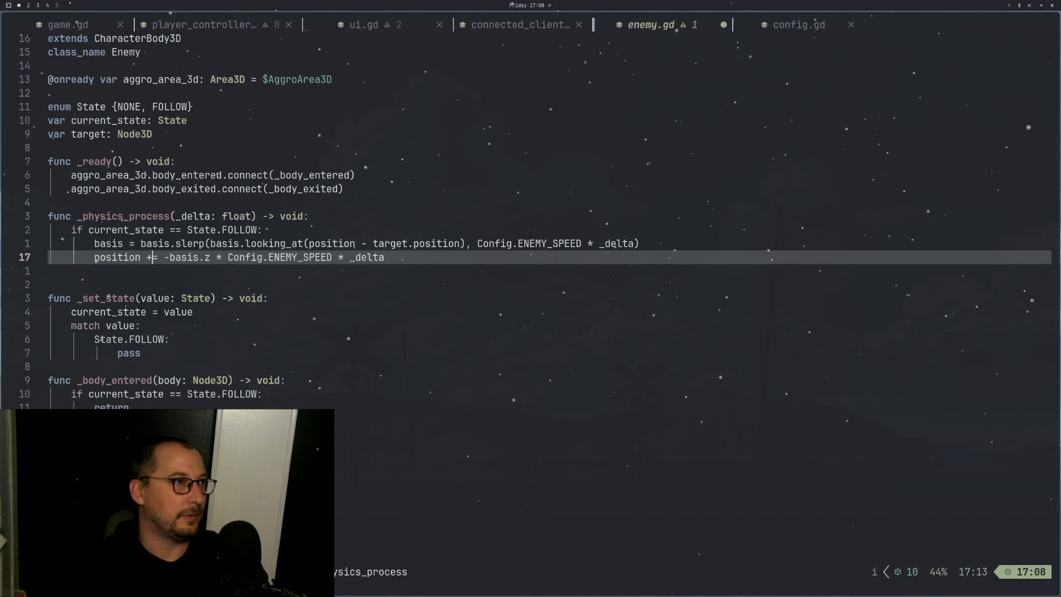
key(super+2)
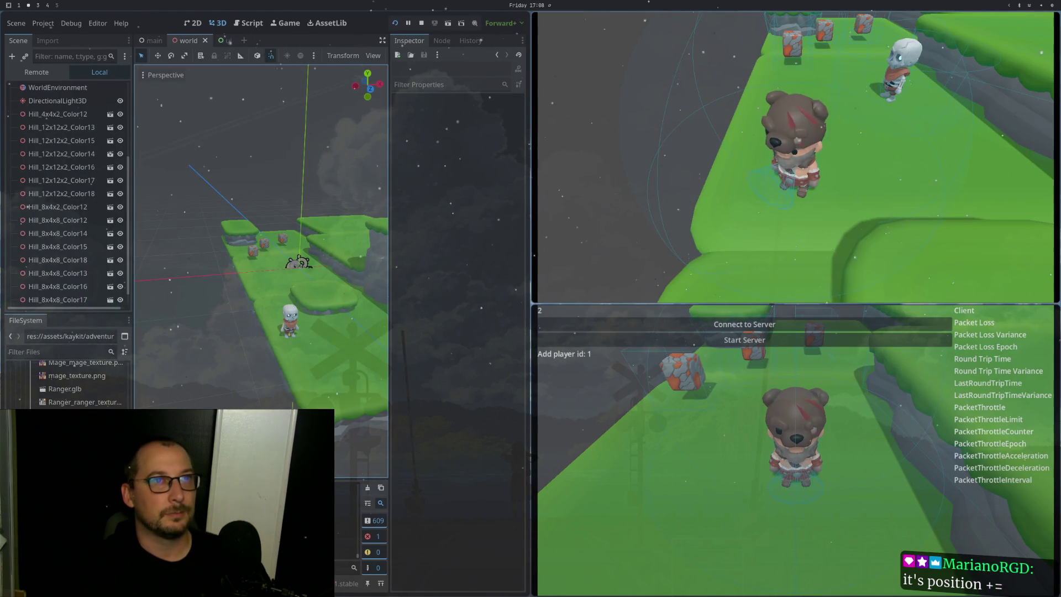
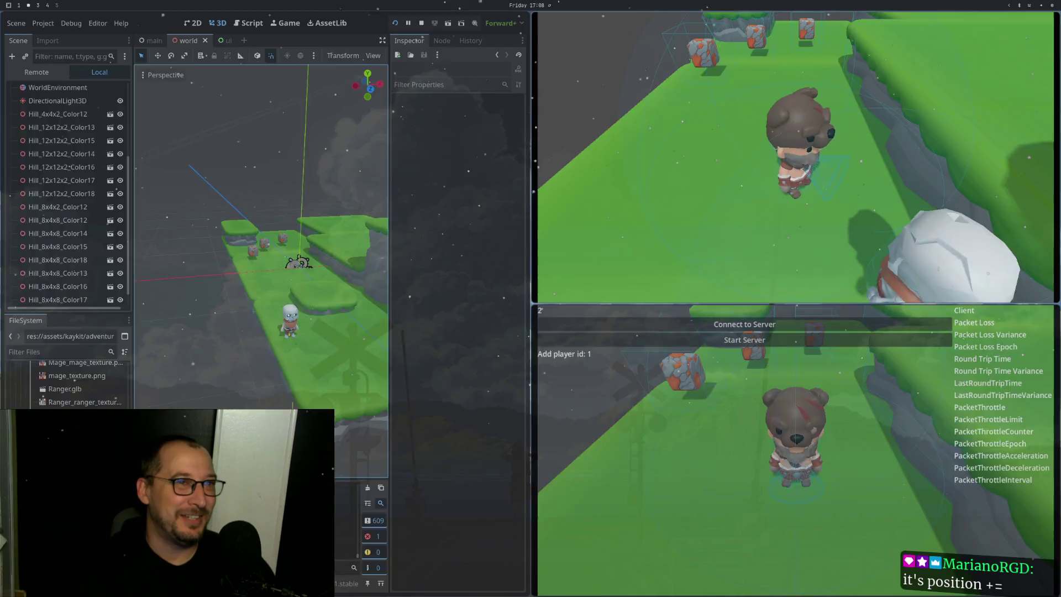
Step: Make enemy.gd move the enemy by -basis.z at Config.ENEMY_SPEED, save with :w, and return to Godot
key(super+1)
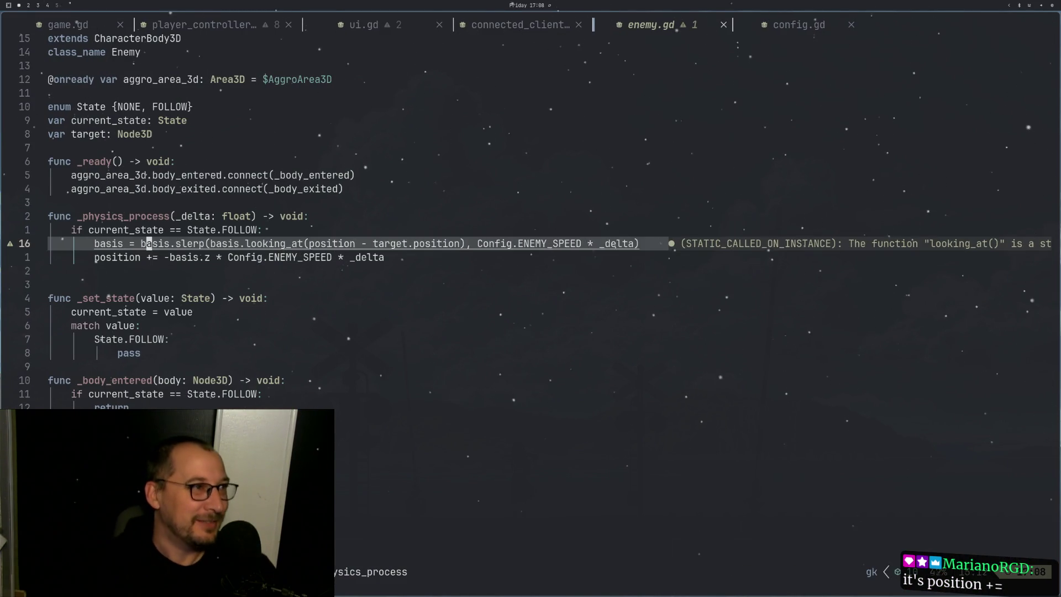
key(k)
key(j)
key(j)
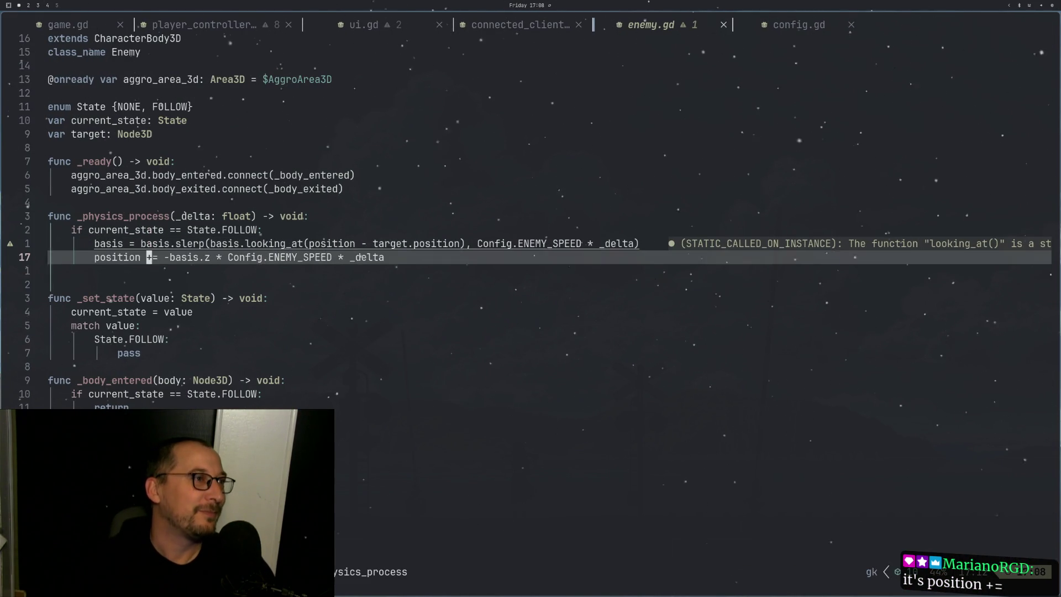
key(l)
key(l)
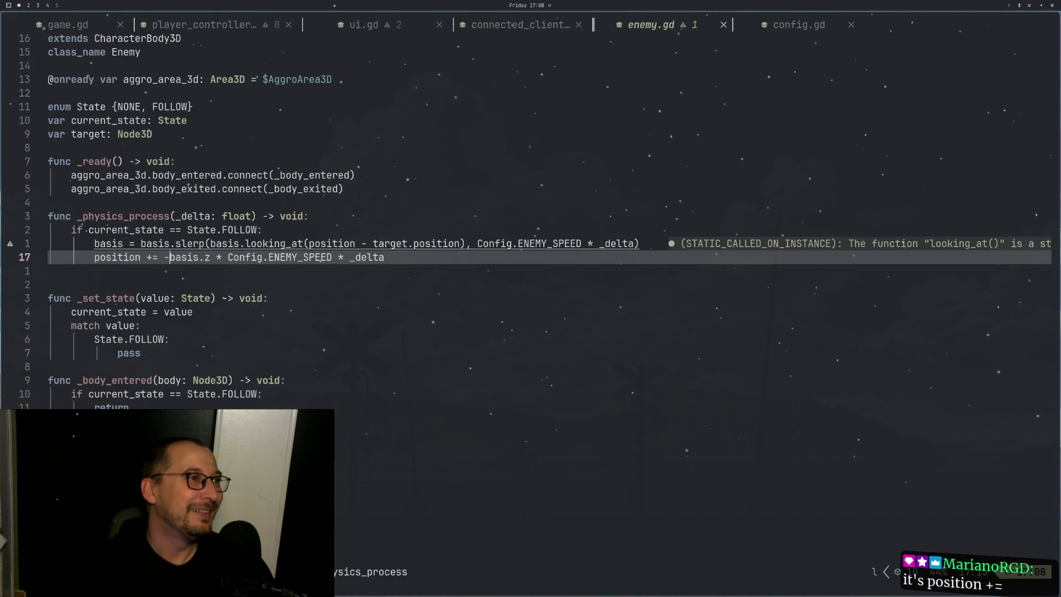
text(:w)
key(Return)
key(super+2)
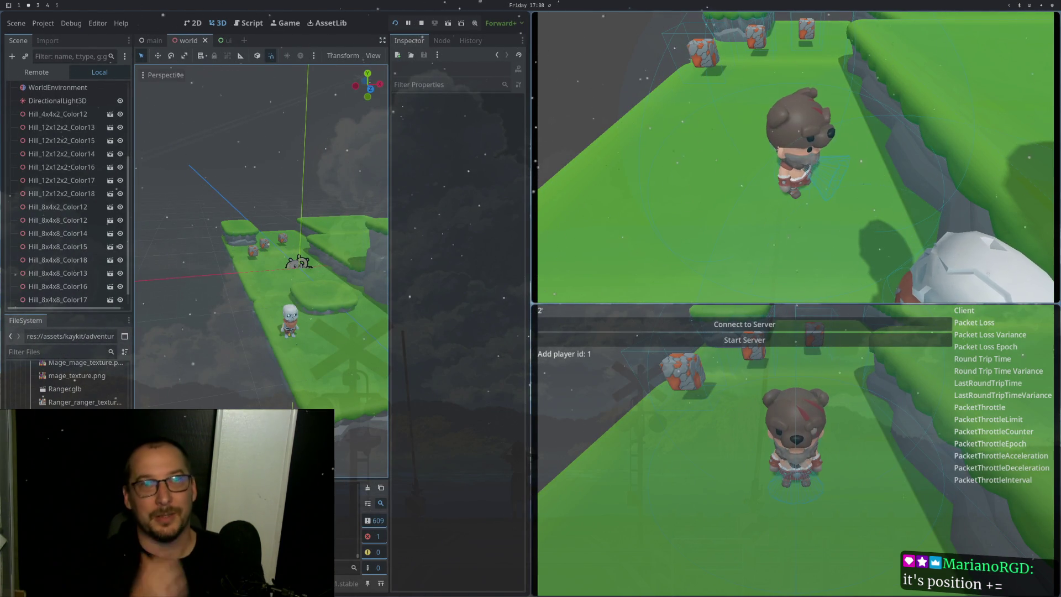
Step: Walk the character forward and left past the bear to see the skeleton give chase
key(w)
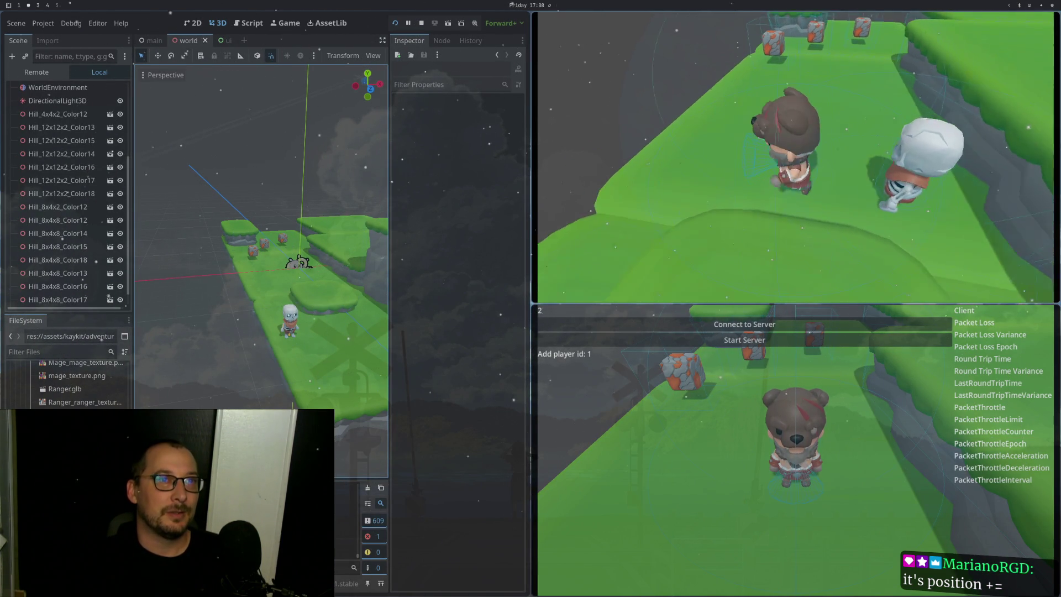
key(a)
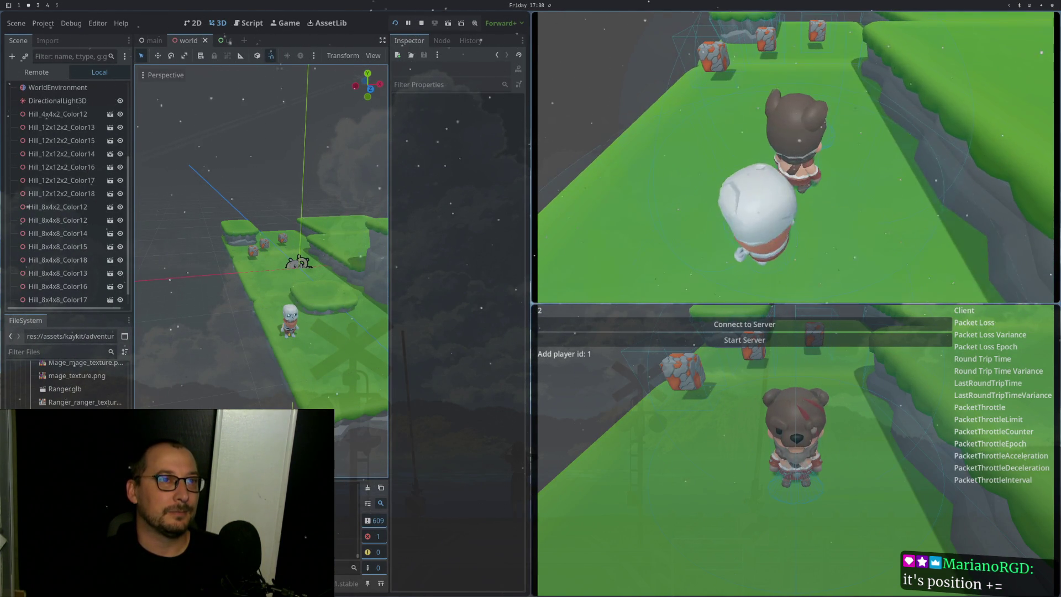
key(a)
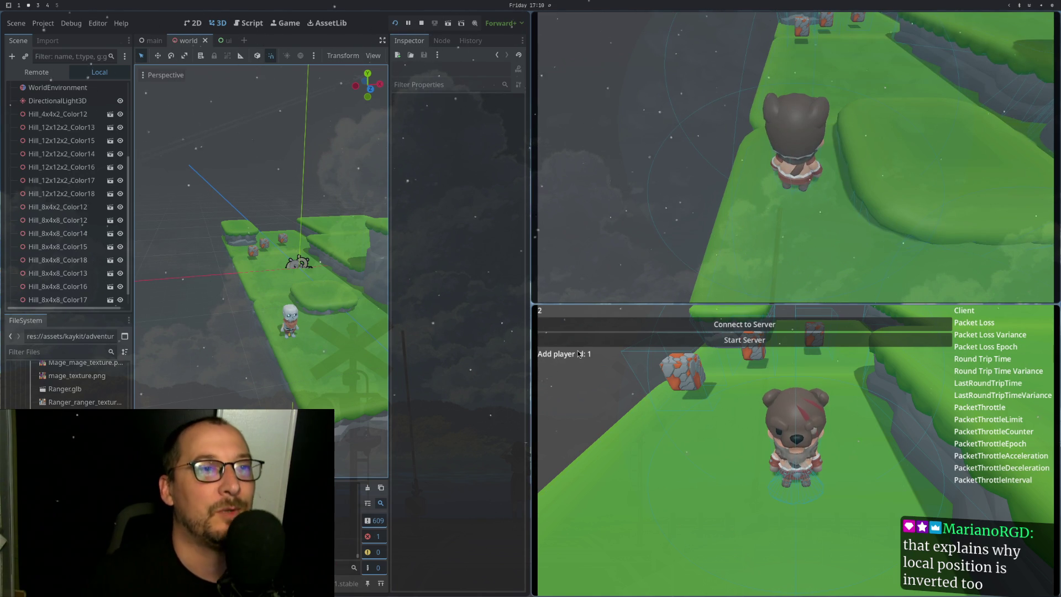
Step: In Helix, search the file picker for 'impor' and open import_skeleton.gd
key(super+1)
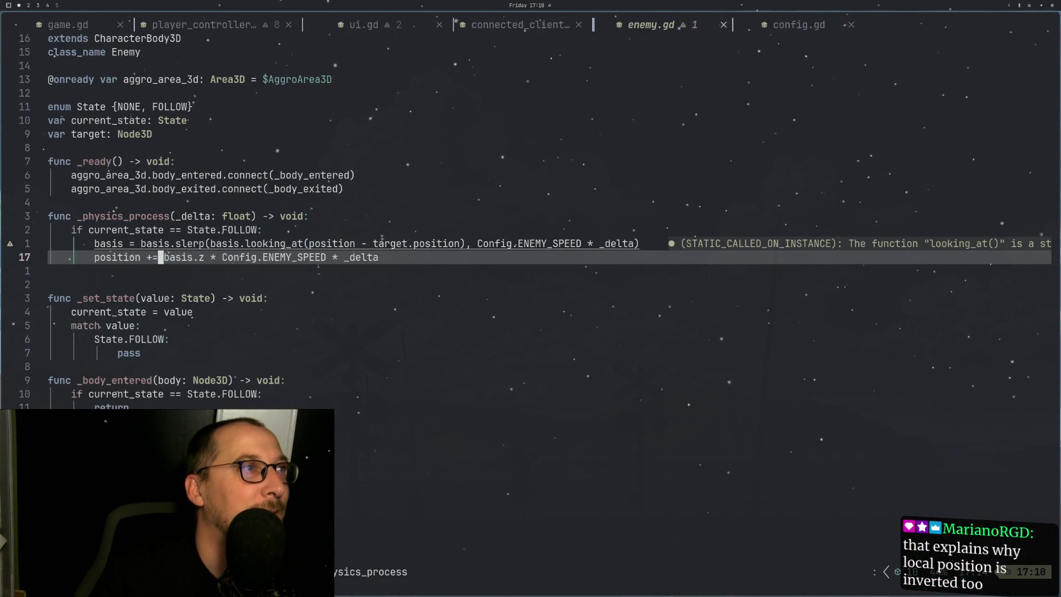
key(space)
text(fimpor)
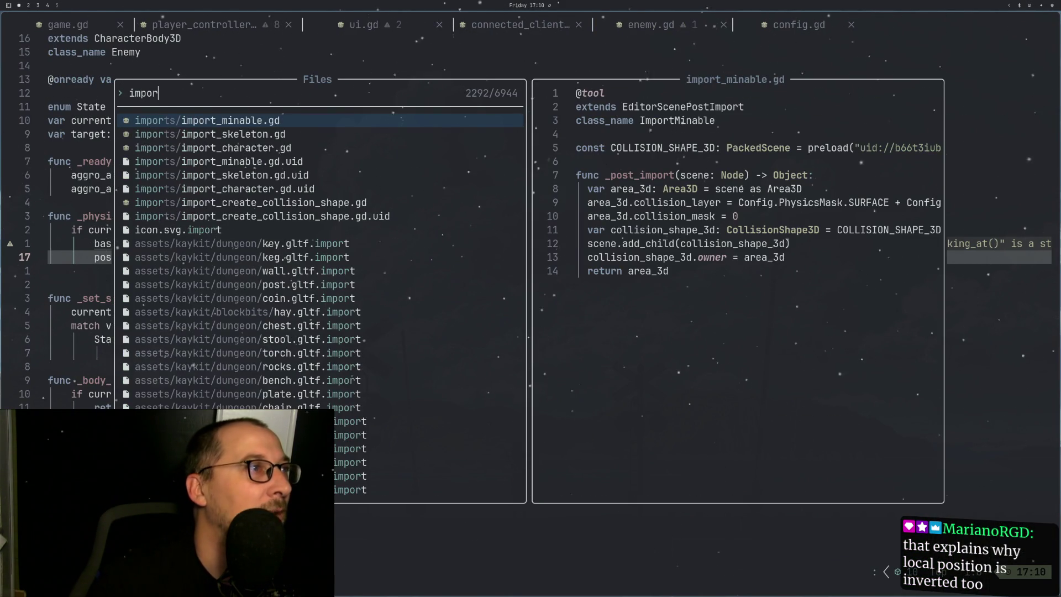
key(Down)
key(Return)
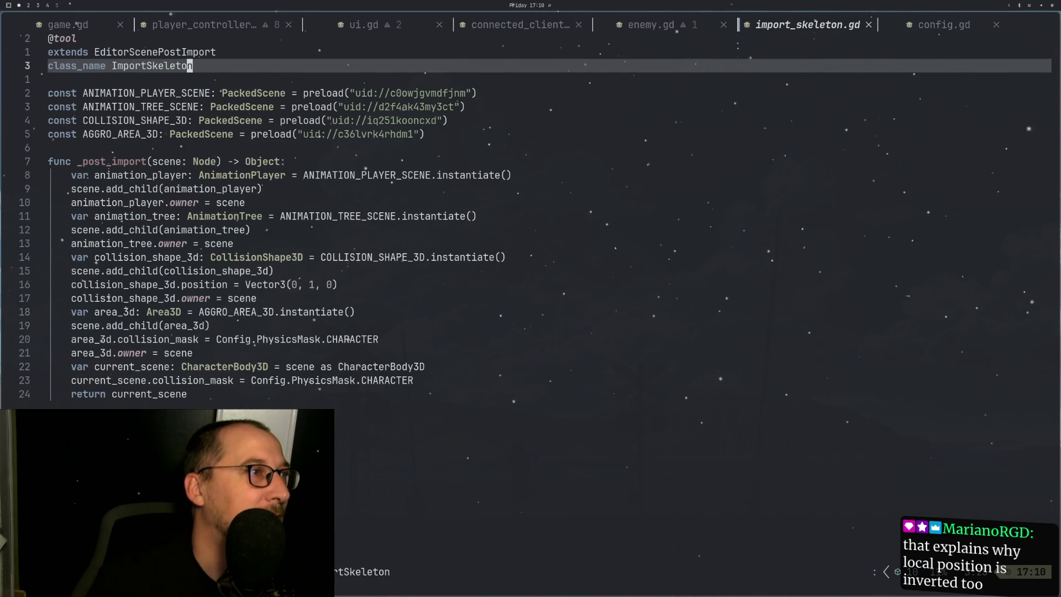
Step: Read through _post_import down to the area_3d.collision_mask line, then return to Godot
key(j)
key(j)
key(j)
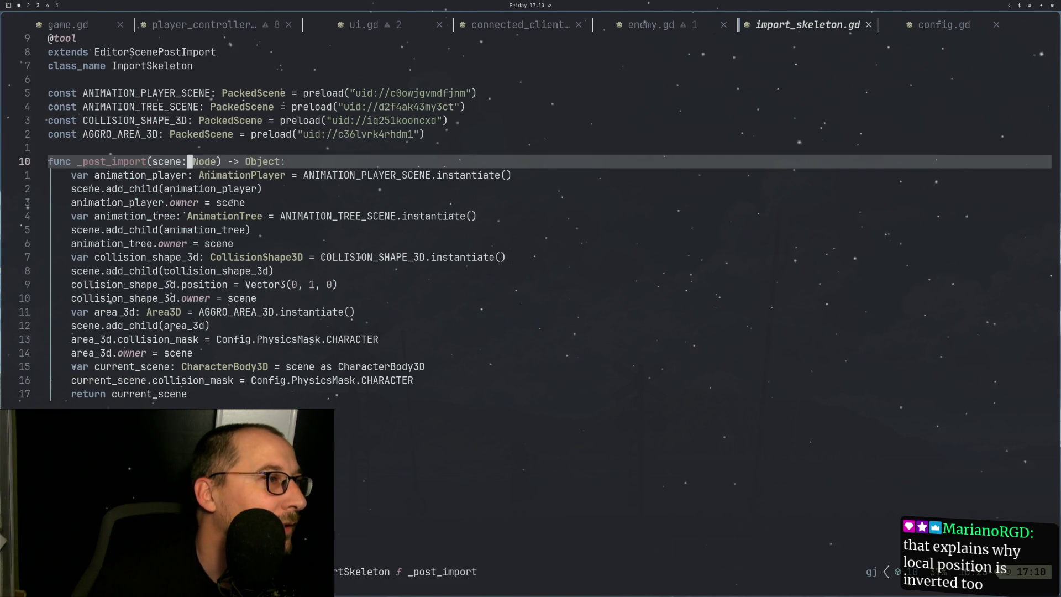
key(j)
key(j)
key(j)
key(k)
key(k)
key(k)
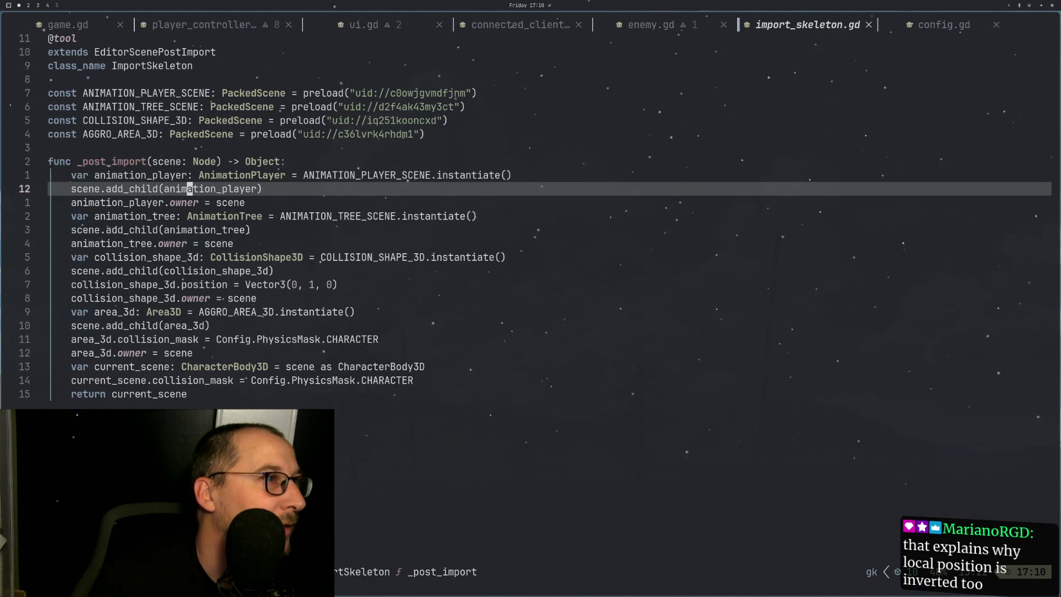
key(k)
key(j)
key(j)
key(j)
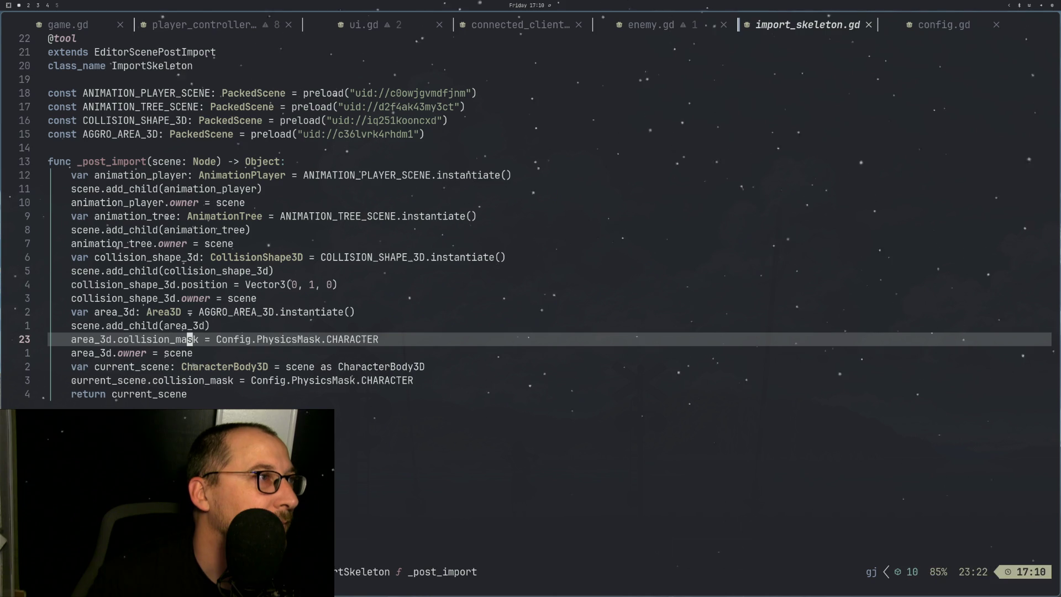
key(super+2)
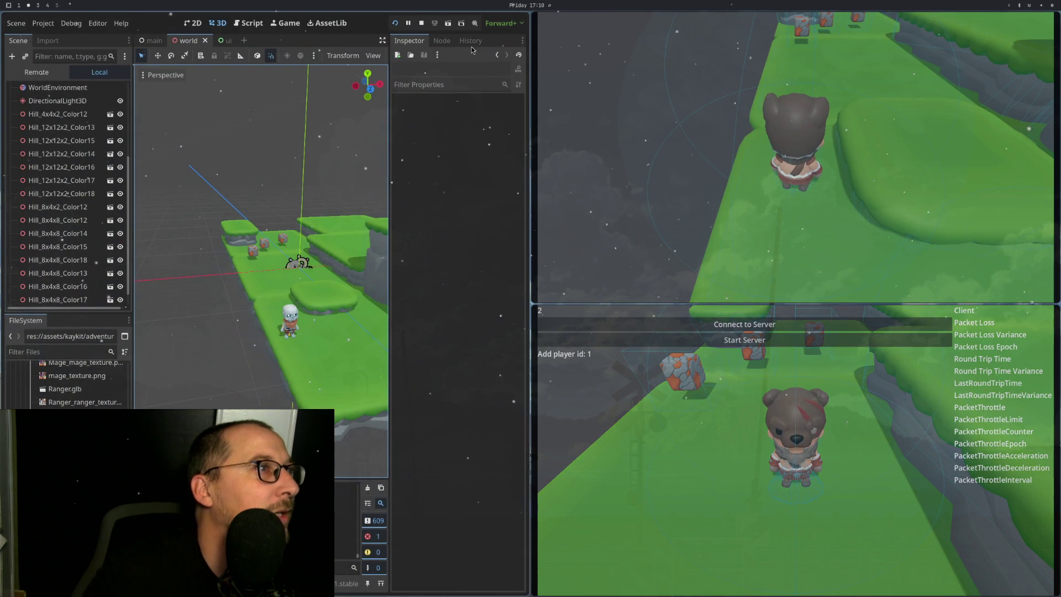
Step: Open Skeleton_Minion as a New Inherited scene and select its Rig_Medium node
click(288, 332)
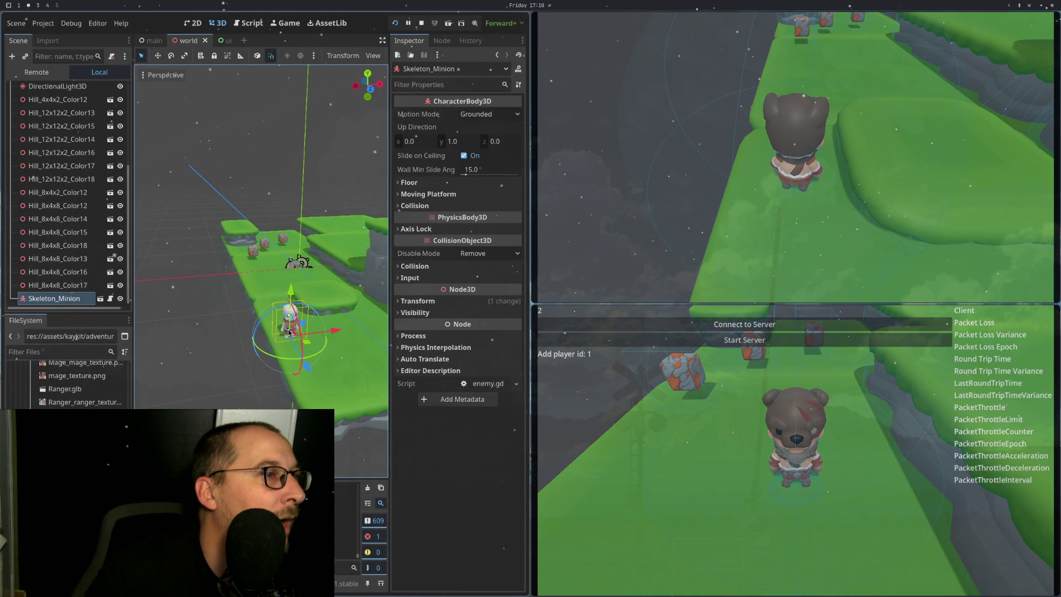
click(111, 299)
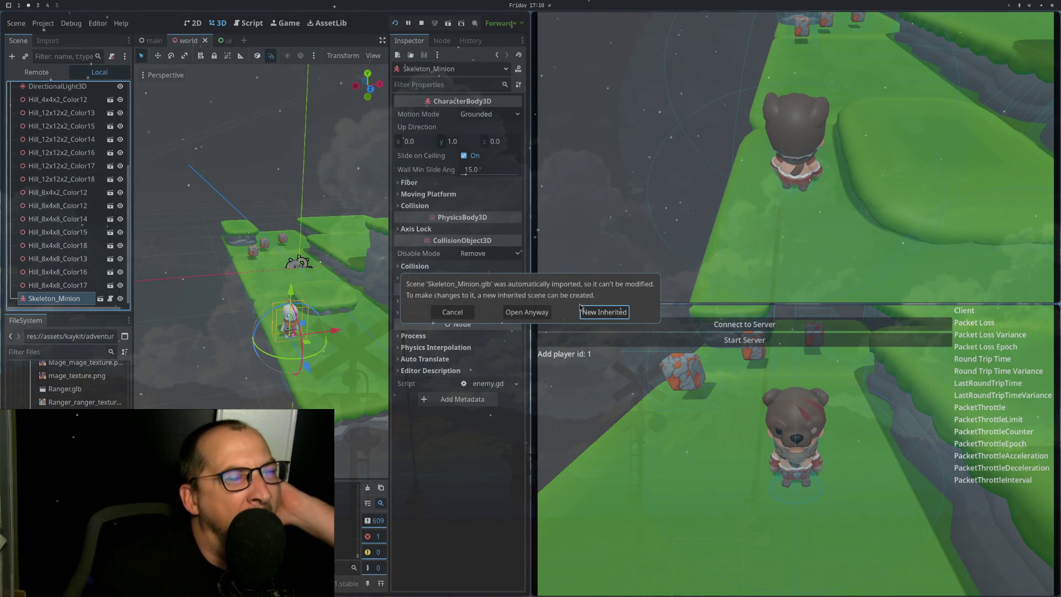
click(580, 310)
click(110, 102)
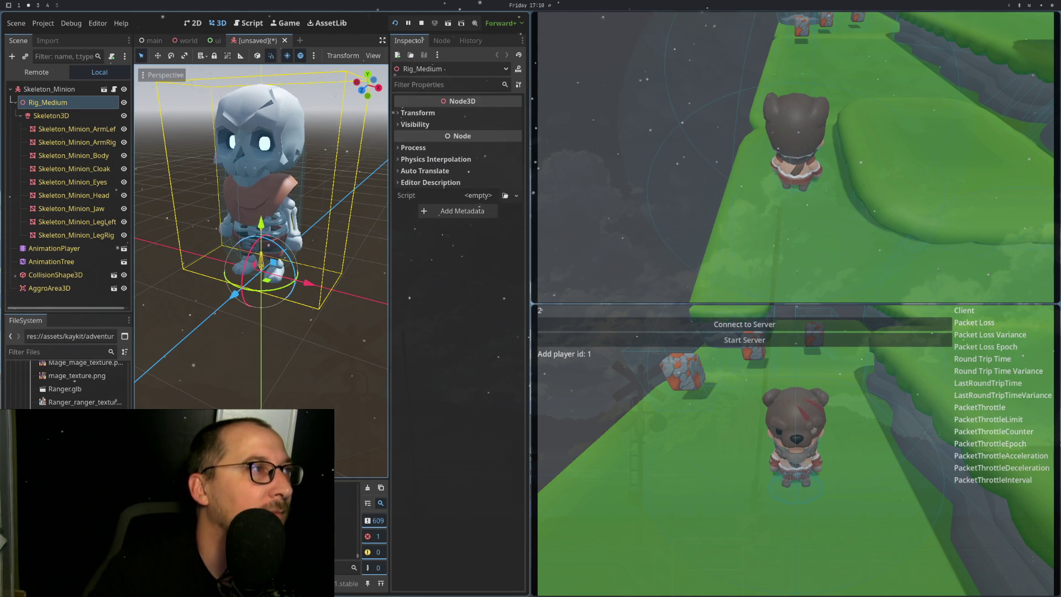
Step: Orbit to the skeleton's front, test-rotate the rig, undo it, and switch back to Helix
scroll(273, 284, down, 3)
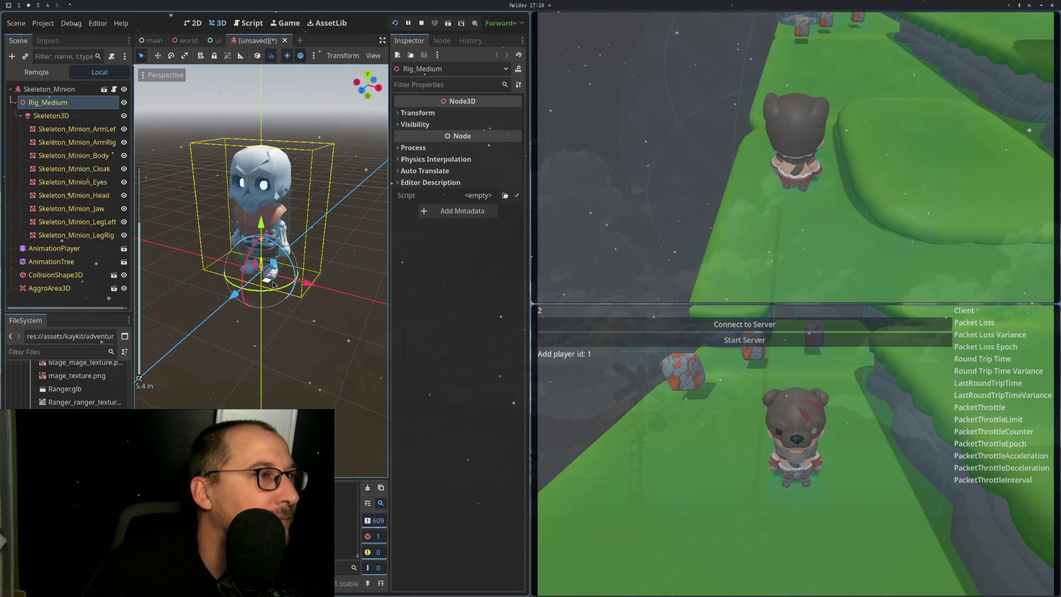
drag(273, 285, 275, 322)
scroll(275, 322, down, 2)
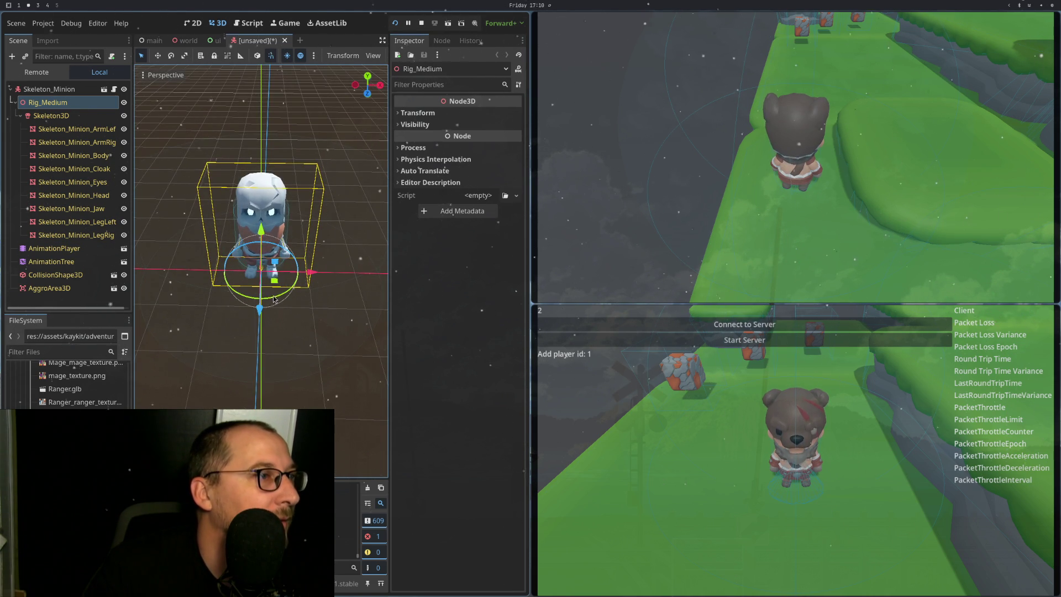
drag(283, 286, 235, 245)
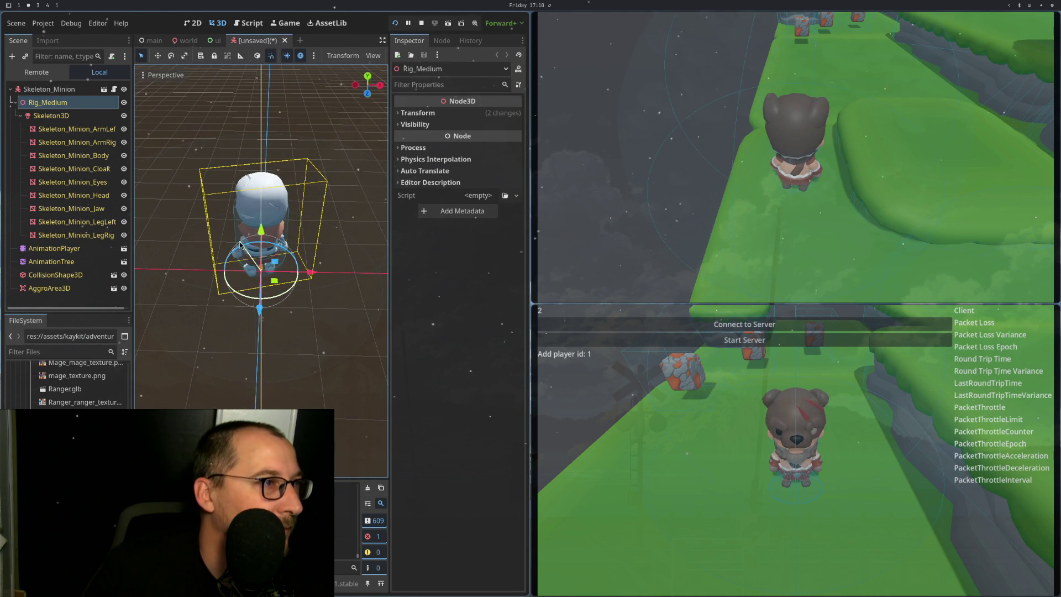
key(ctrl+z)
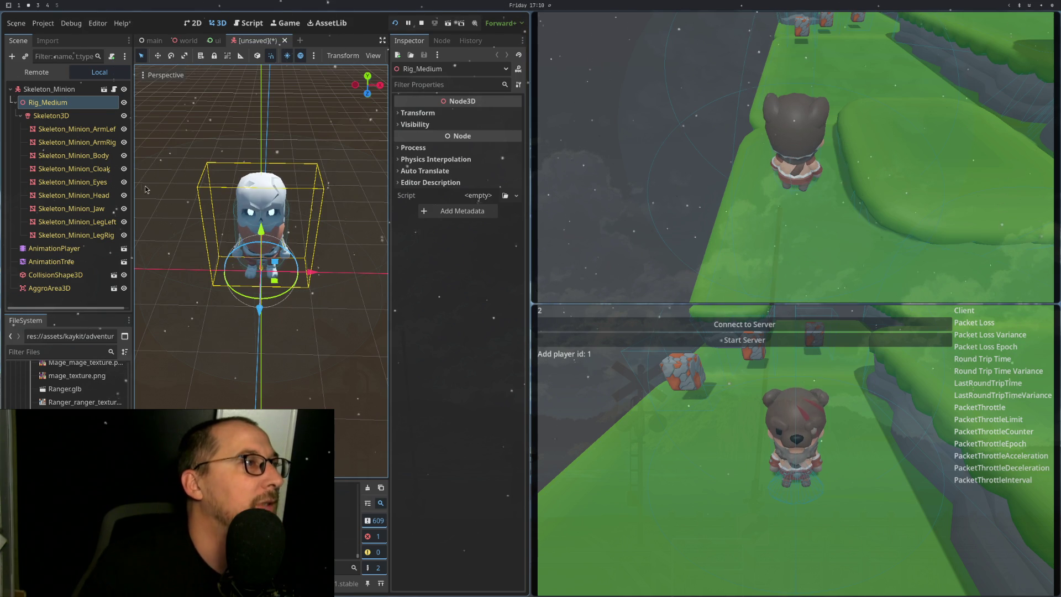
key(super+1)
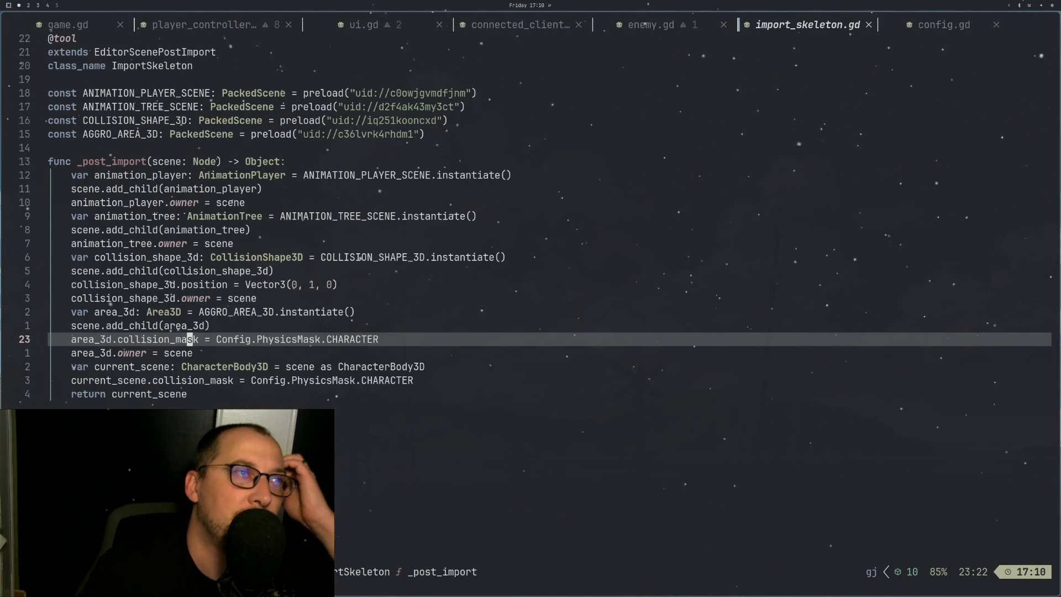
Step: Open import_character.gd via the 'impo' search and look over its area add_child lines
key(space)
text(fimpo)
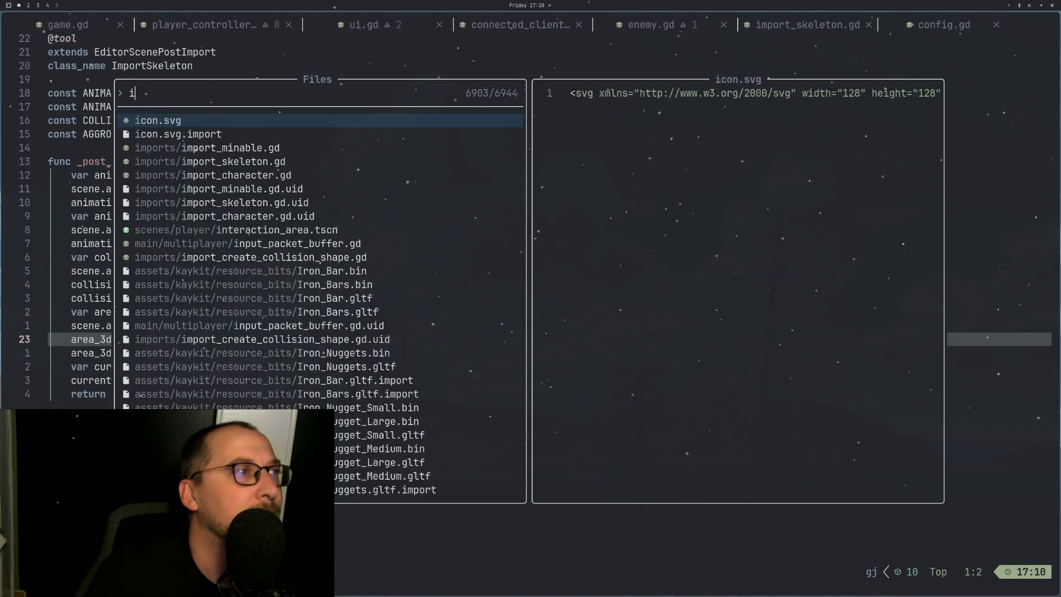
key(Down)
key(Down)
key(Return)
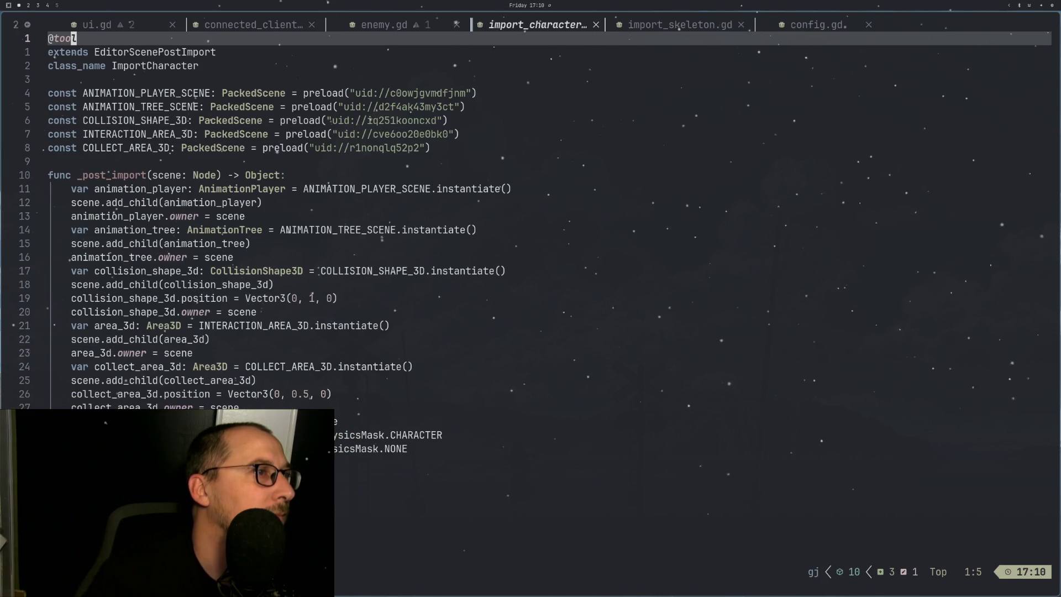
key(j)
key(j)
key(j)
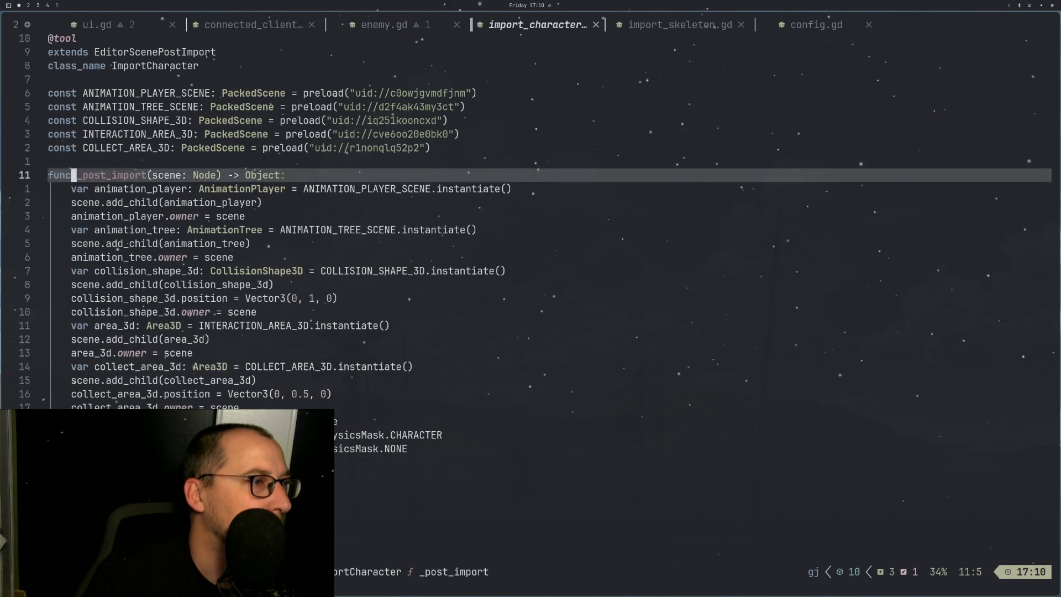
key(j)
key(j)
key(j)
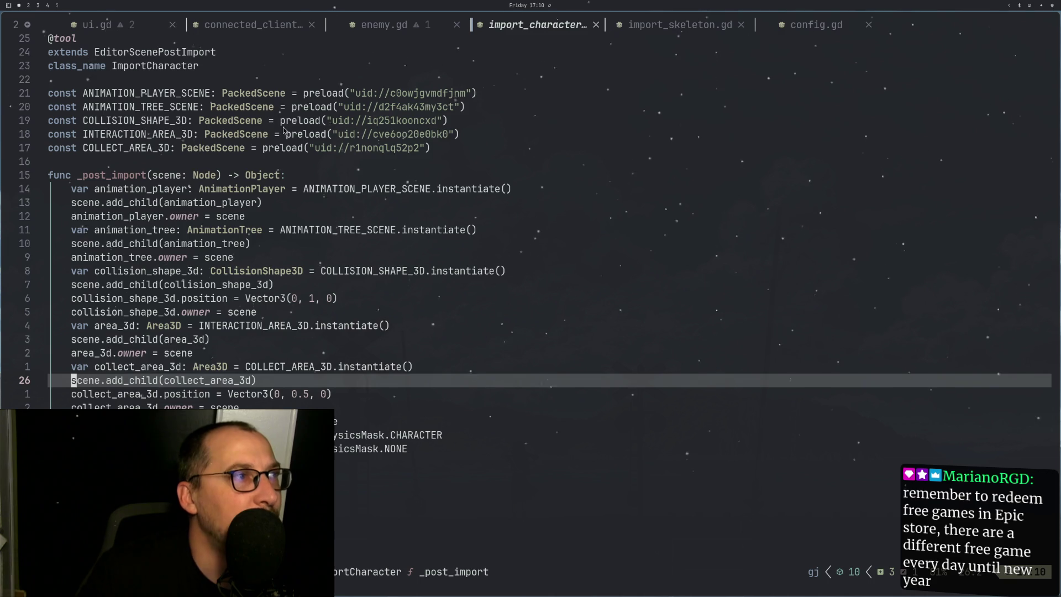
Step: Open player_controller.gd, check its animation state machine line, then close it
key(space)
text(fpot)
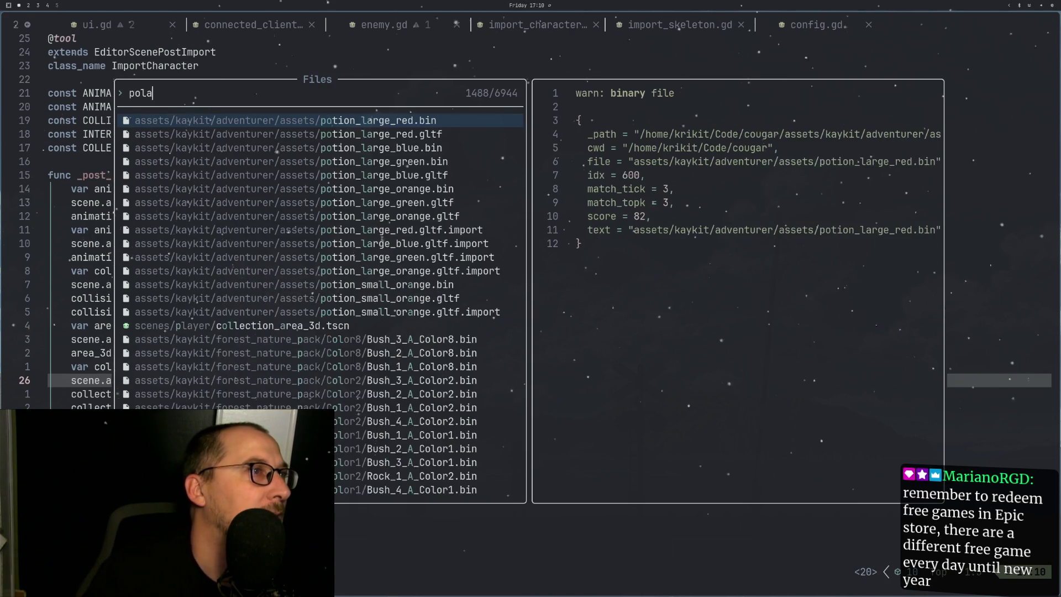
key(BackSpace)
key(BackSpace)
text(player)
key(Return)
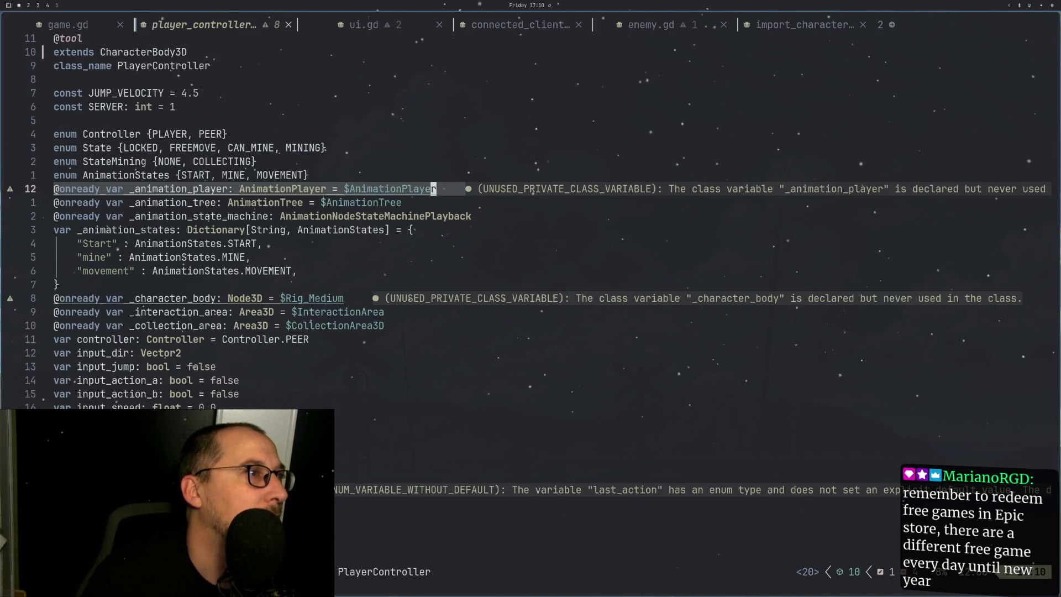
key(j)
key(n)
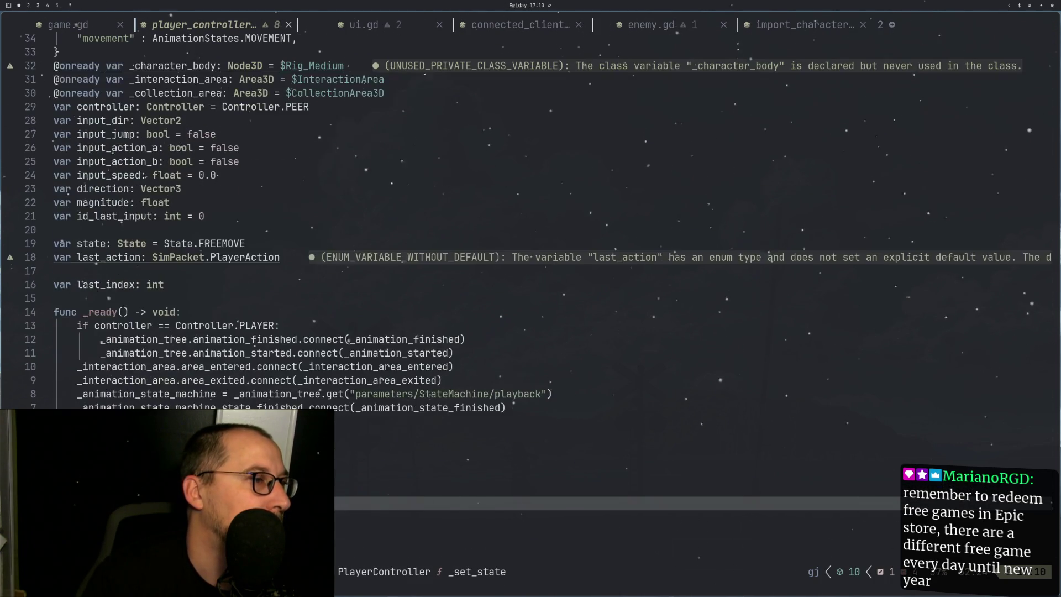
key(k)
key(k)
key(k)
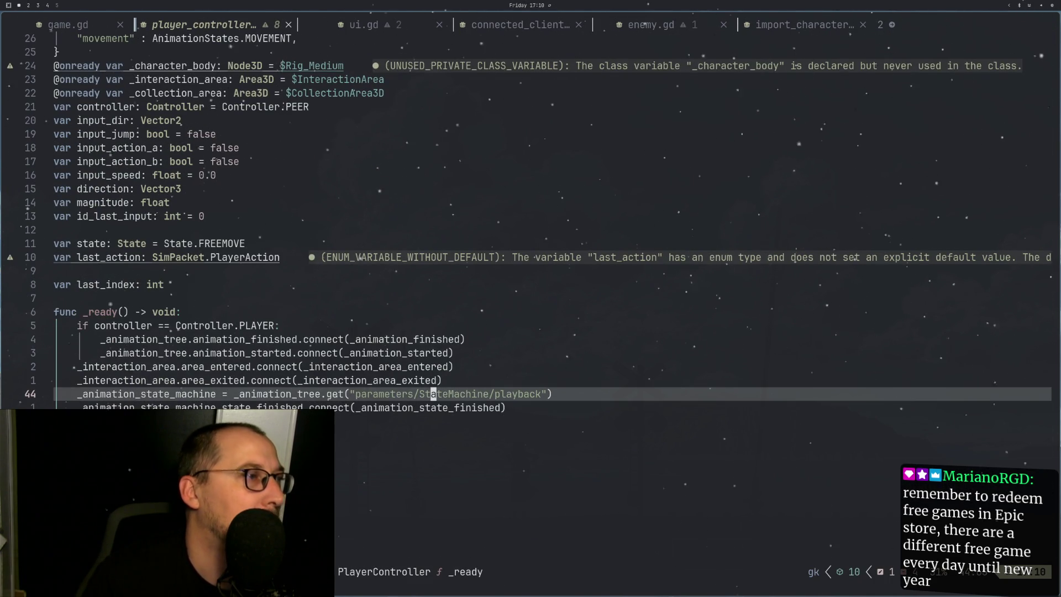
click(288, 26)
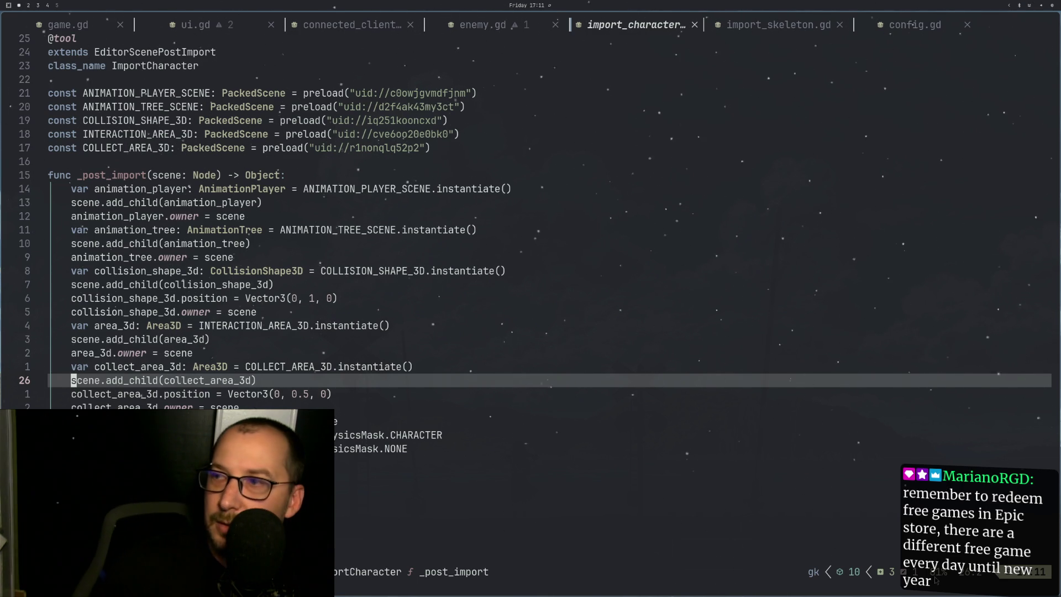
Step: Jump to add_child(animation_player) and flip between import_skeleton.gd and import_character.gd
key(super+shift+4)
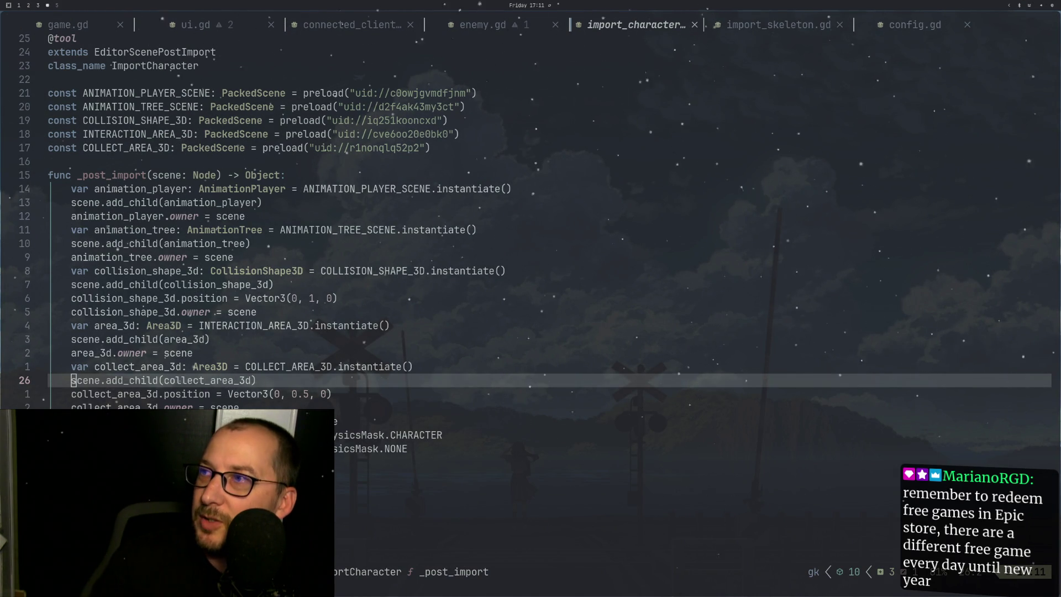
click(259, 202)
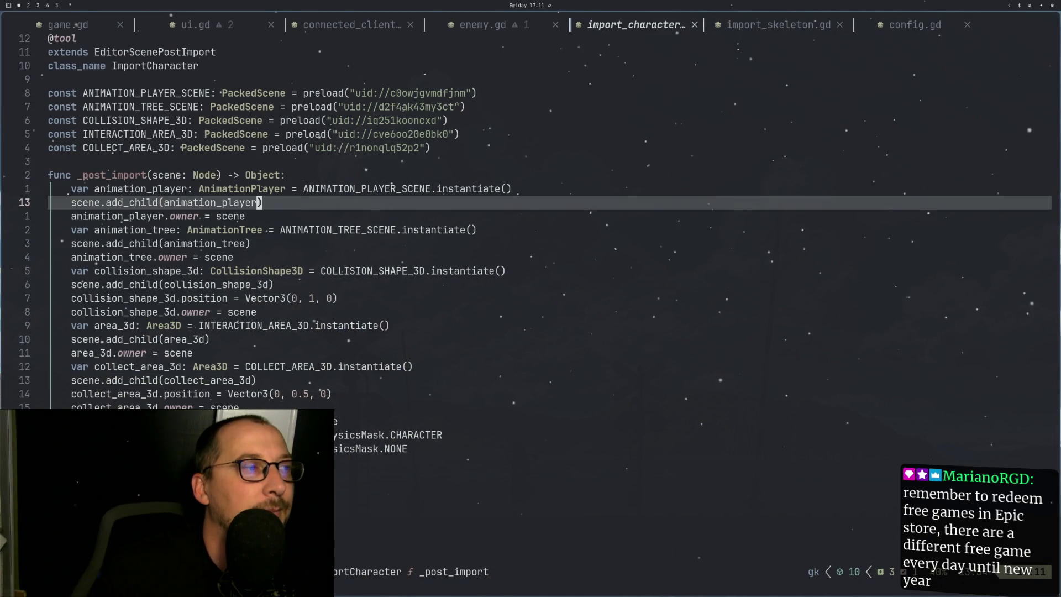
key(ctrl+o)
key(ctrl+o)
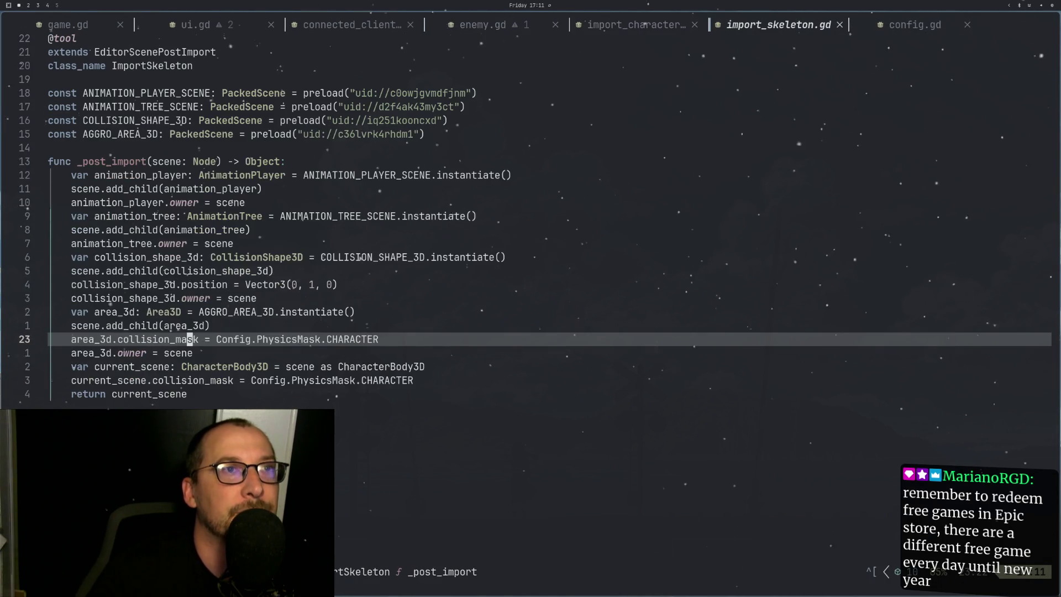
key(ctrl+i)
key(ctrl+i)
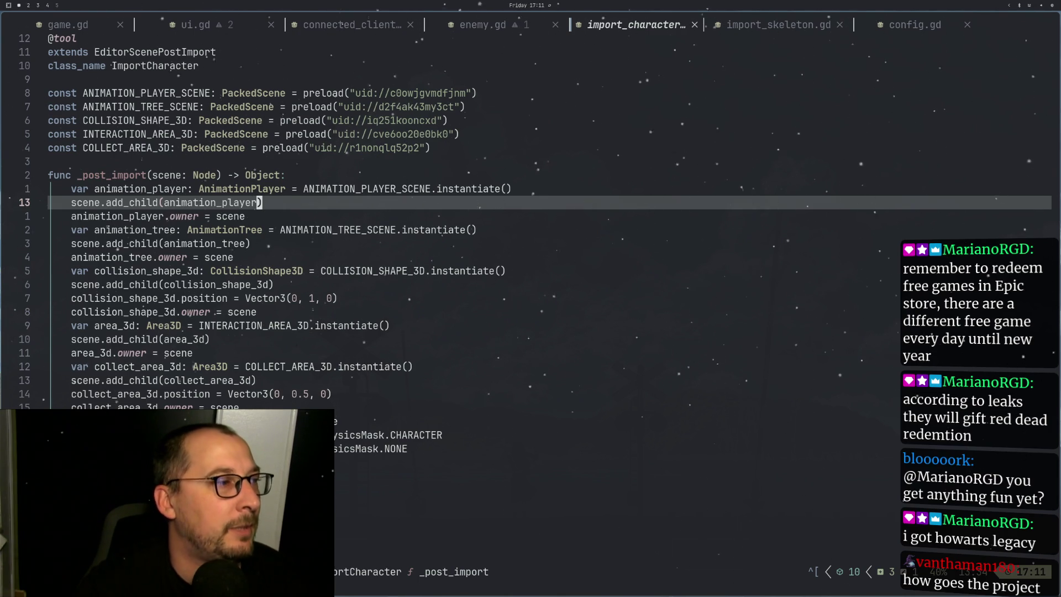
Step: Dismiss the file finder and open lazygit over the editor
key(space)
key(f)
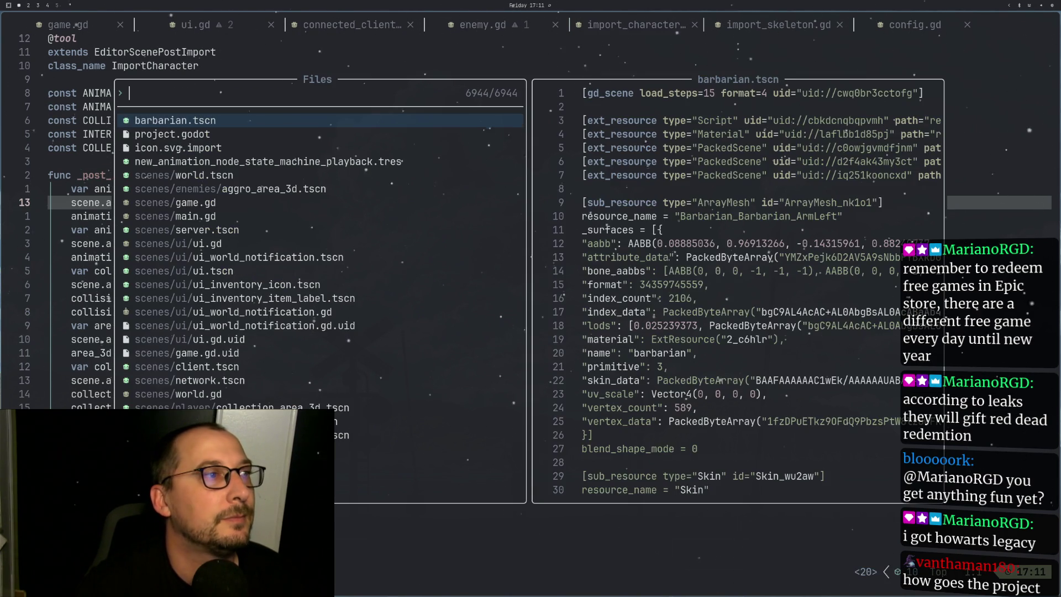
key(Escape)
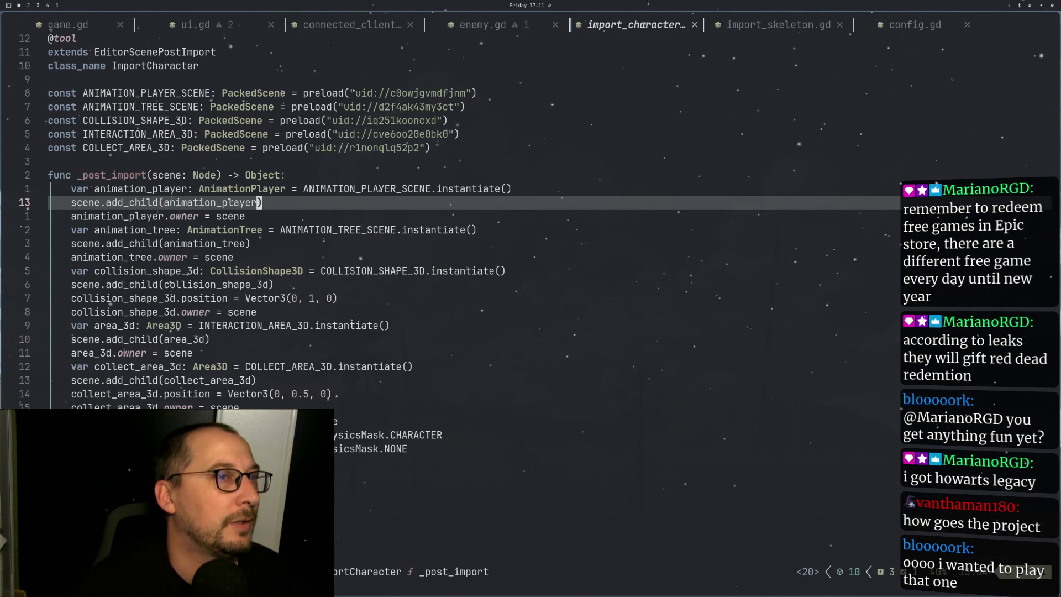
key(ctrl+g)
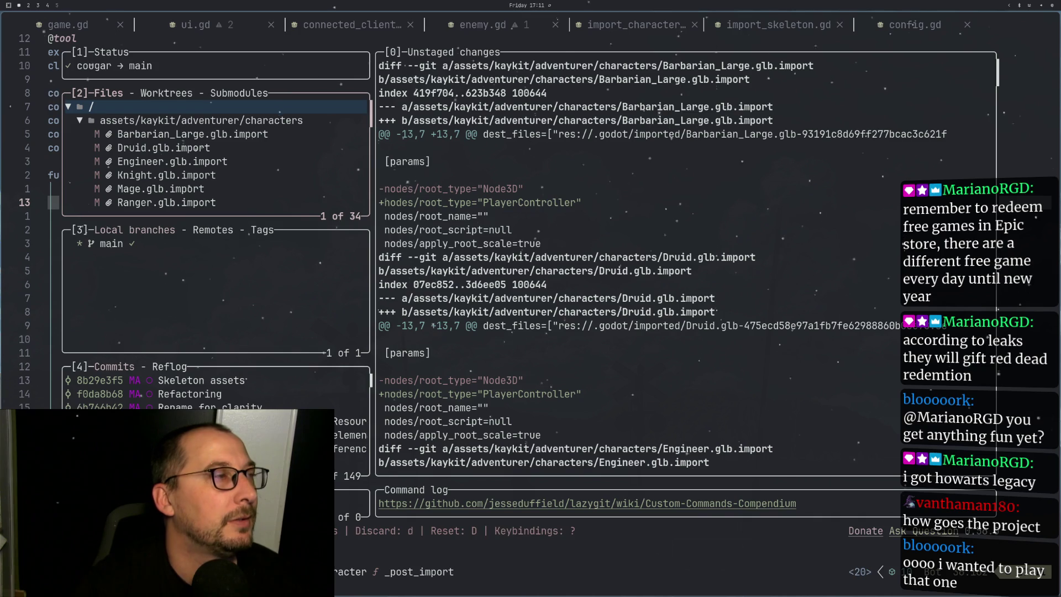
Step: Review the Druid.glb.import and scenes changes, then stage game.gd
key(j)
key(j)
key(j)
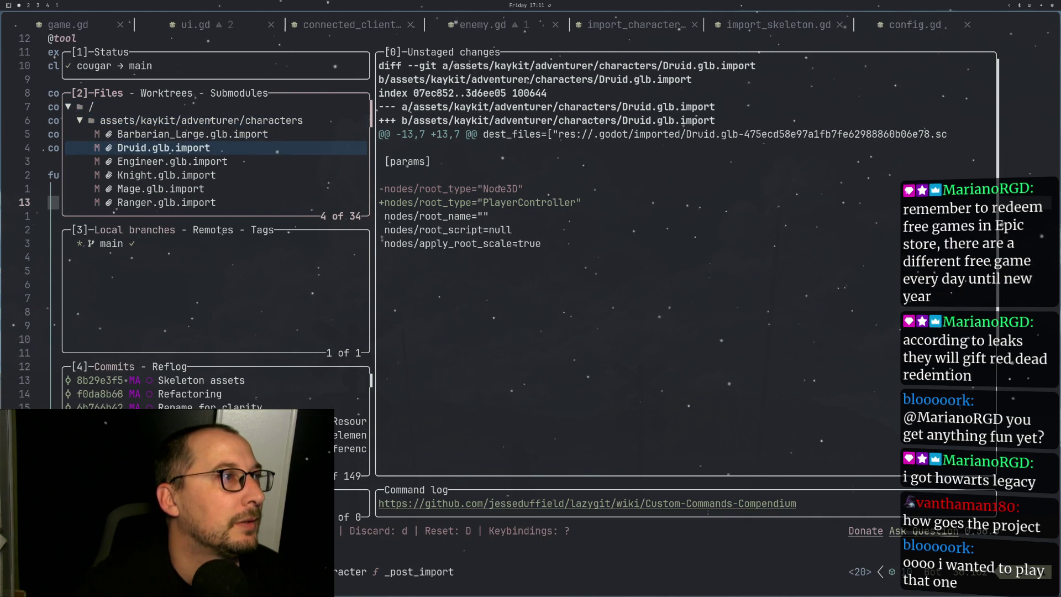
key(j)
key(j)
key(j)
key(k)
key(k)
key(k)
key(j)
key(j)
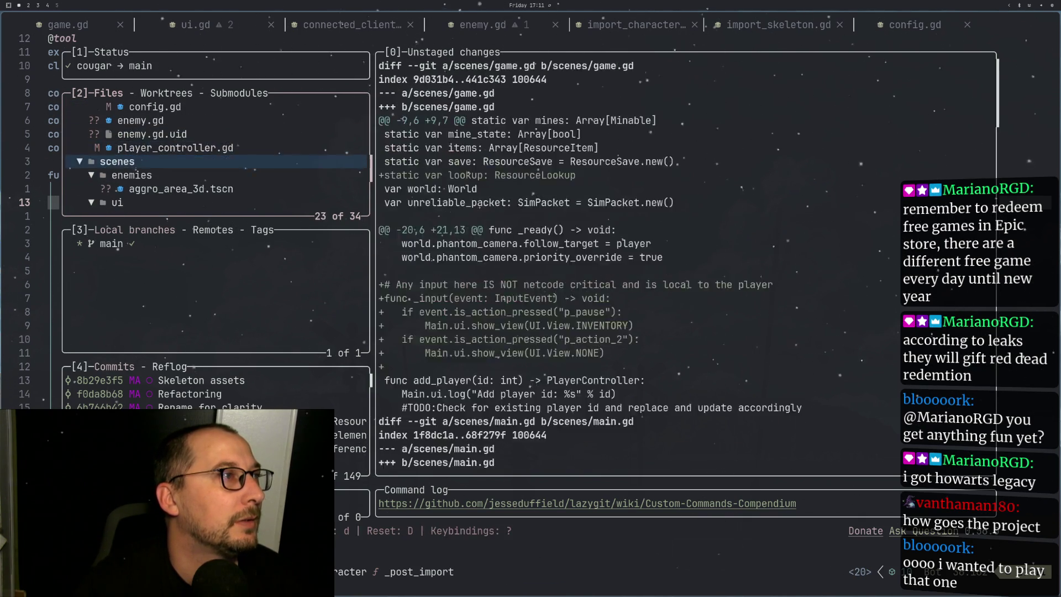
key(j)
key(j)
key(j)
key(k)
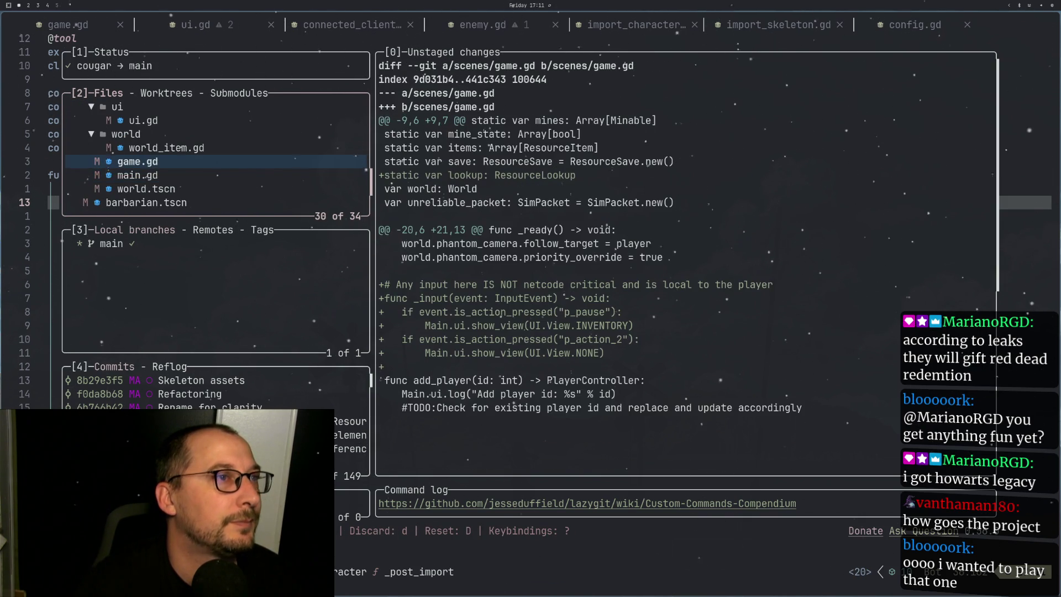
key(space)
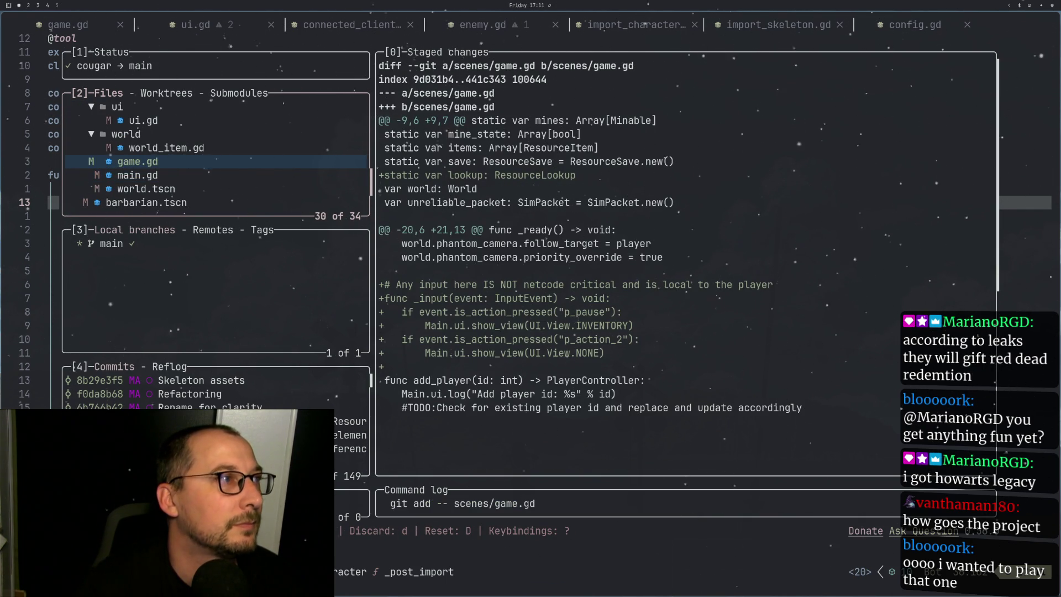
Step: Review main.gd, world.tscn, barbarian.tscn and project.godot diffs, and stage ui.gd
key(j)
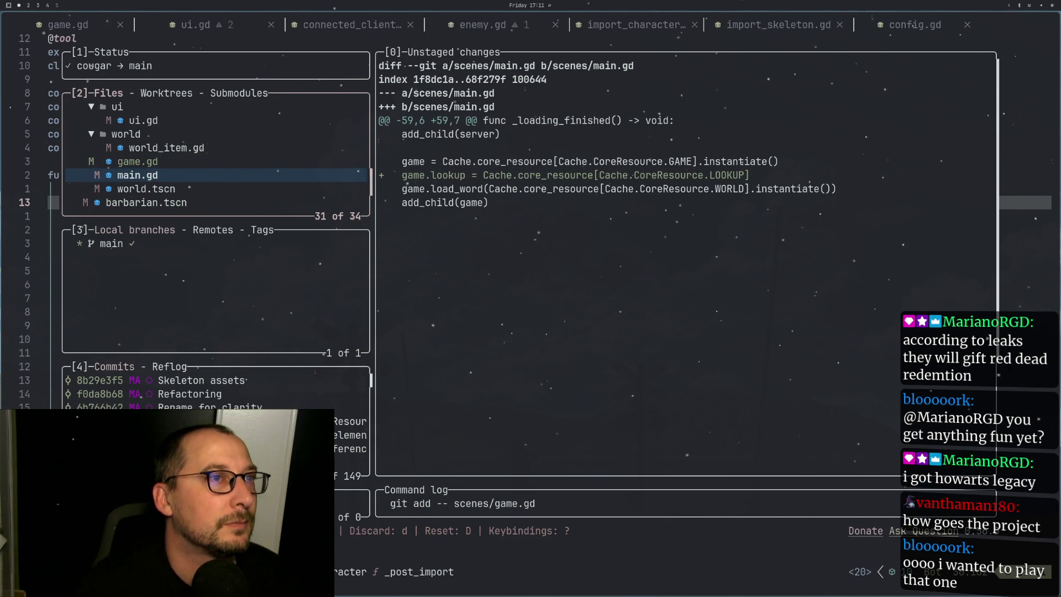
key(j)
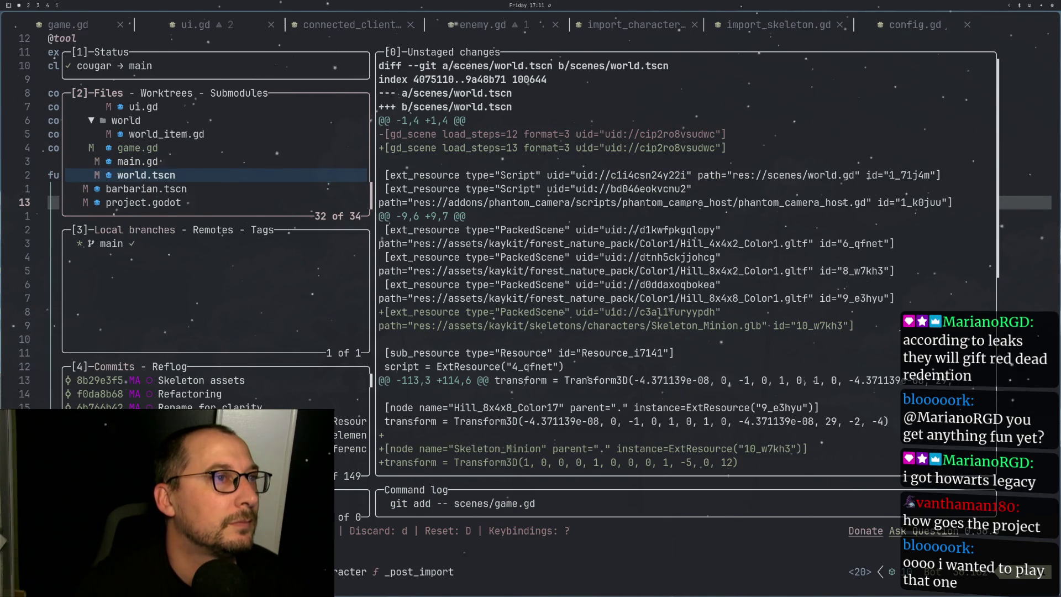
key(j)
key(j)
key(k)
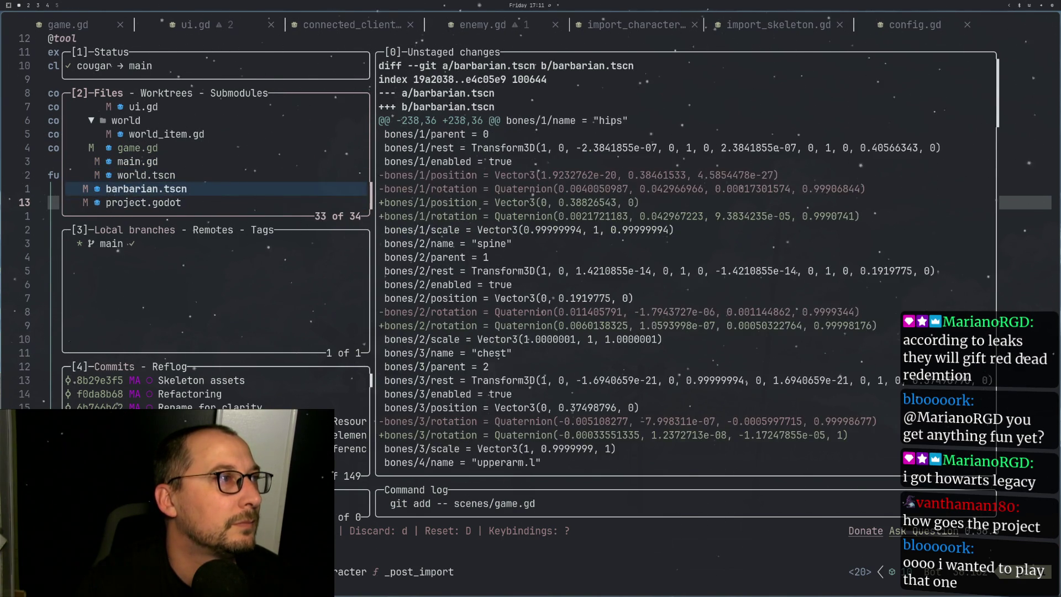
key(j)
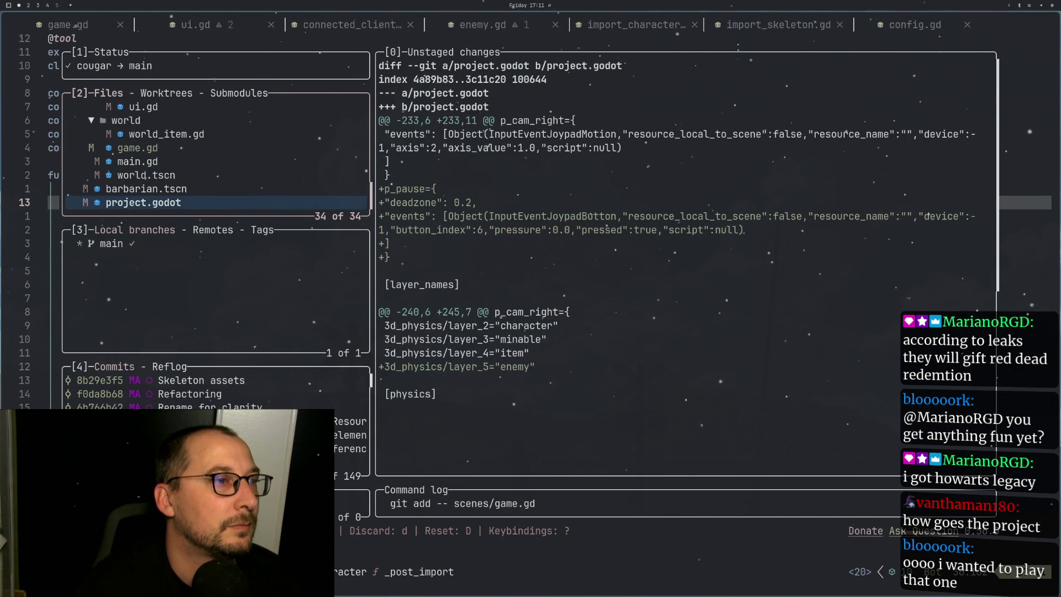
key(k)
key(k)
key(k)
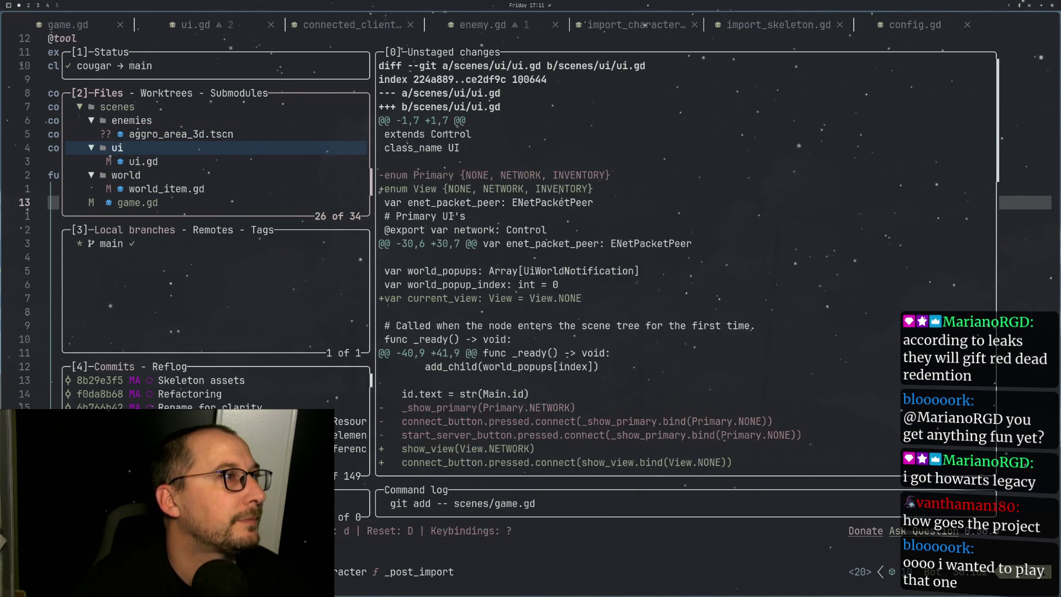
key(j)
key(j)
key(k)
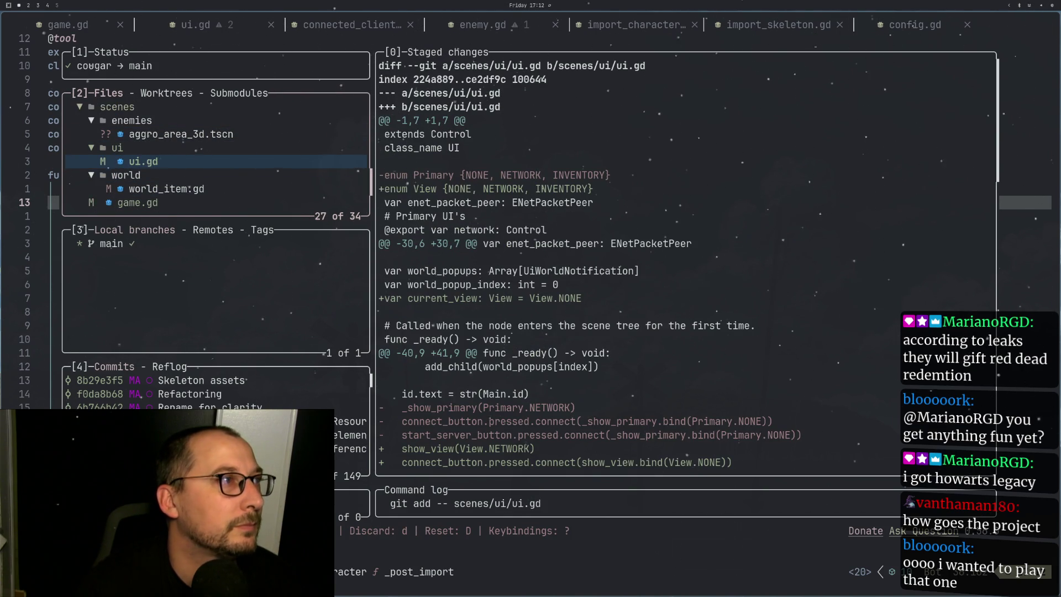
Step: Review and stage client.gd from the multiplayer folder
key(k)
key(k)
key(k)
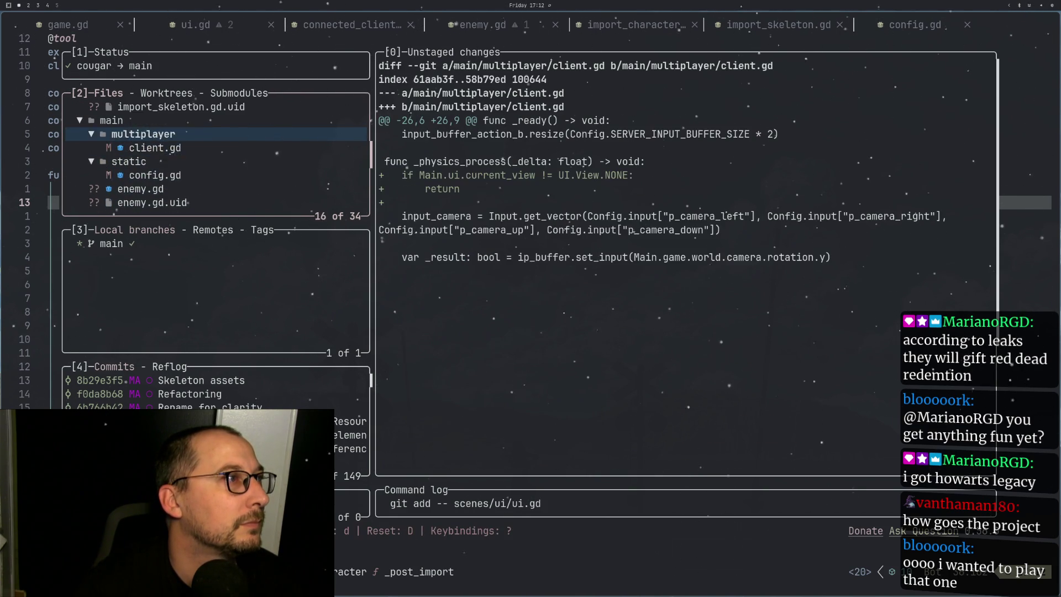
key(k)
key(j)
key(j)
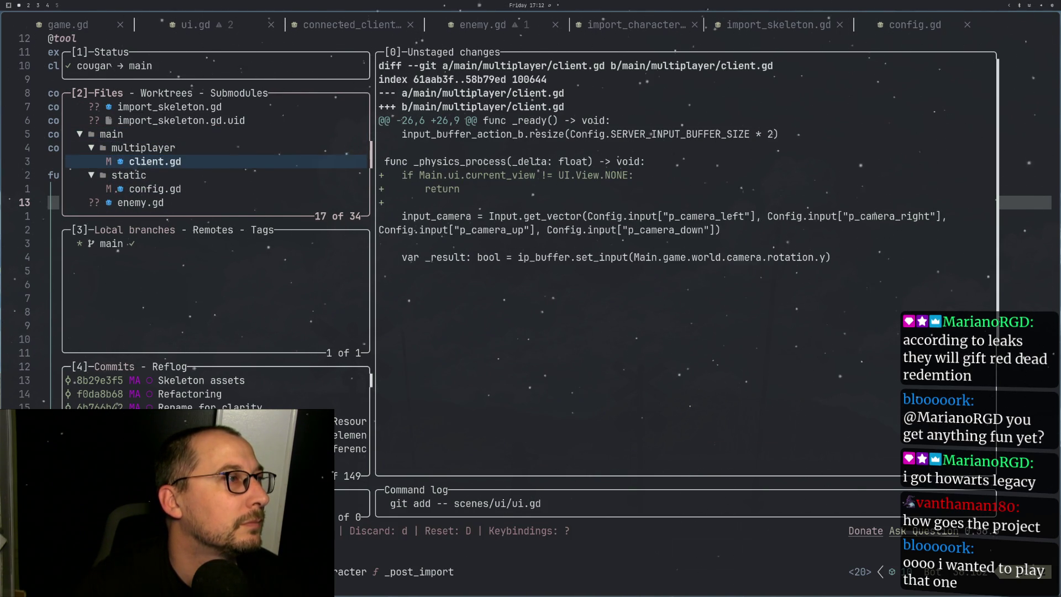
key(space)
Step: Check config.gd, then stage and unstage player_controller.gd so it stays out
key(j)
key(j)
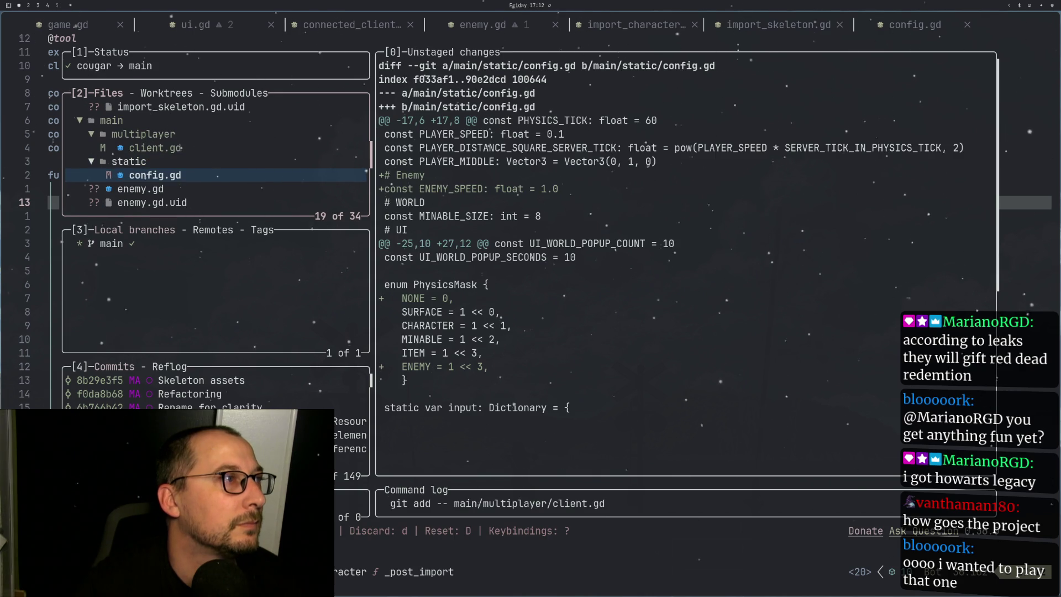
key(j)
key(j)
key(j)
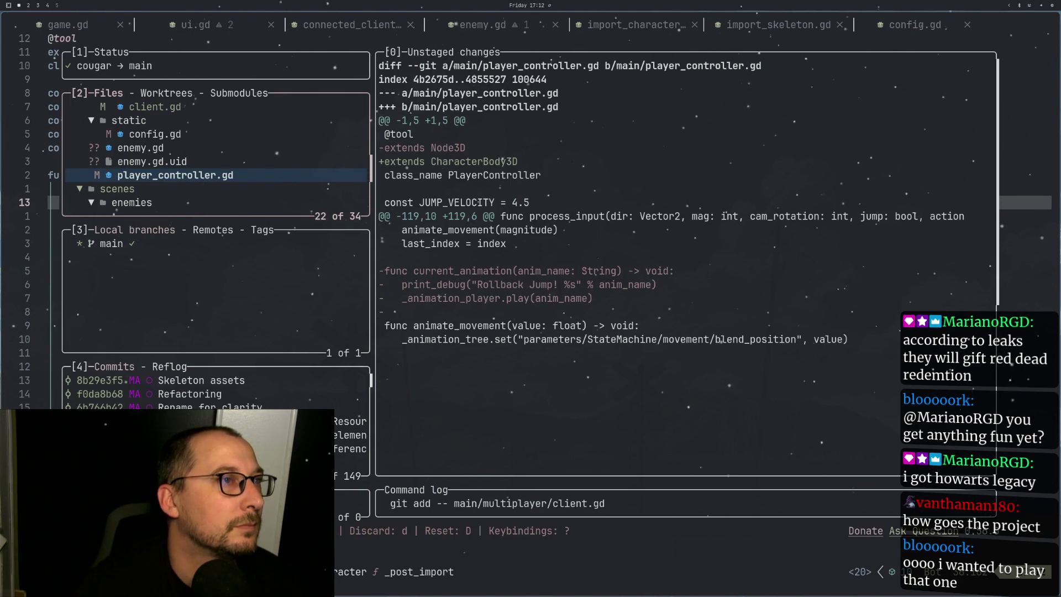
key(space)
key(k)
key(k)
key(k)
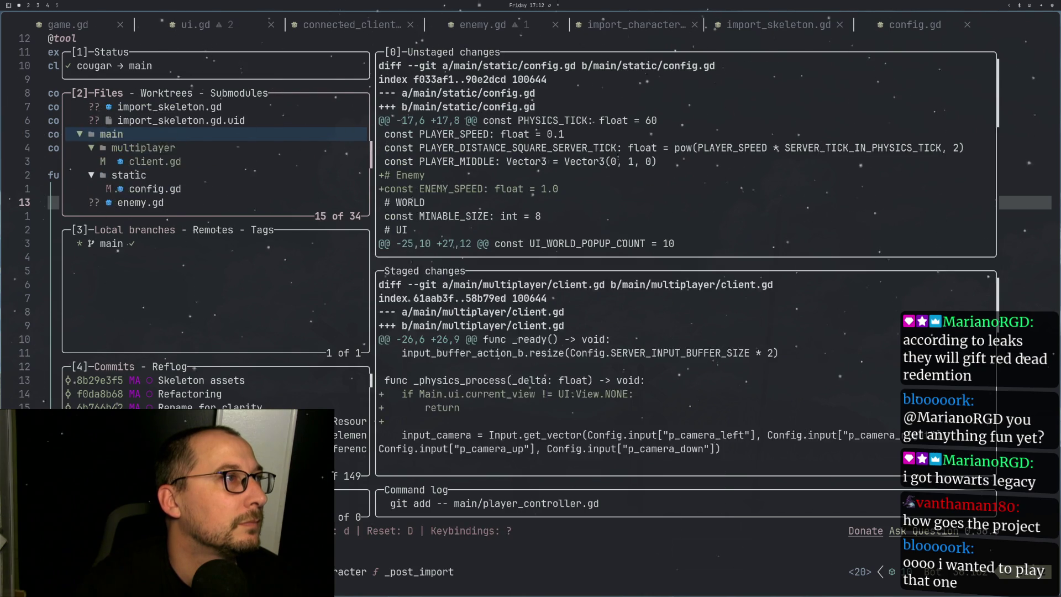
key(j)
key(j)
key(j)
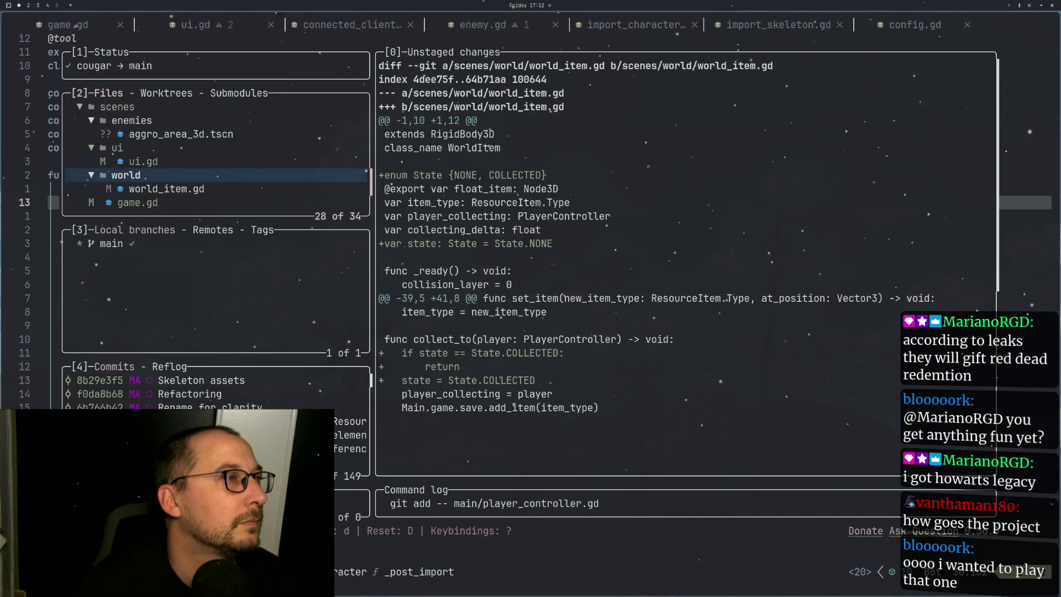
key(k)
key(k)
key(k)
key(space)
Step: Stage world_item.gd and bring up the commit summary box
key(j)
key(j)
key(j)
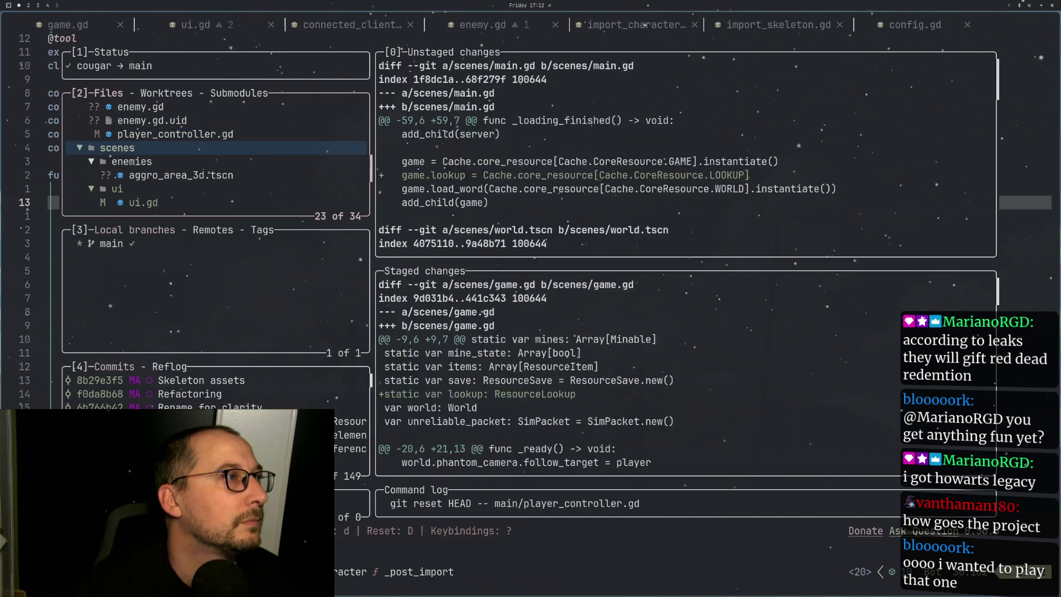
key(j)
key(j)
key(j)
key(Down)
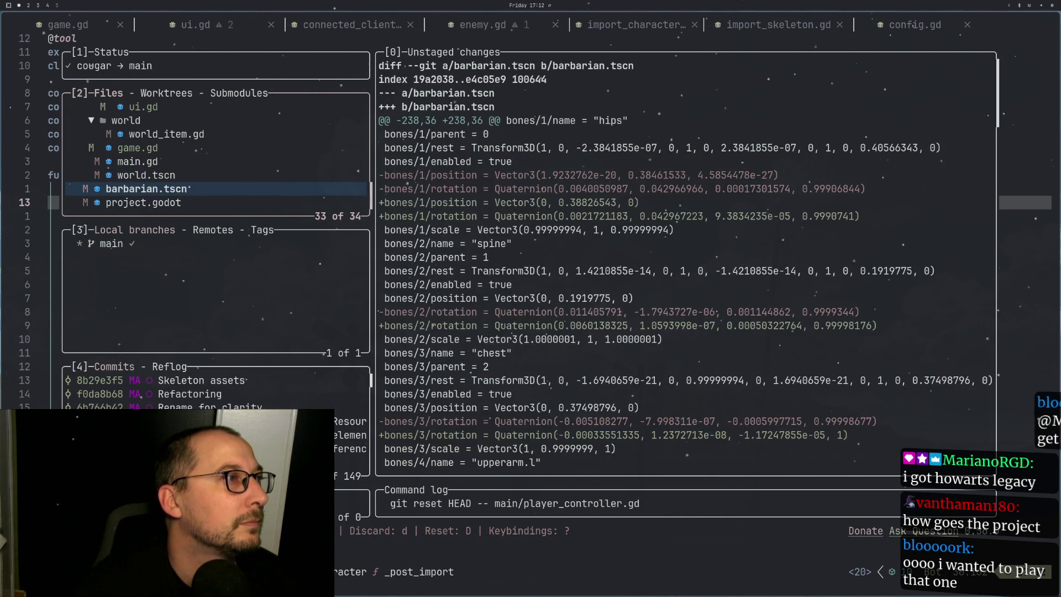
key(Up)
key(Up)
key(Up)
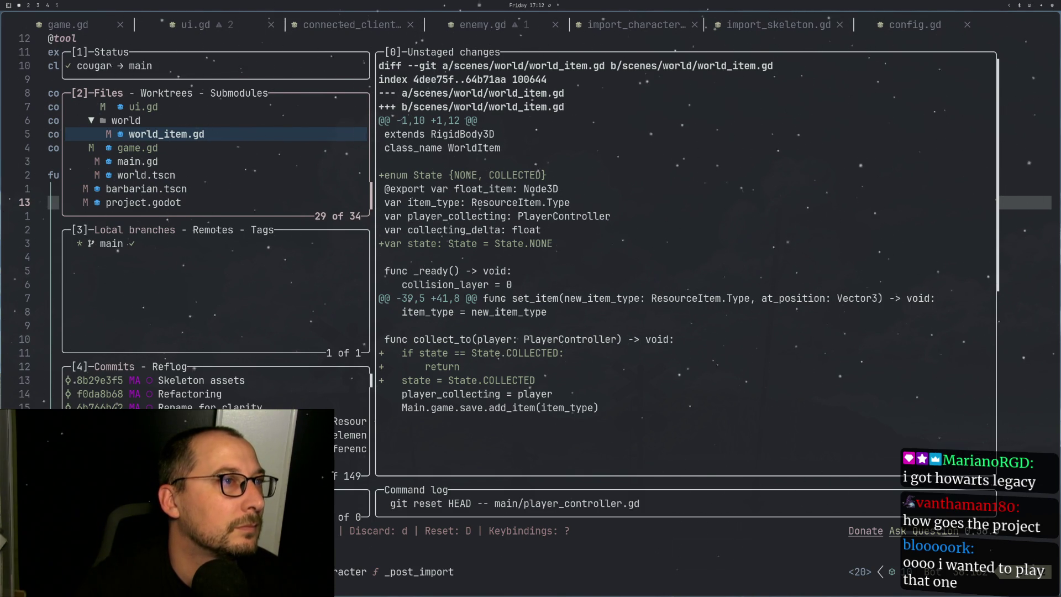
key(space)
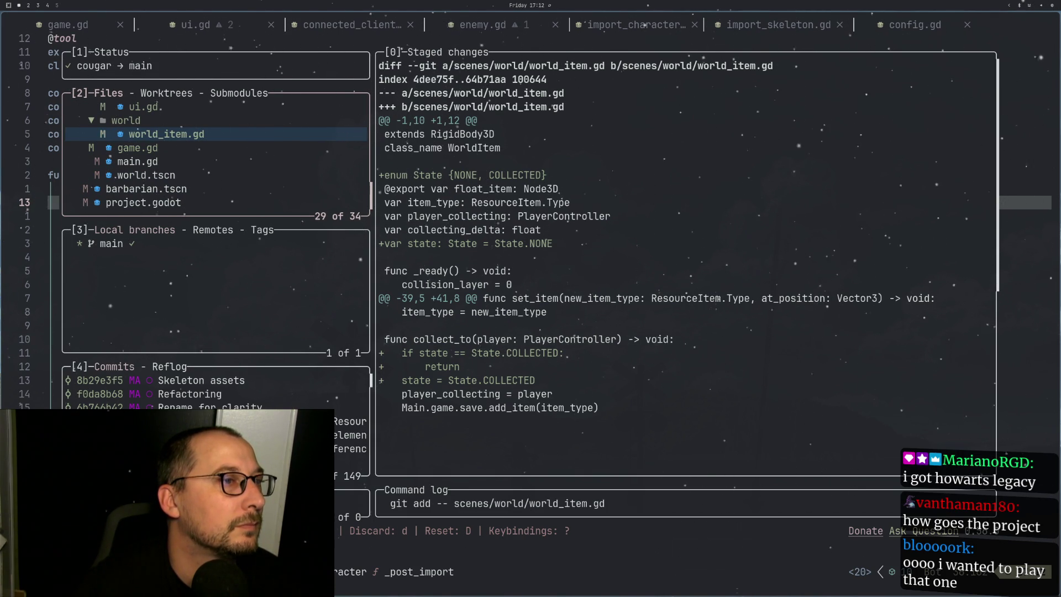
key(c)
key(Escape)
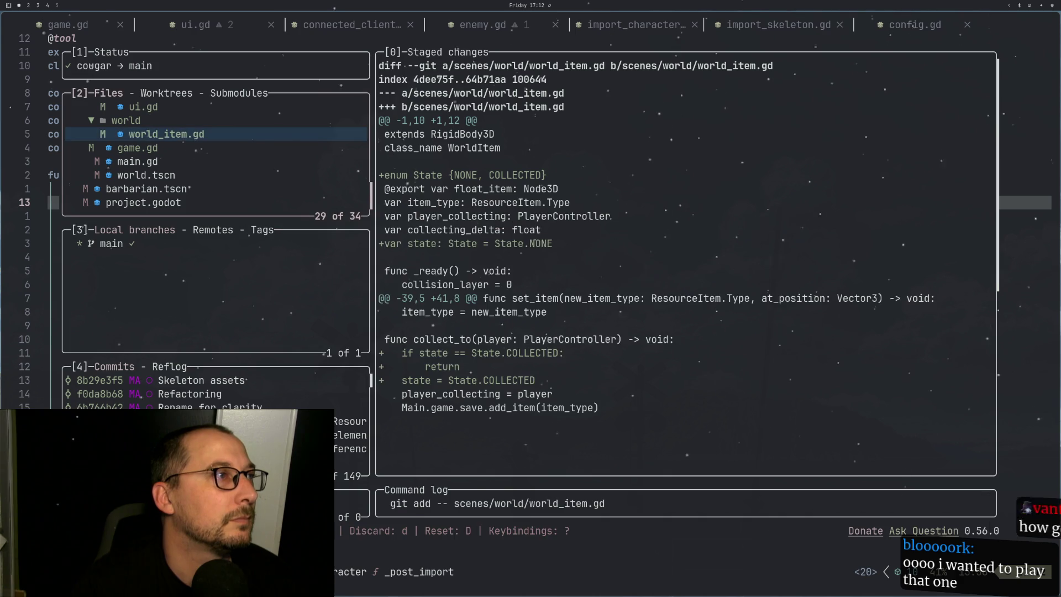
key(space)
Step: Re-stage world_item.gd and commit with the summary 'Proper inventory for item collection'
text(c)
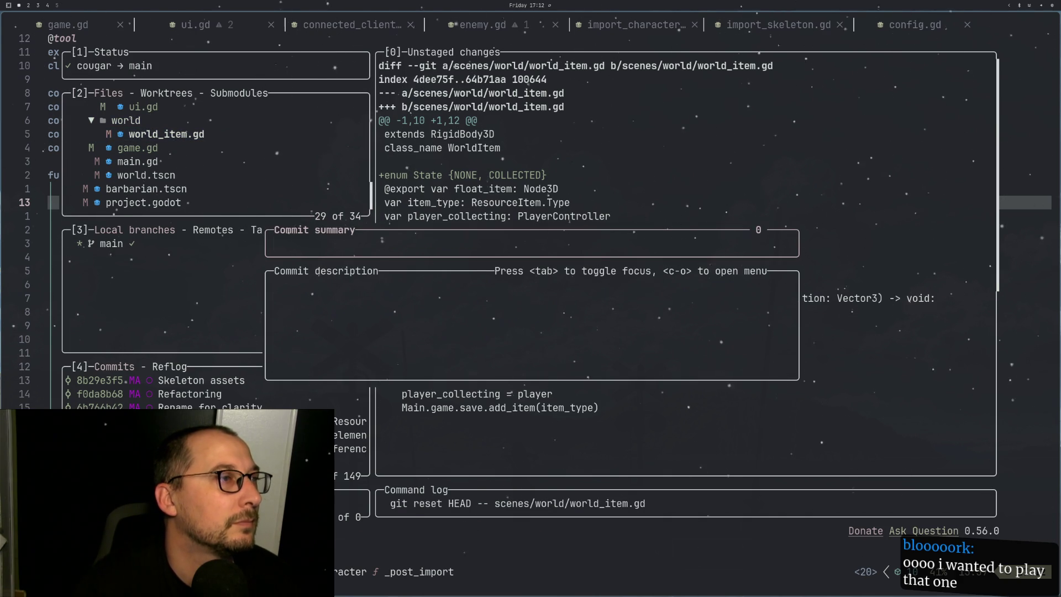
text(Proper inv)
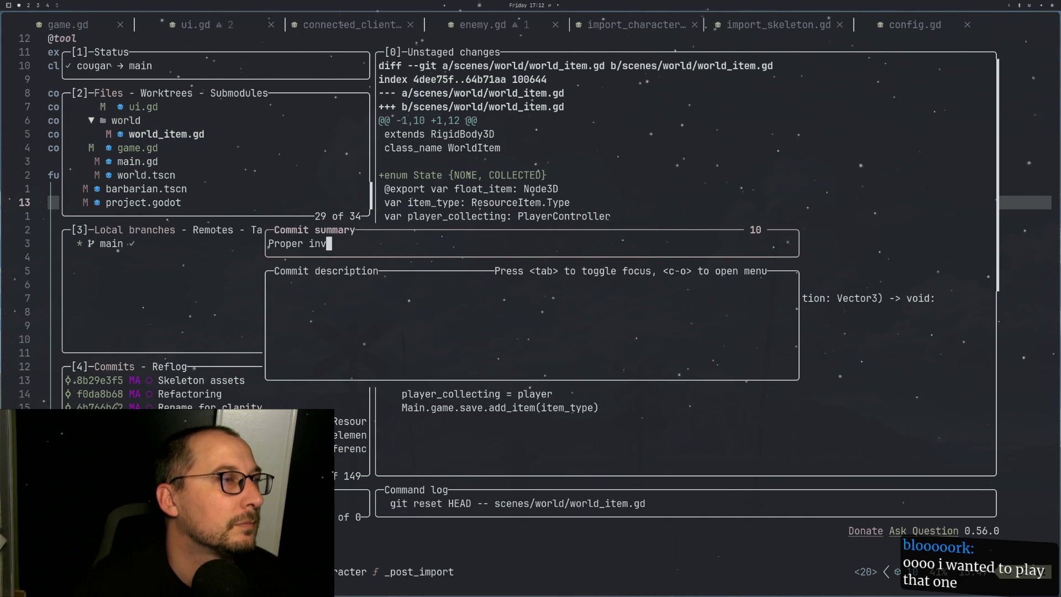
text(entory)
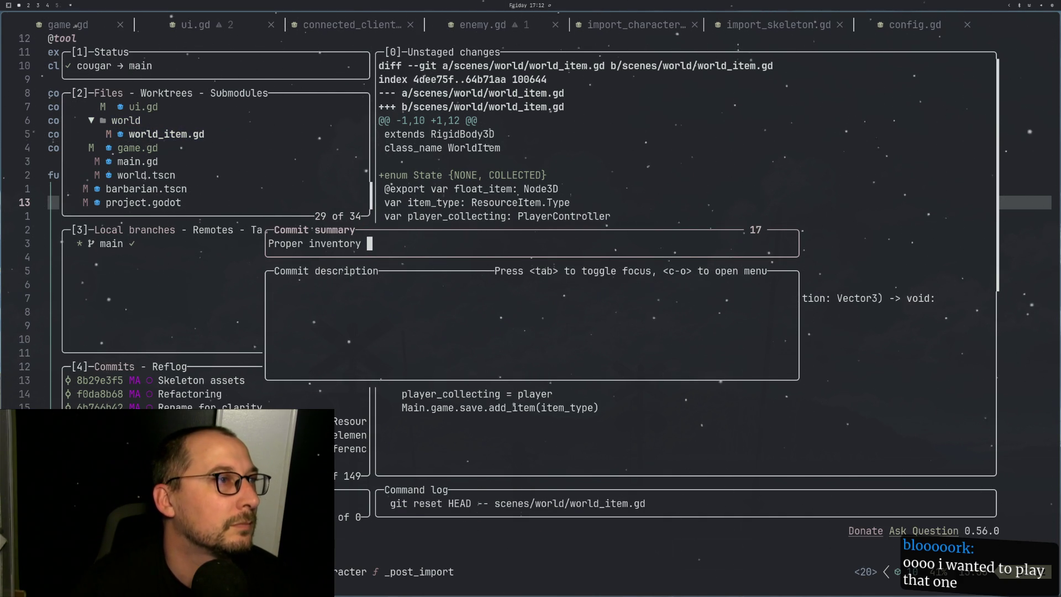
key(BackSpace)
key(Escape)
key(space)
key(c)
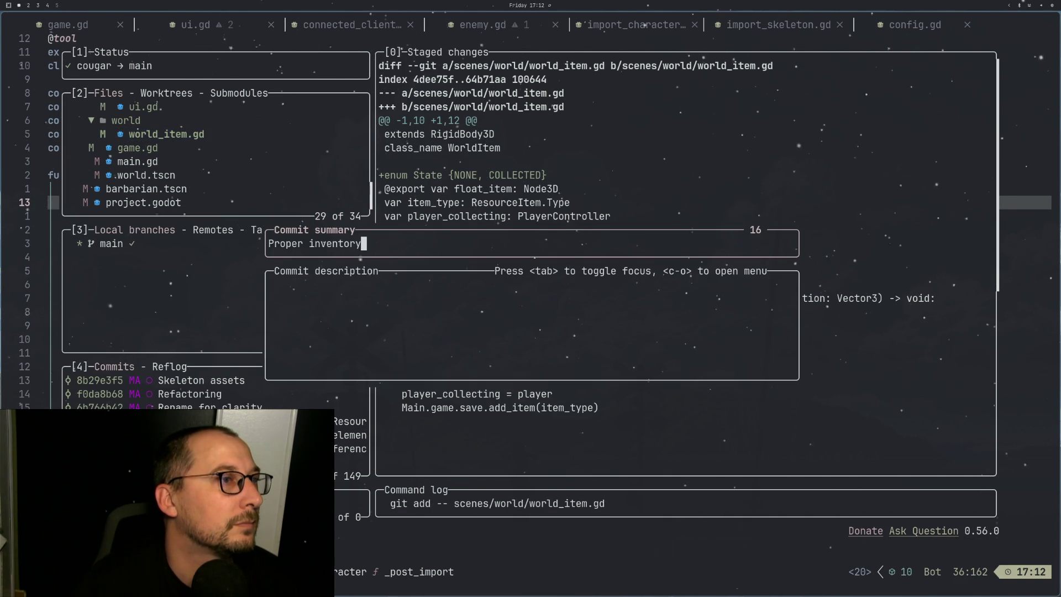
key(BackSpace)
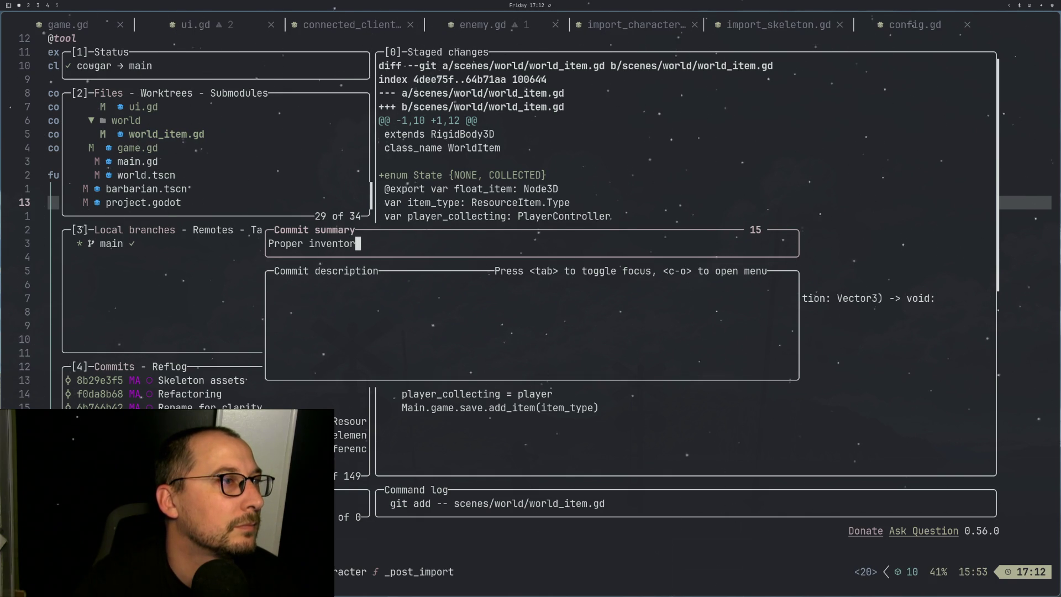
text(y for )
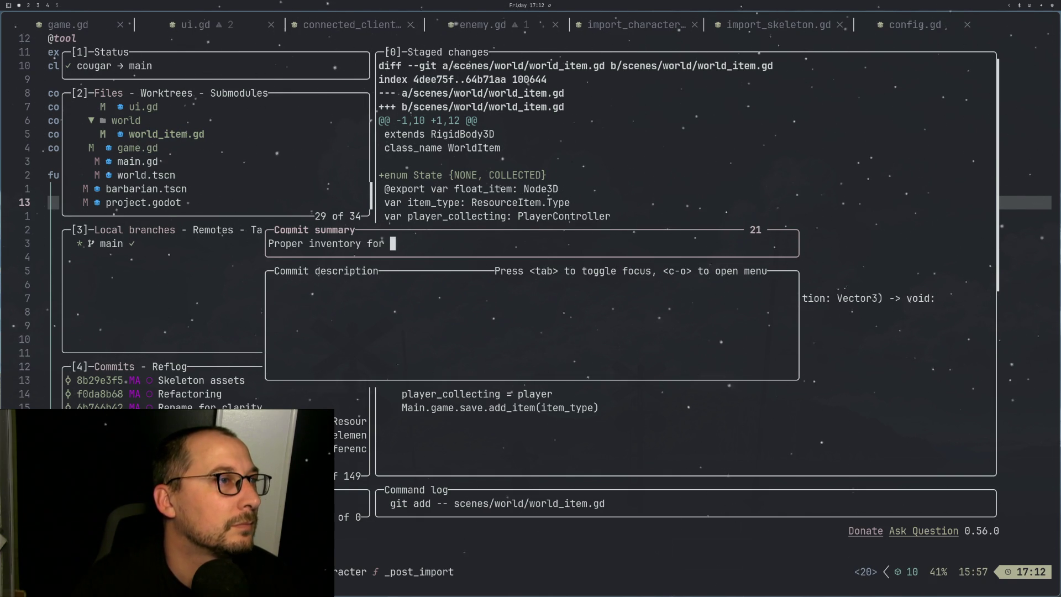
text(item collec)
text(tion)
key(Return)
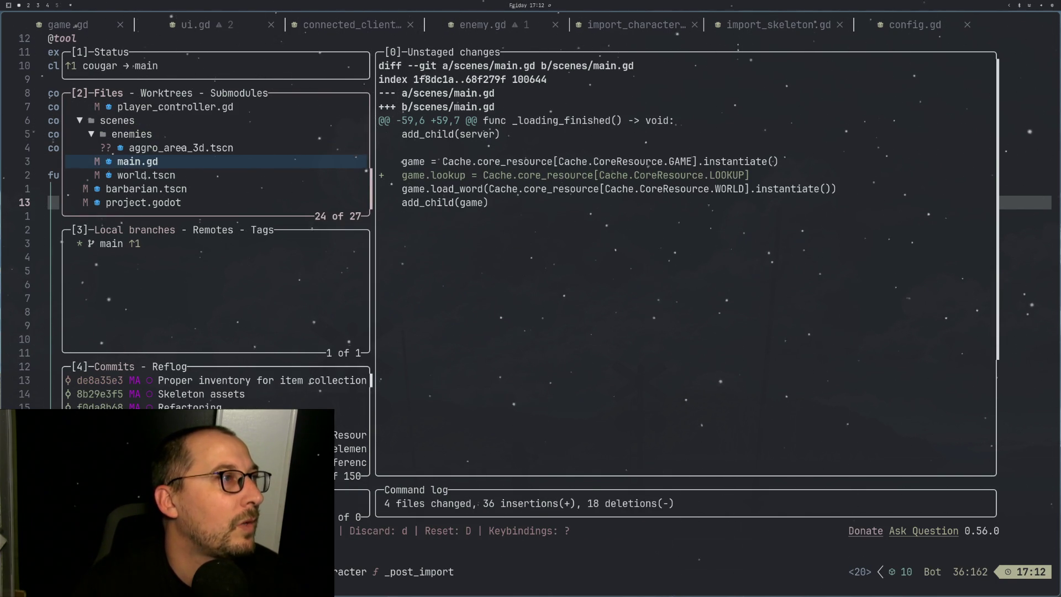
Step: Stage player_controller.gd and the whole adventurer characters folder of .glb.import files
key(k)
key(k)
key(k)
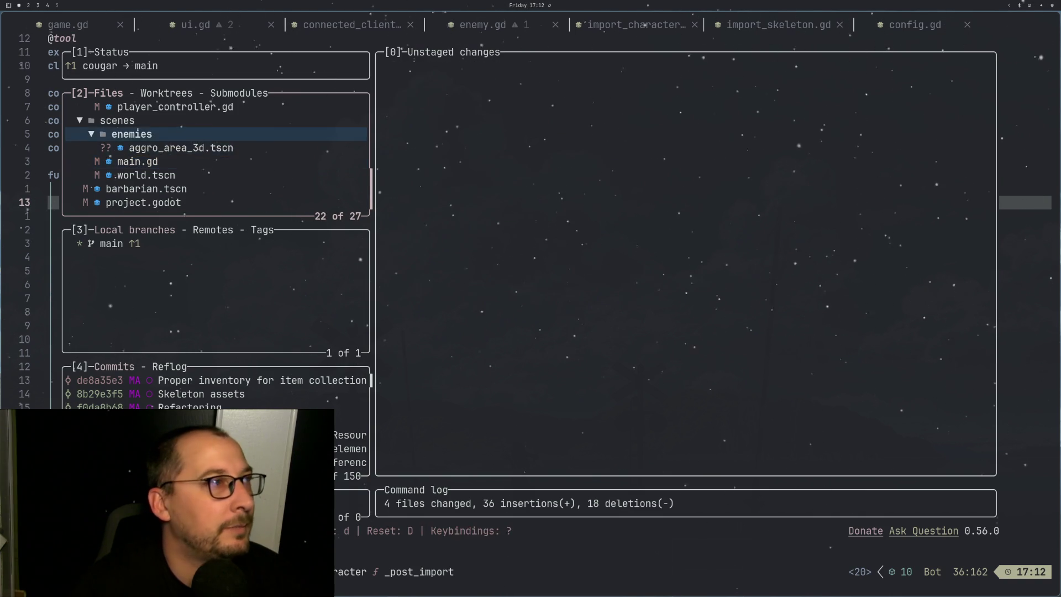
key(j)
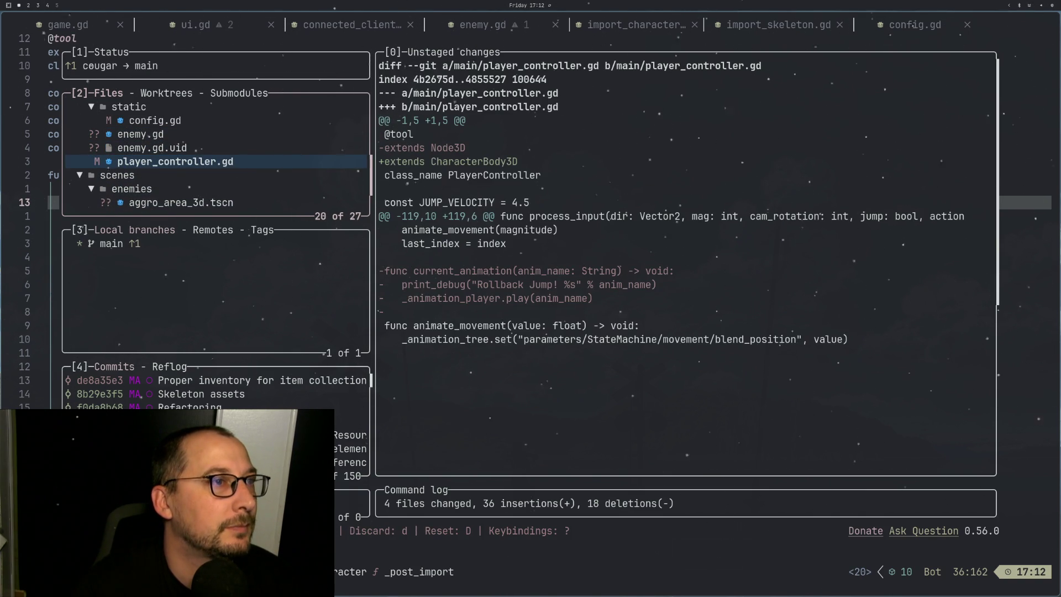
key(space)
key(k)
key(k)
key(k)
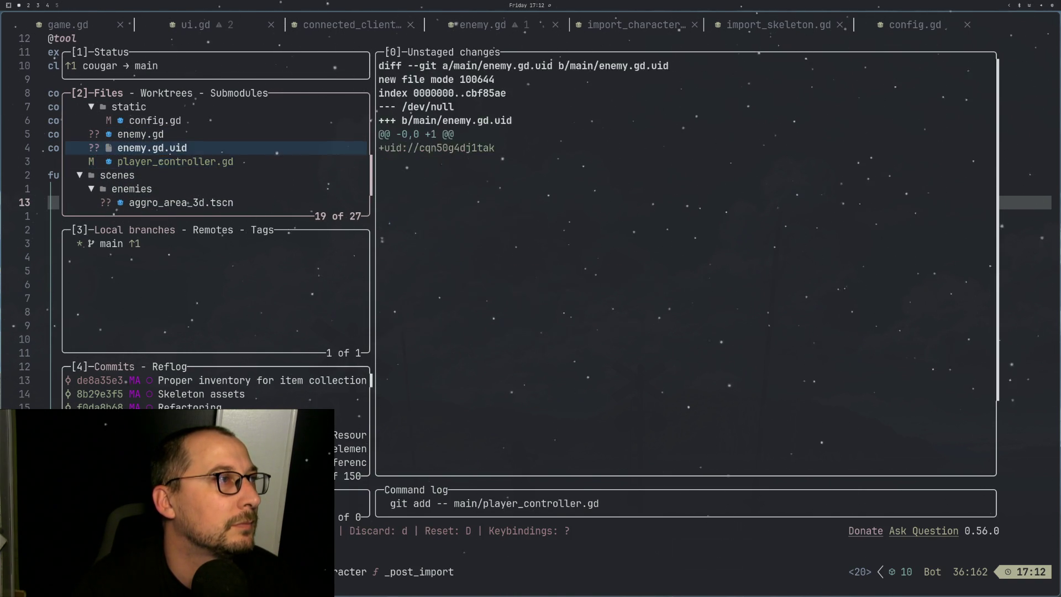
key(k)
key(k)
key(k)
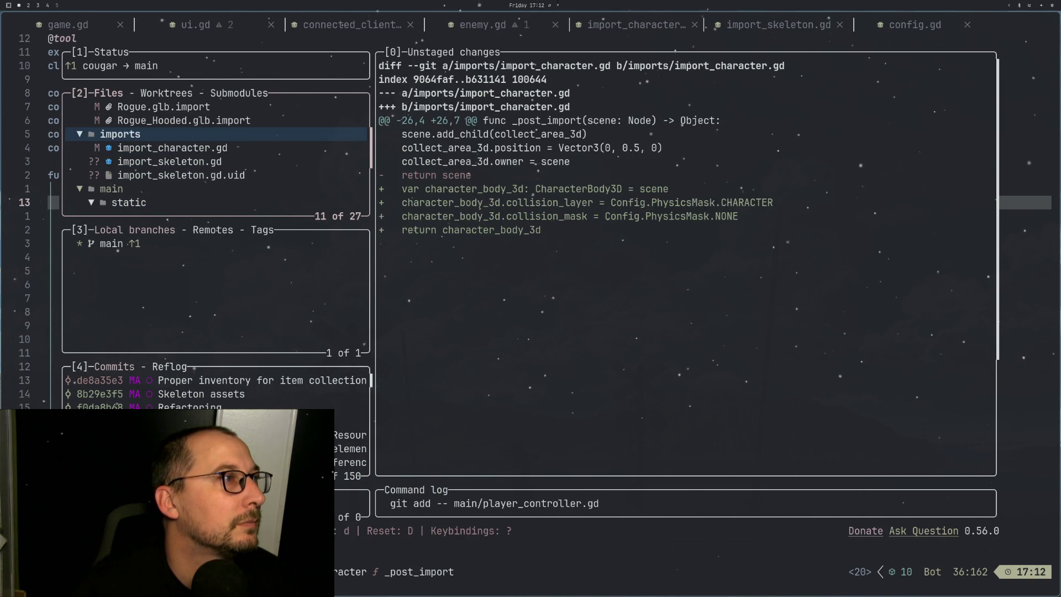
key(k)
key(k)
key(k)
key(space)
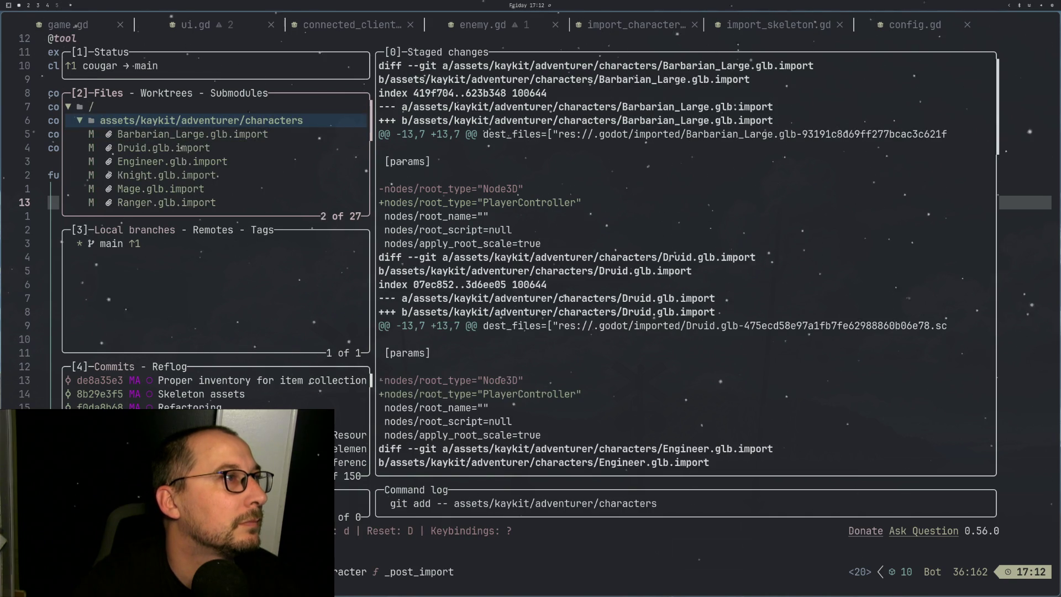
key(j)
key(j)
key(j)
key(j)
key(j)
key(j)
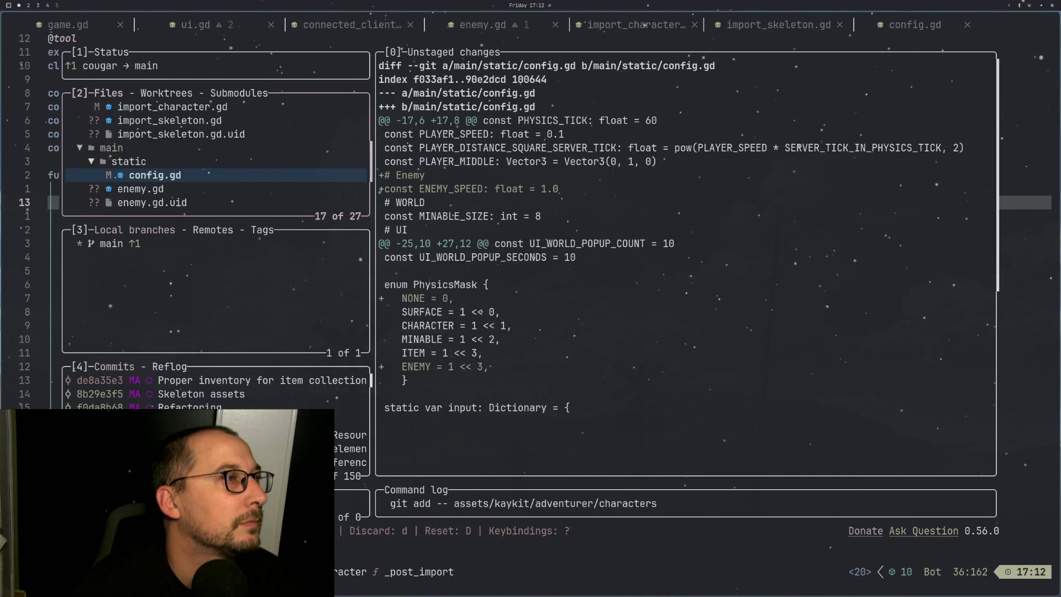
key(j)
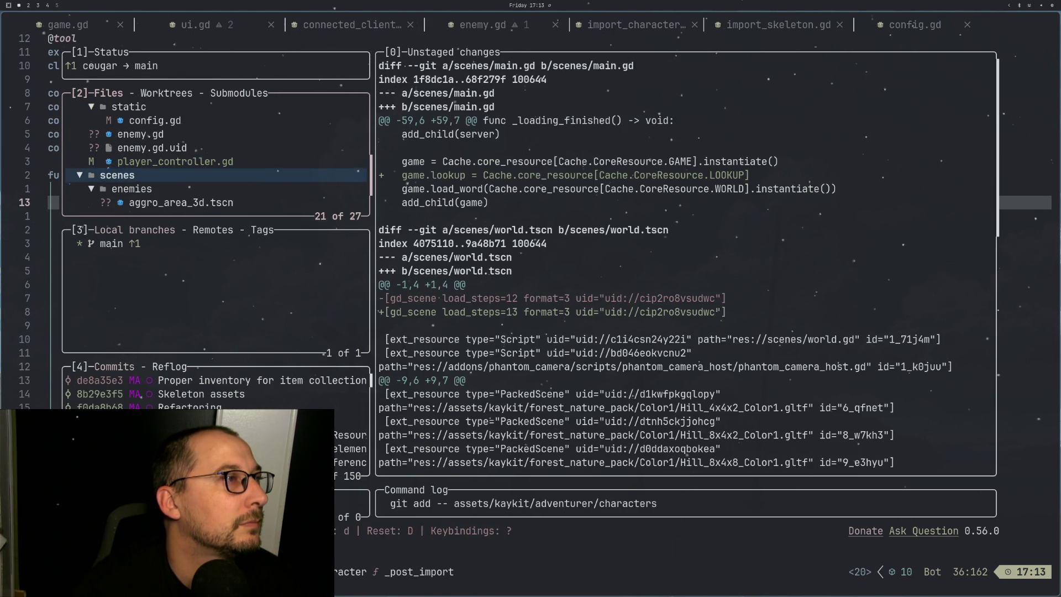
key(j)
key(j)
key(j)
key(k)
key(k)
key(k)
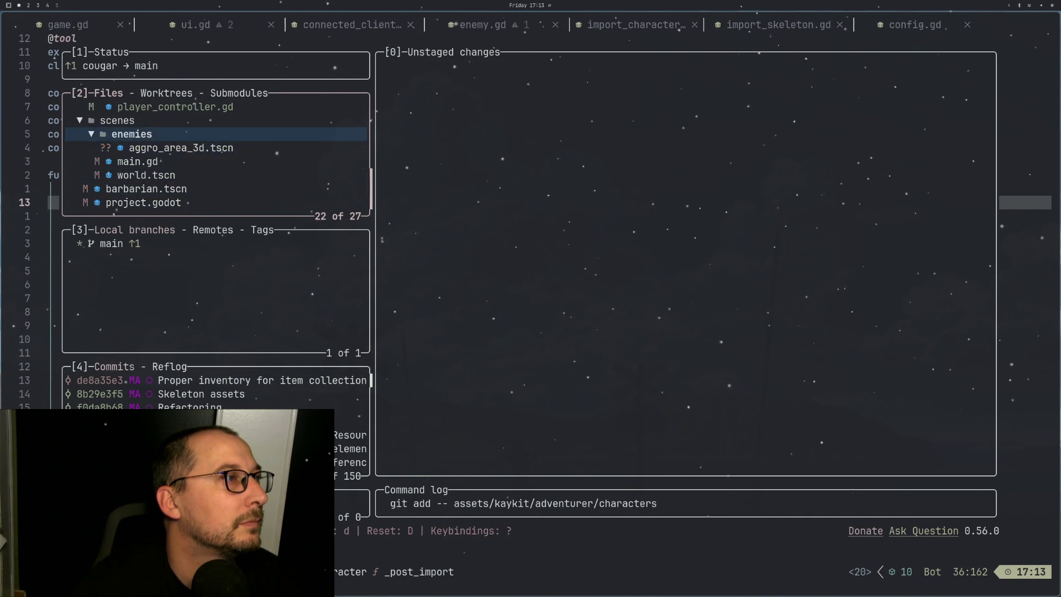
Step: Start the 'PLayer controller' summary, then set it aside to also stage import_character.gd
text(c)
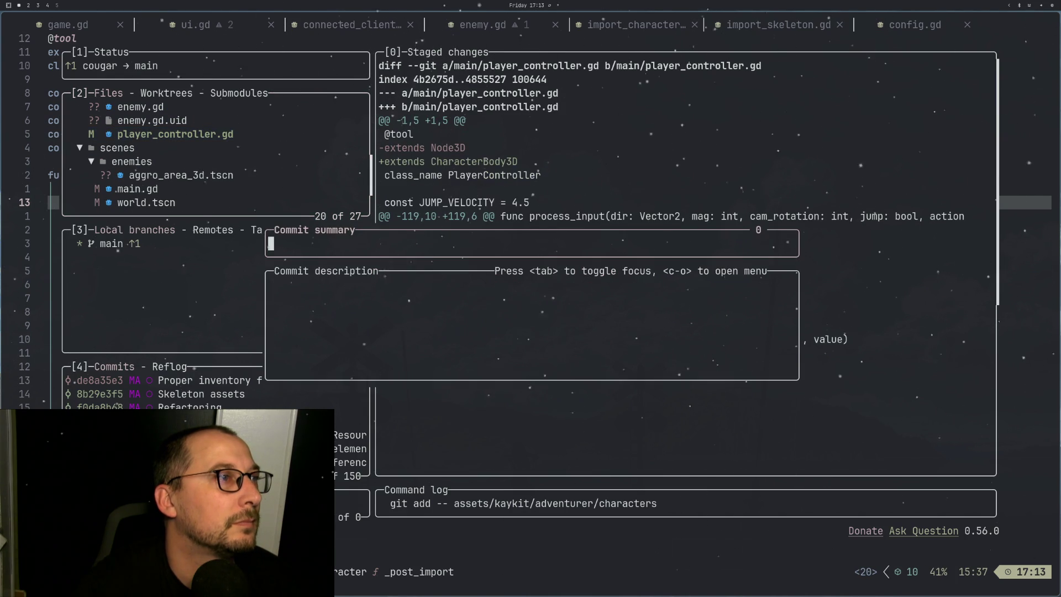
text(PLayer contr)
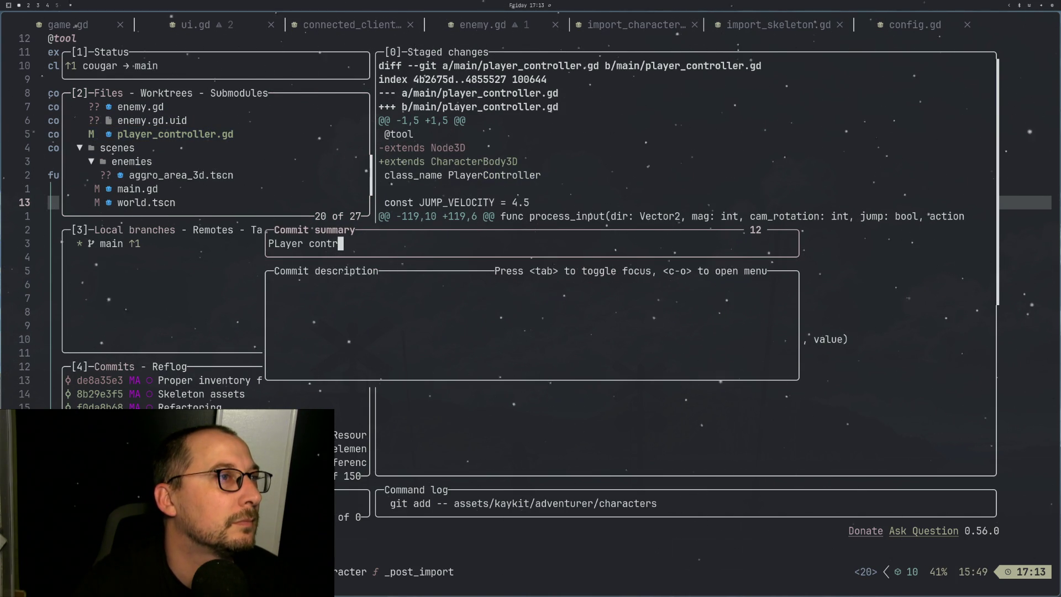
text(oller)
key(BackSpace)
key(BackSpace)
key(BackSpace)
key(Escape)
key(k)
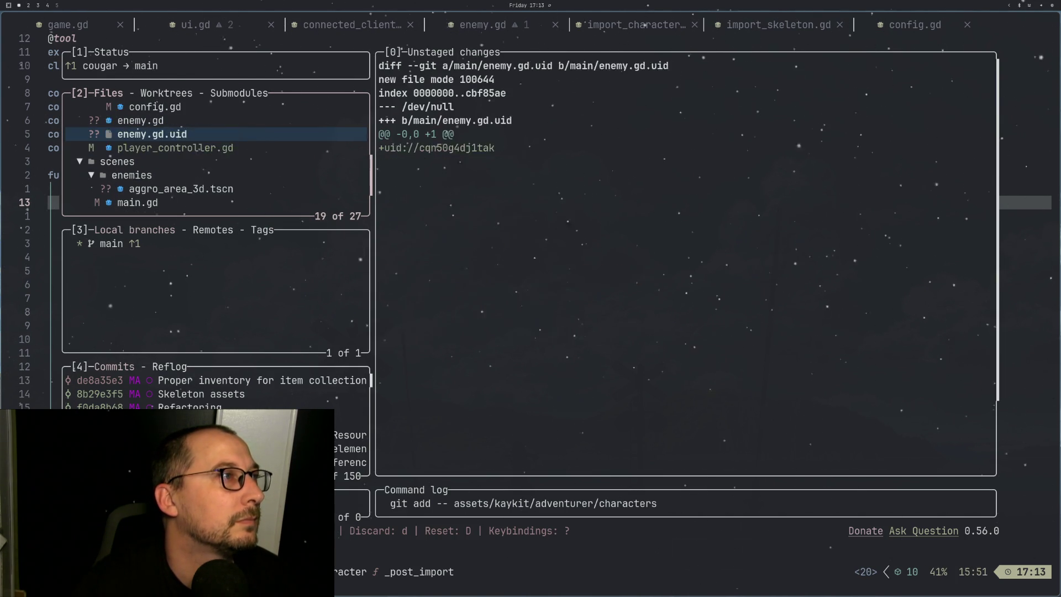
key(k)
key(k)
key(k)
key(k)
key(k)
key(k)
key(k)
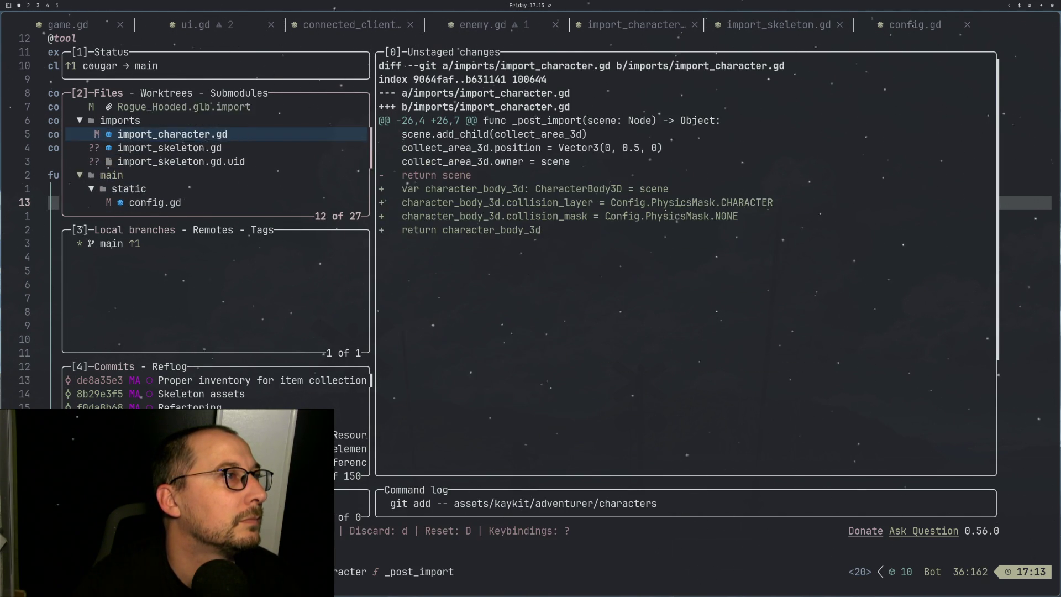
key(j)
key(k)
Step: Commit as 'PLayer controller imported as characterbody3d with proper masking' and push main
text(PLayer control)
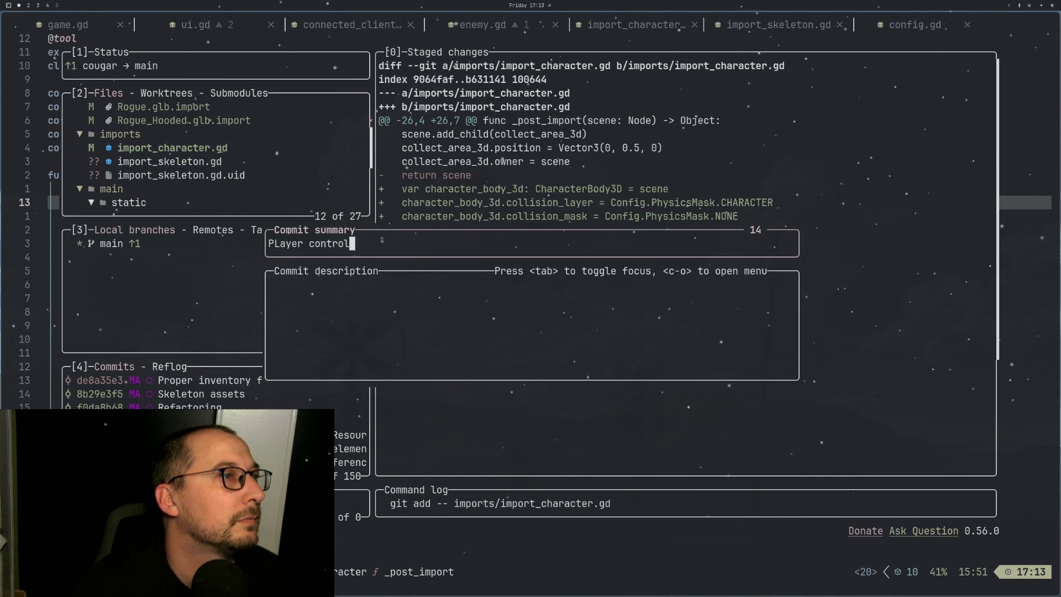
text(ler )
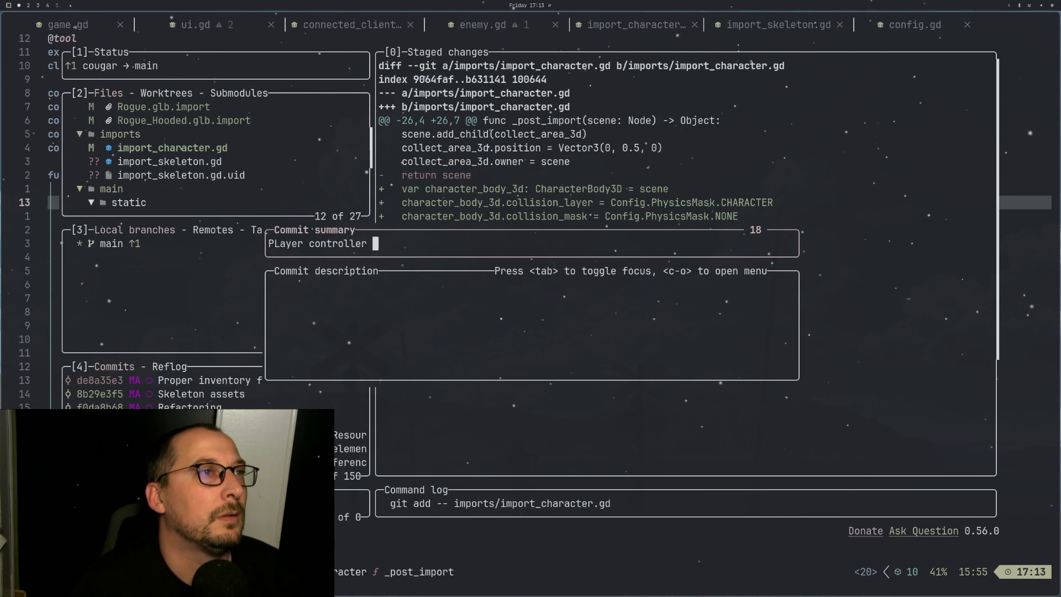
text(imported)
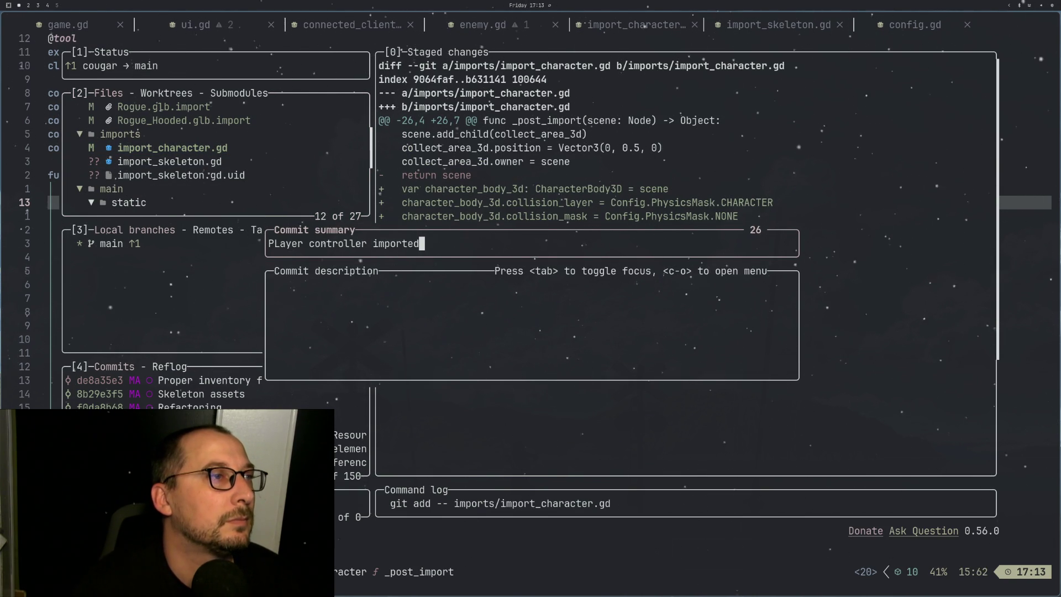
text( as charac)
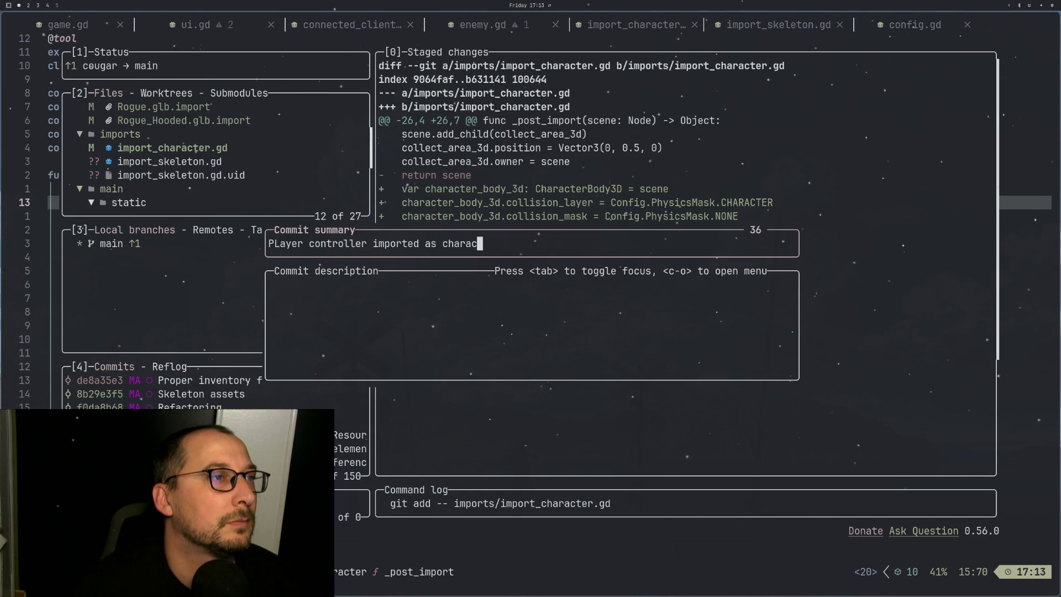
text(terb)
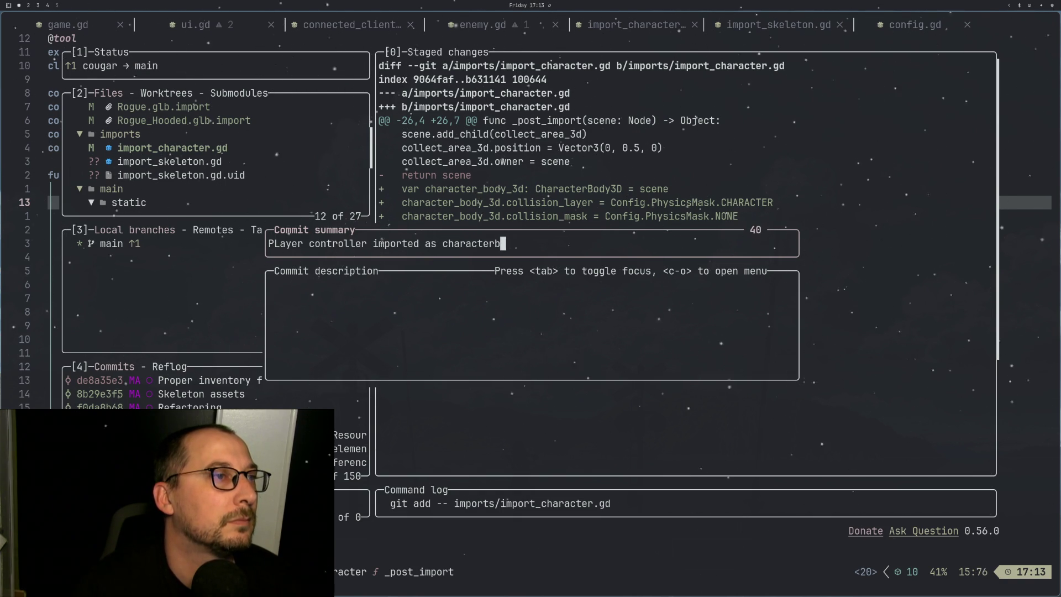
text(ody3d with p)
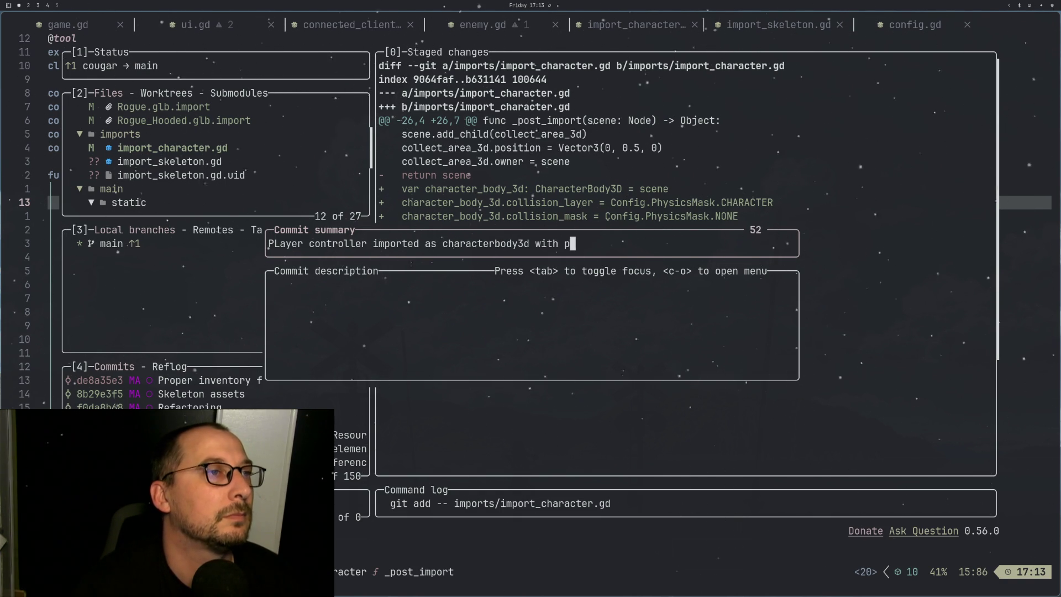
text(roper masking)
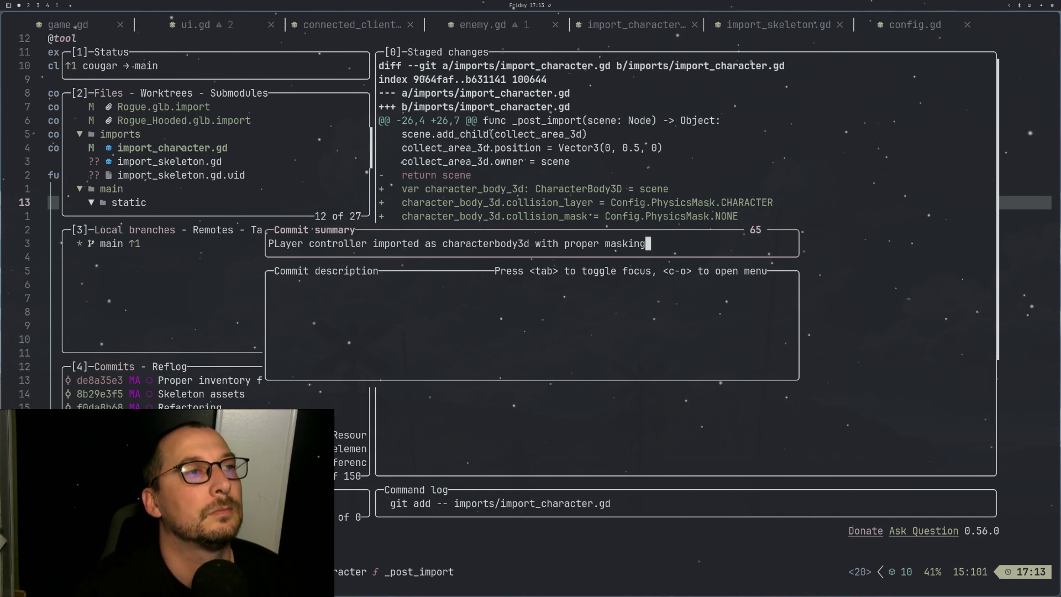
key(Return)
key(P)
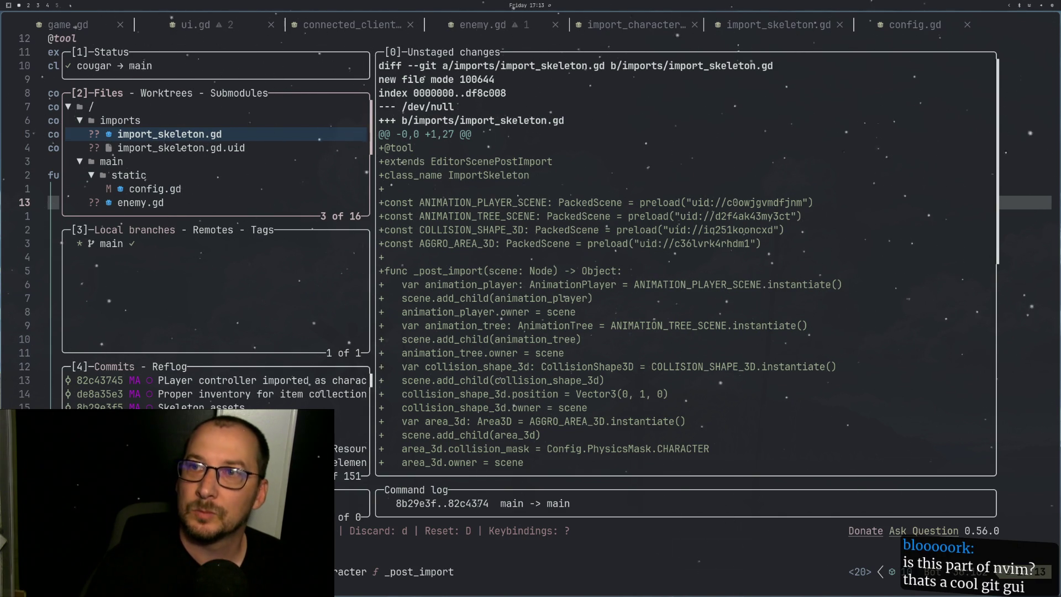
Step: Look over the unstaged config.gd and new import_skeleton.gd, then open a terminal beside lazygit
key(j)
key(j)
key(j)
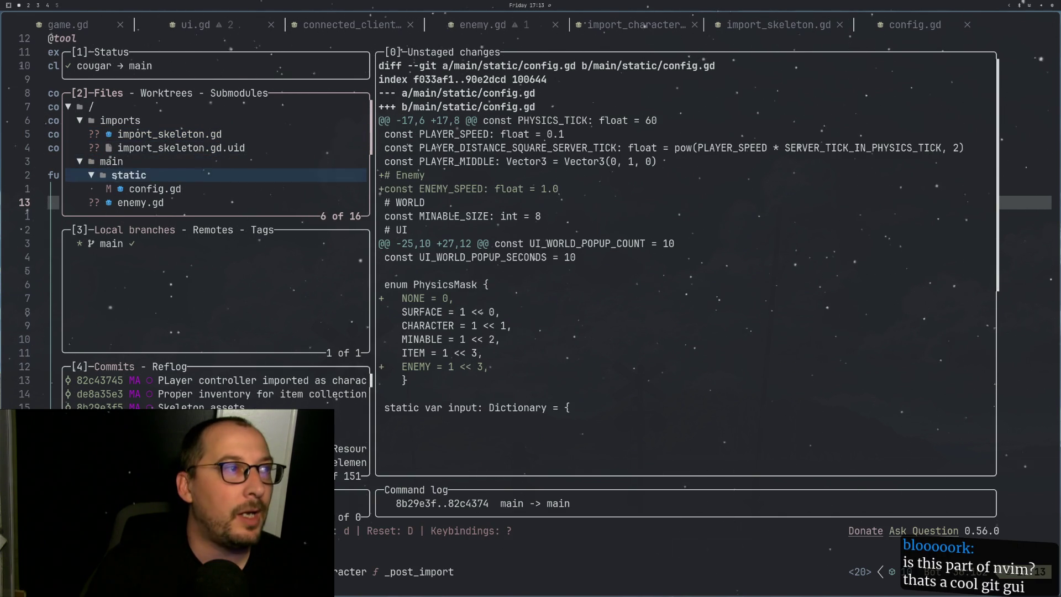
key(k)
key(k)
key(k)
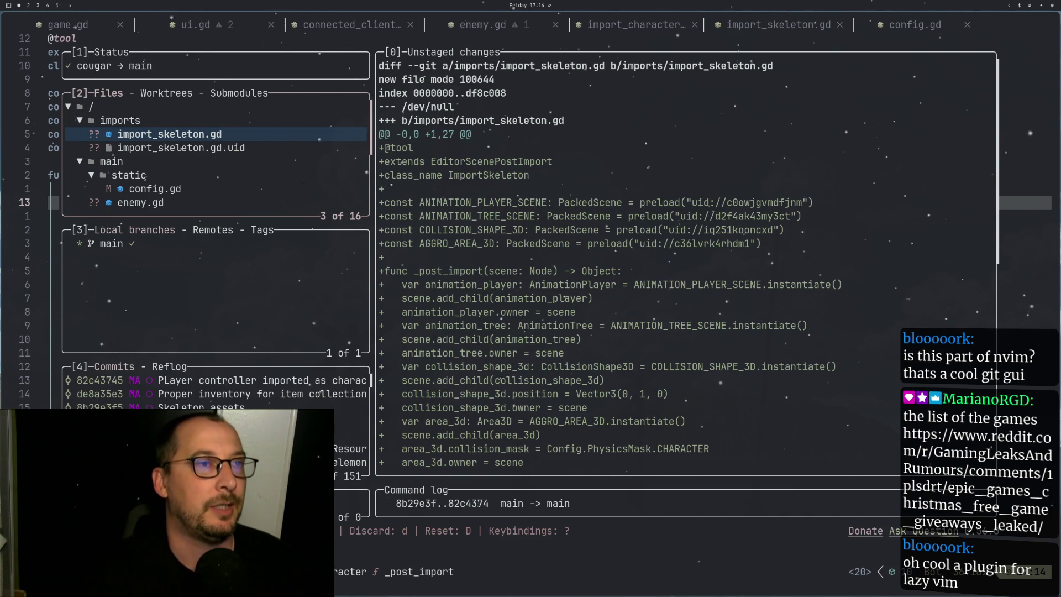
key(super+Return)
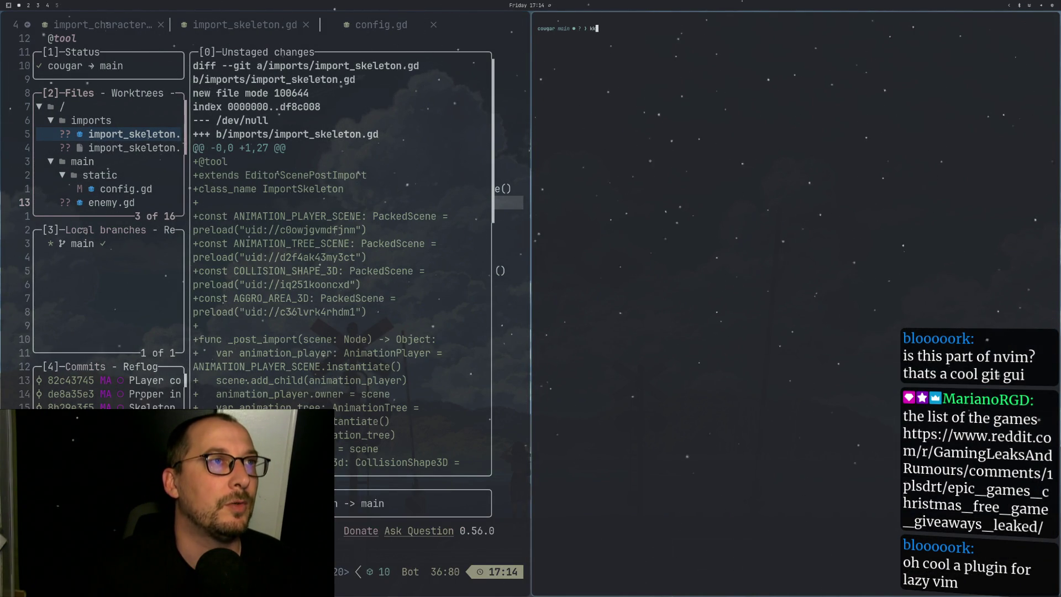
Step: Enlarge the new terminal's text and launch lazygit in it
key(ctrl+equal)
key(ctrl+equal)
key(ctrl+equal)
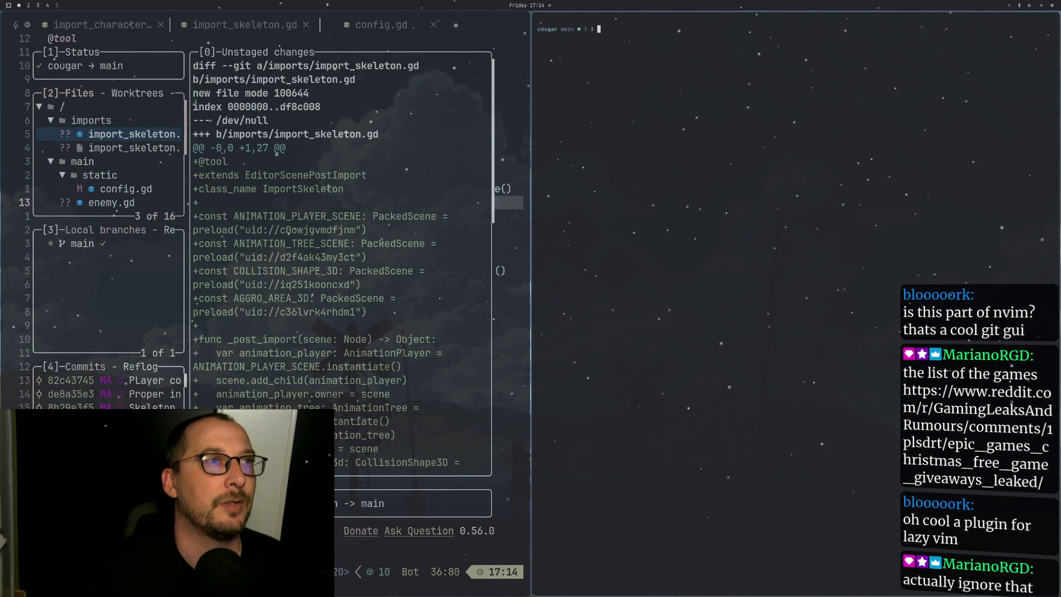
text(lazy)
key(Tab)
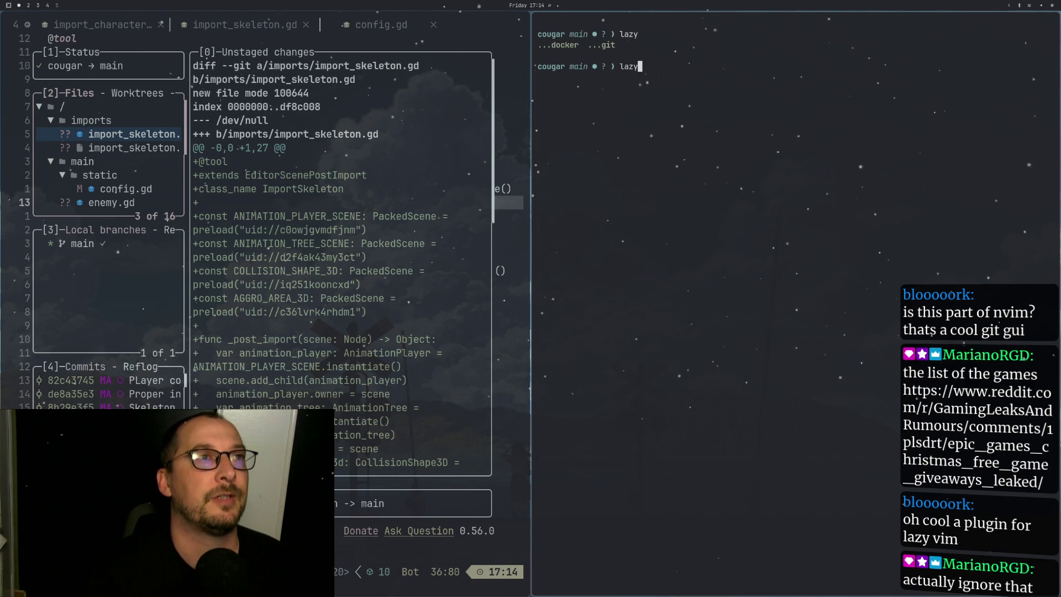
text(git)
key(Return)
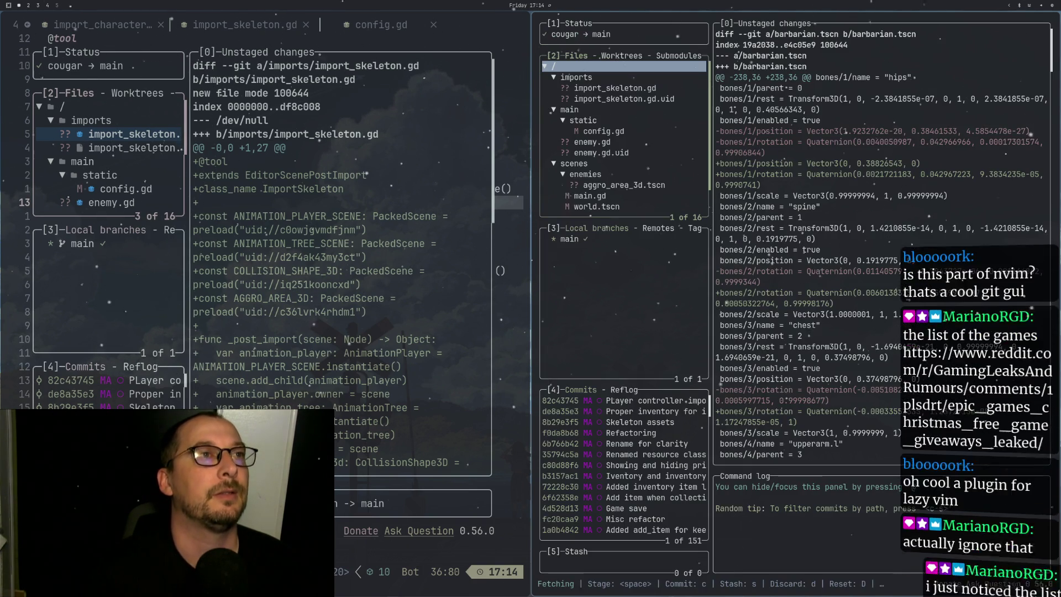
Step: Browse the changed files, then quit lazygit and close the extra terminal
key(Down)
key(Down)
key(Down)
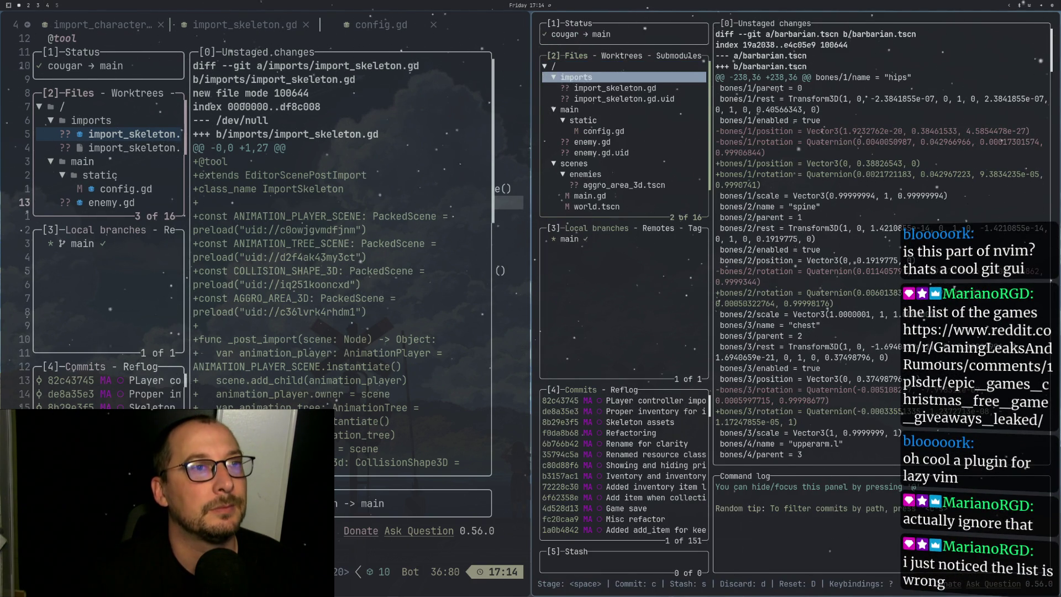
key(q)
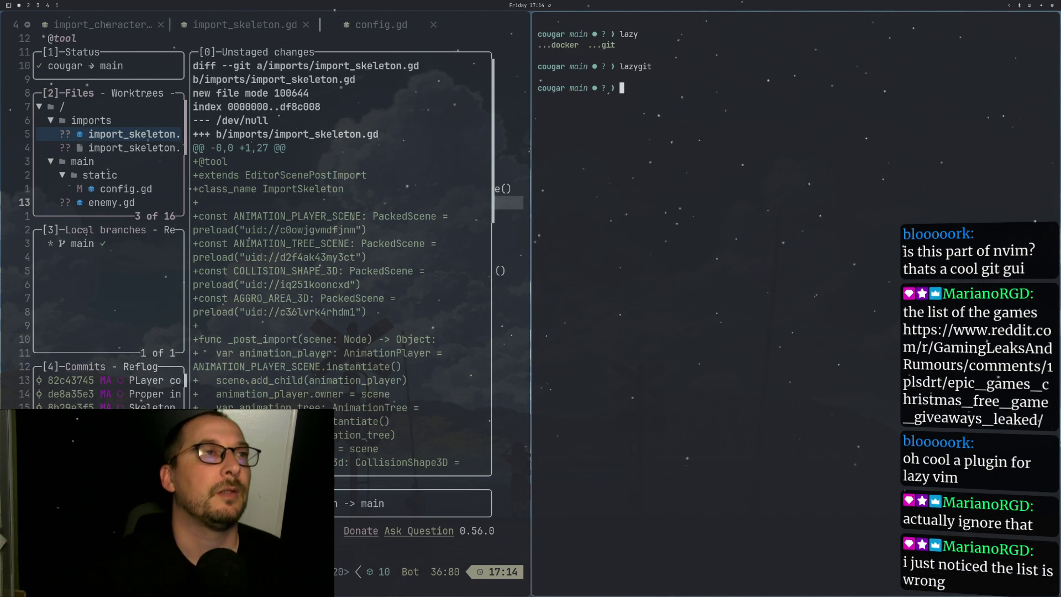
key(ctrl+d)
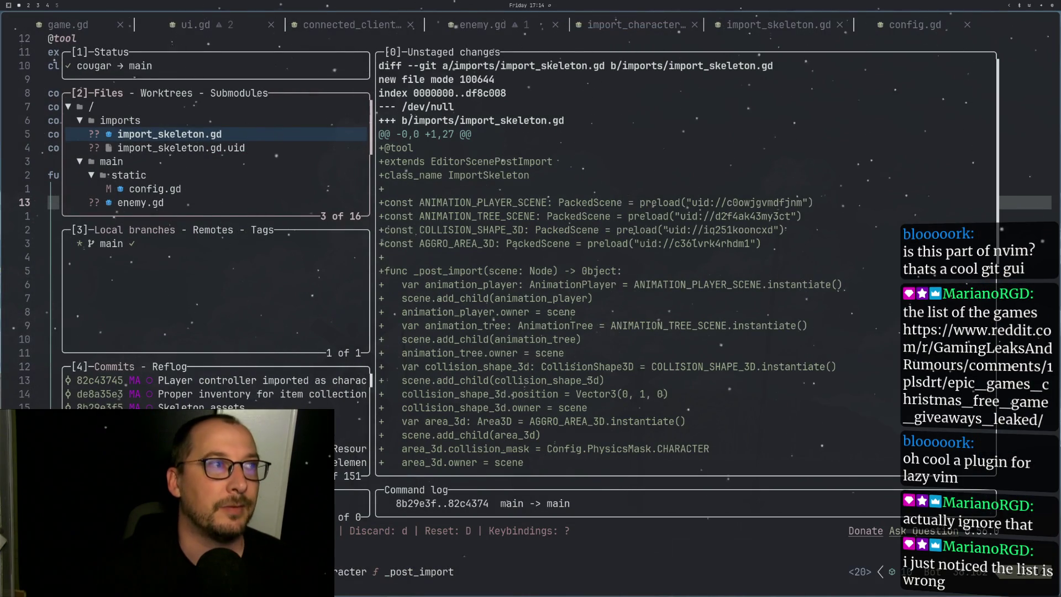
key(Down)
key(Up)
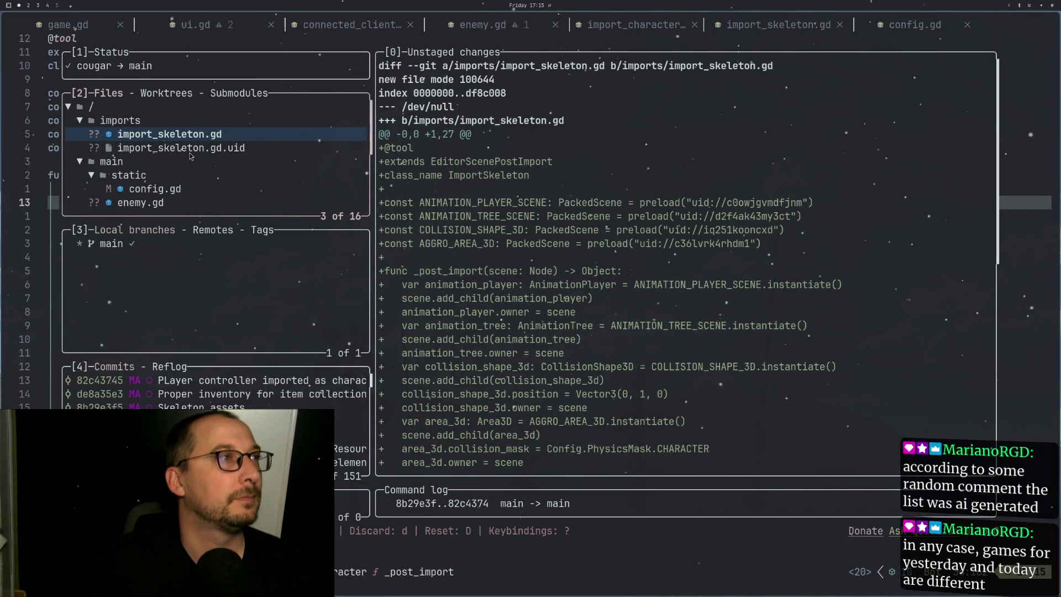
click(190, 149)
Step: Review the import_skeleton.gd.uid, enemy.gd and config.gd diffs in lazygit
key(Up)
key(Up)
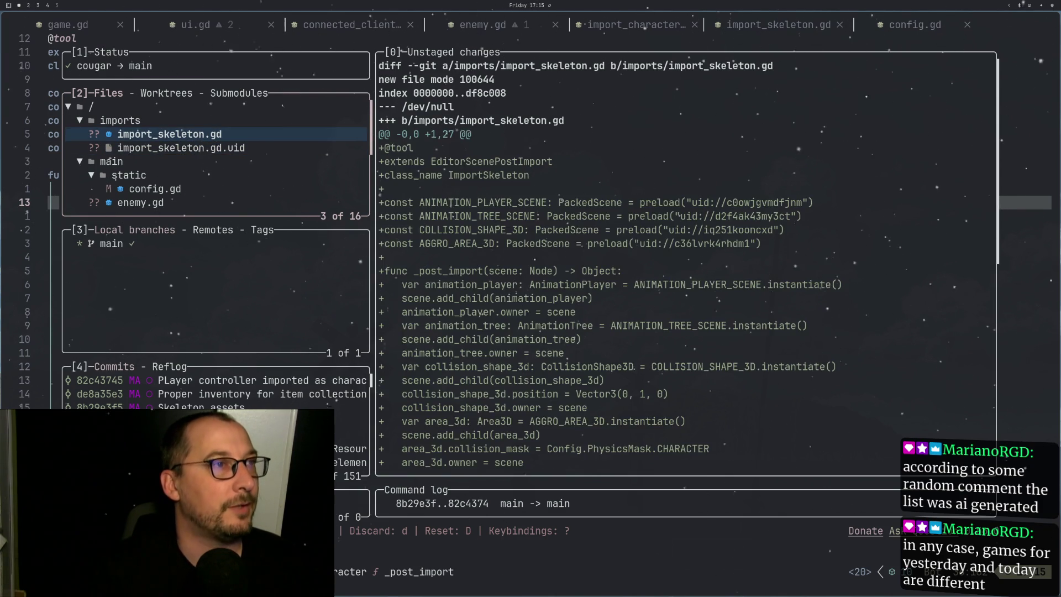
key(Down)
key(Down)
key(Down)
key(Down)
key(Down)
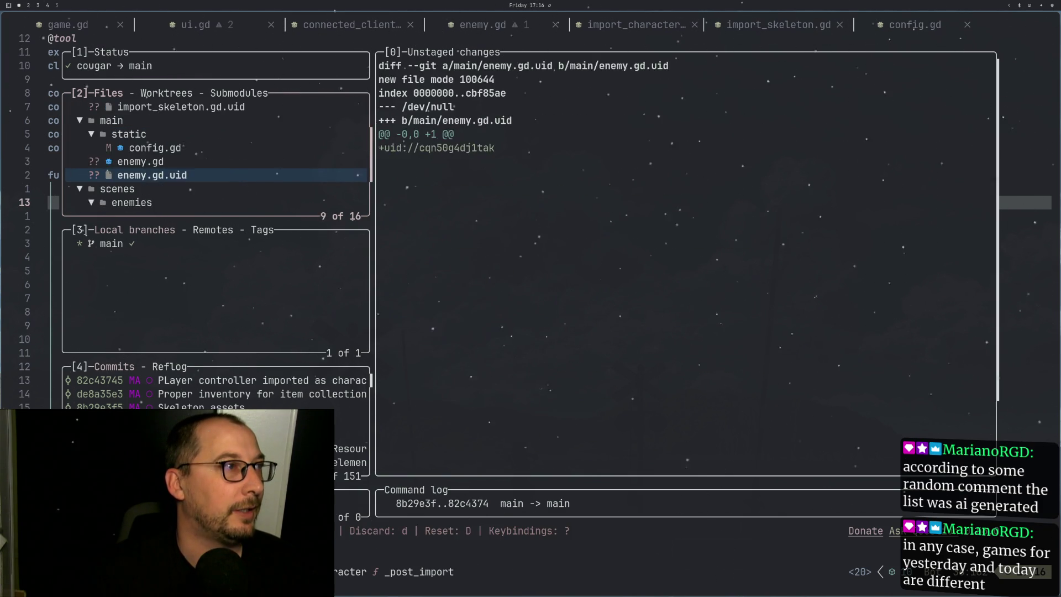
key(Up)
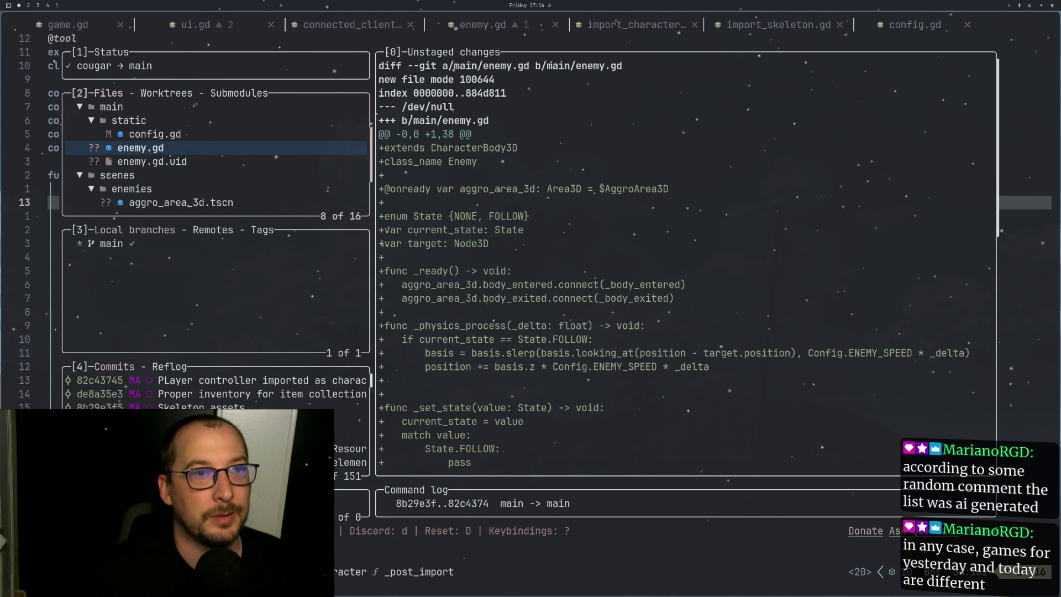
key(super+shift+4)
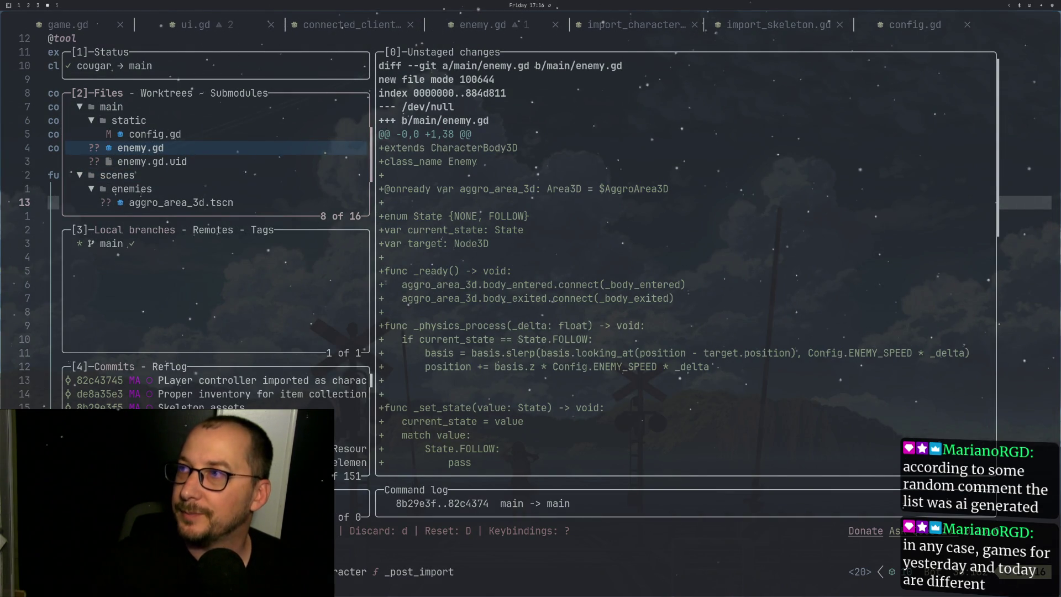
key(Up)
key(Up)
key(Up)
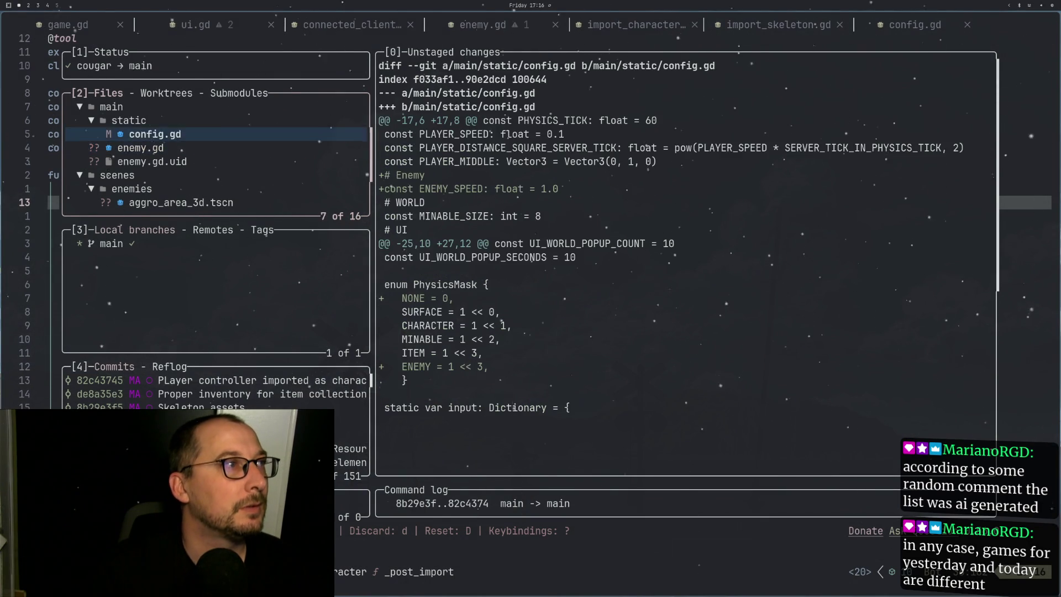
key(Down)
key(Down)
key(Down)
key(Down)
key(Down)
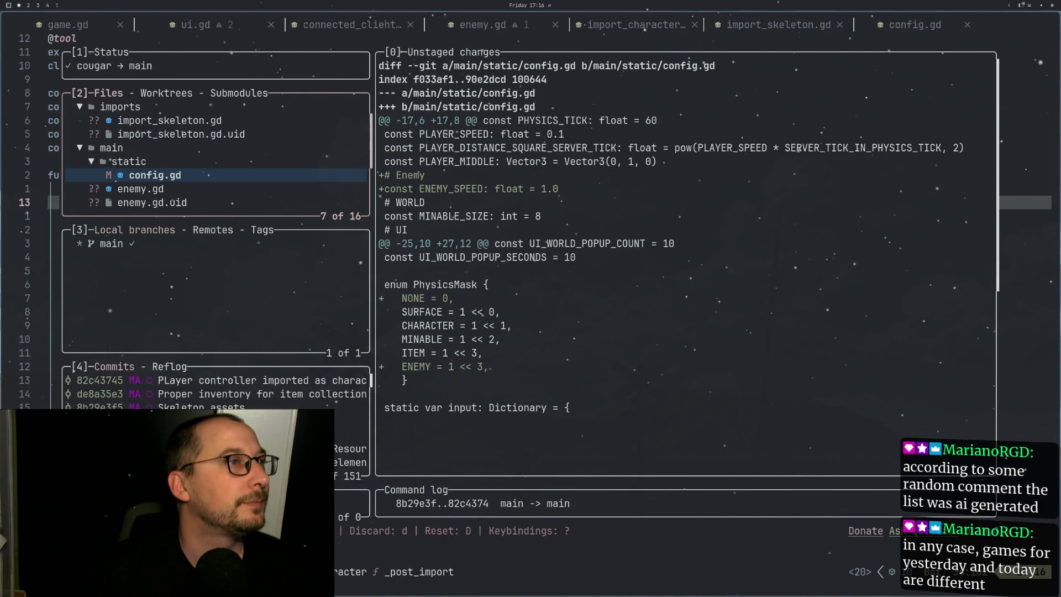
key(Down)
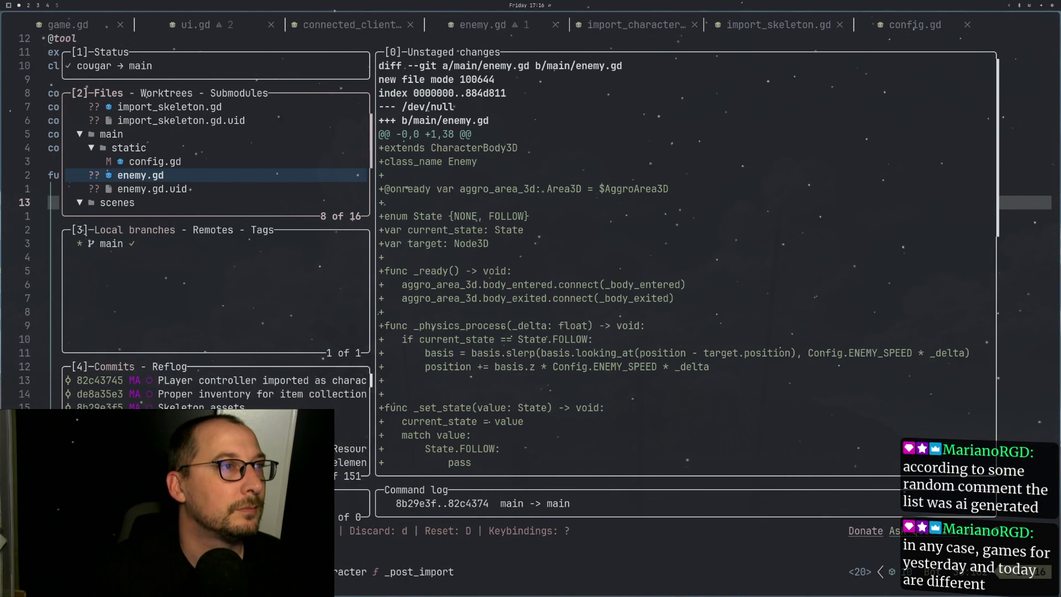
Step: Stage config.gd, enemy.gd, enemy.gd.uid and the whole imports folder
key(Down)
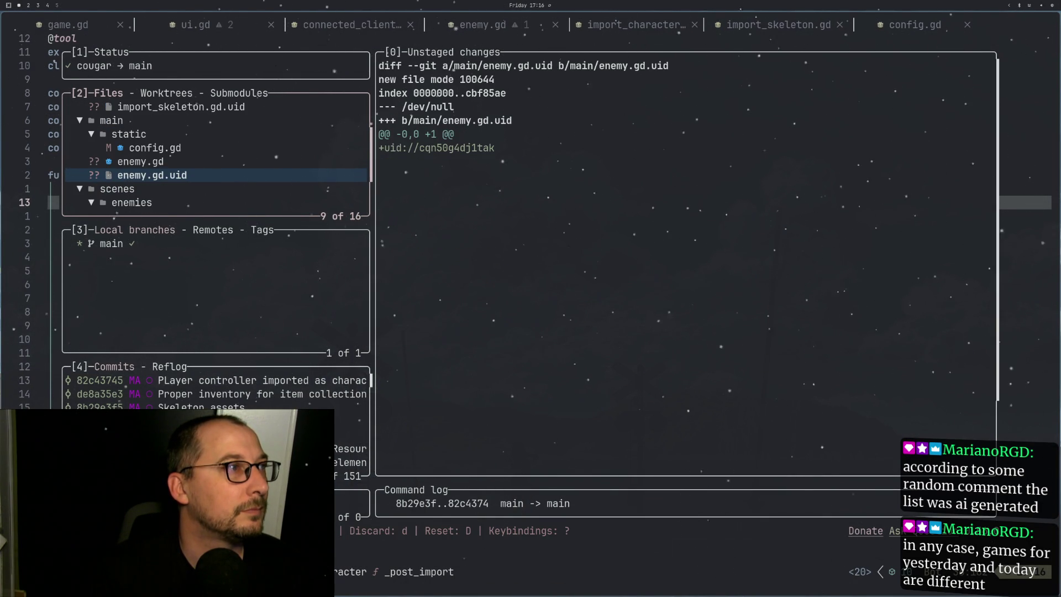
key(Up)
key(Up)
key(space)
key(Down)
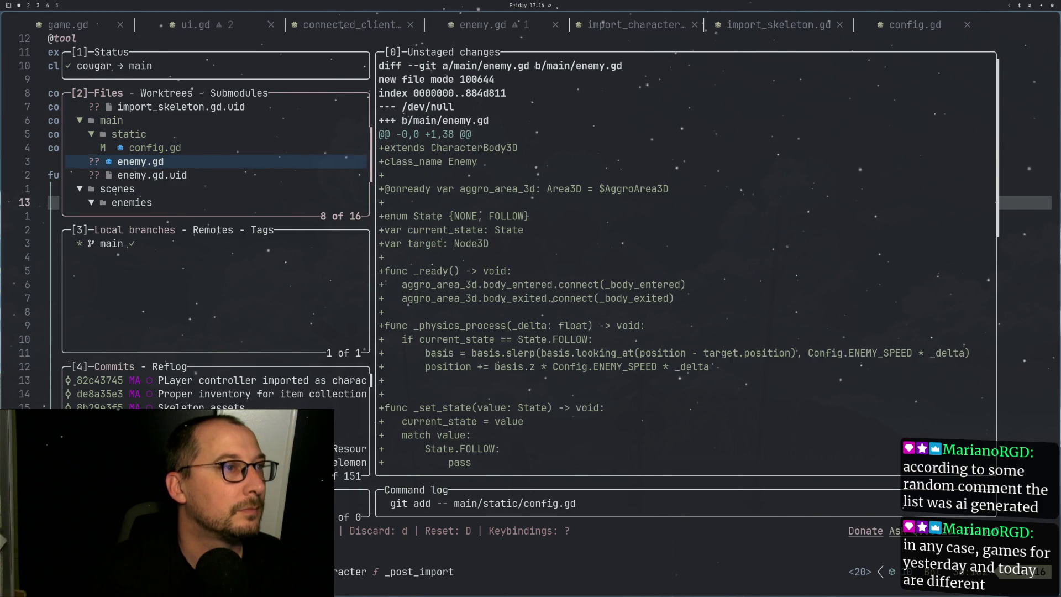
key(space)
key(Down)
key(space)
key(Up)
key(Up)
key(Up)
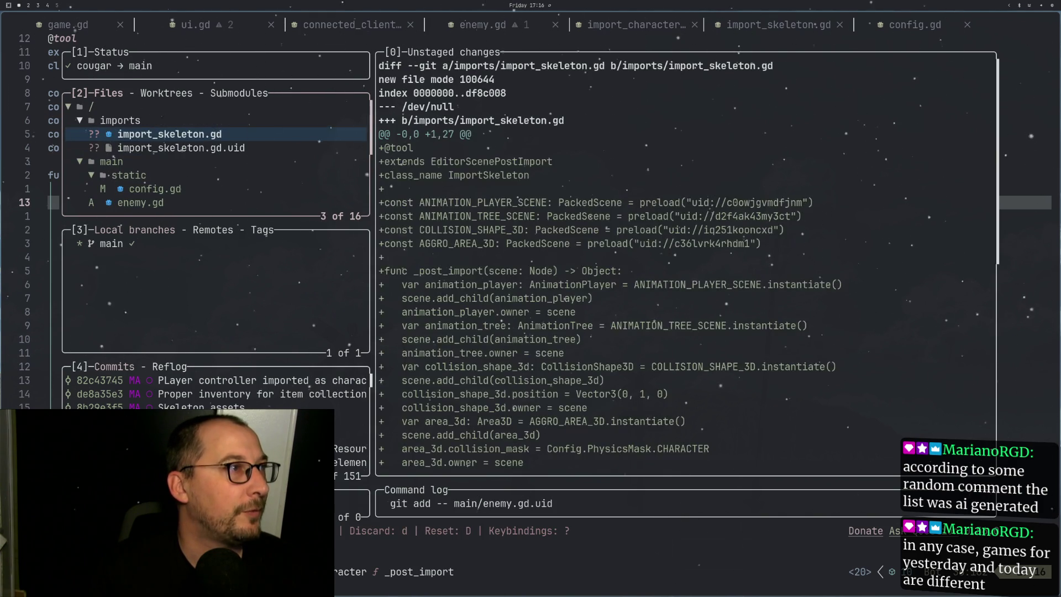
key(space)
Step: Stage the scenes/enemies folder and world.tscn, leaving main.gd unstaged
key(Down)
key(Down)
key(Down)
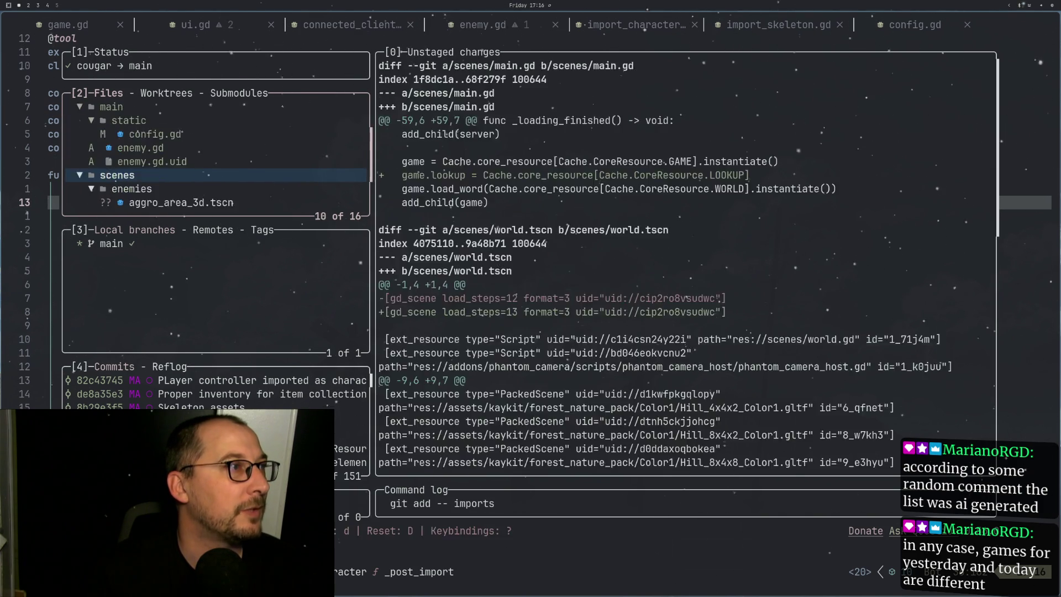
key(Up)
key(space)
key(Down)
key(Down)
key(Down)
key(Down)
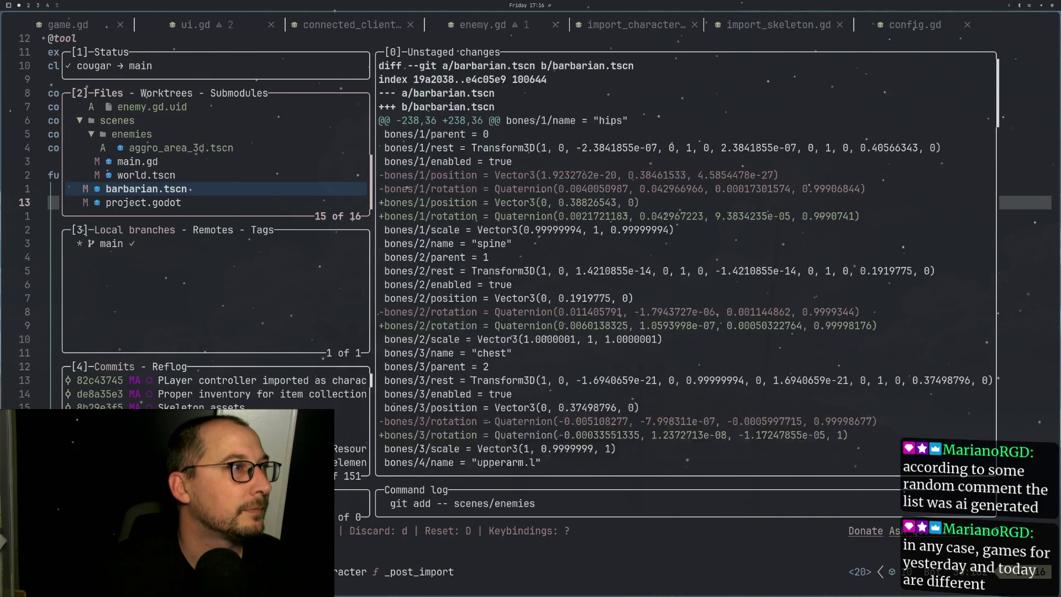
key(Up)
key(Up)
key(space)
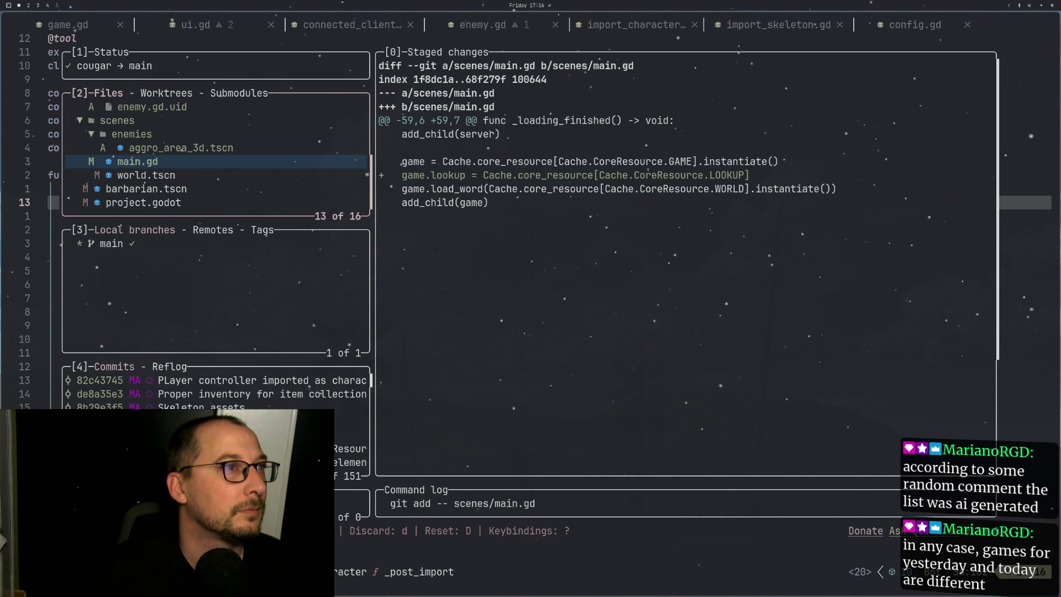
key(Down)
key(space)
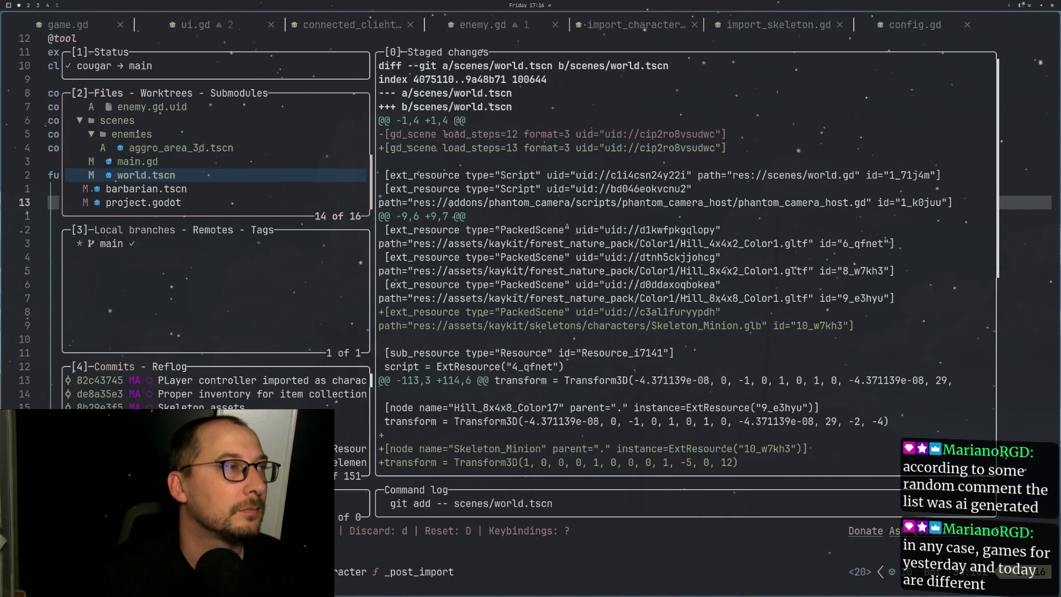
key(Up)
key(space)
key(Down)
Step: Discard all barbarian.tscn changes and stage project.godot
click(145, 188)
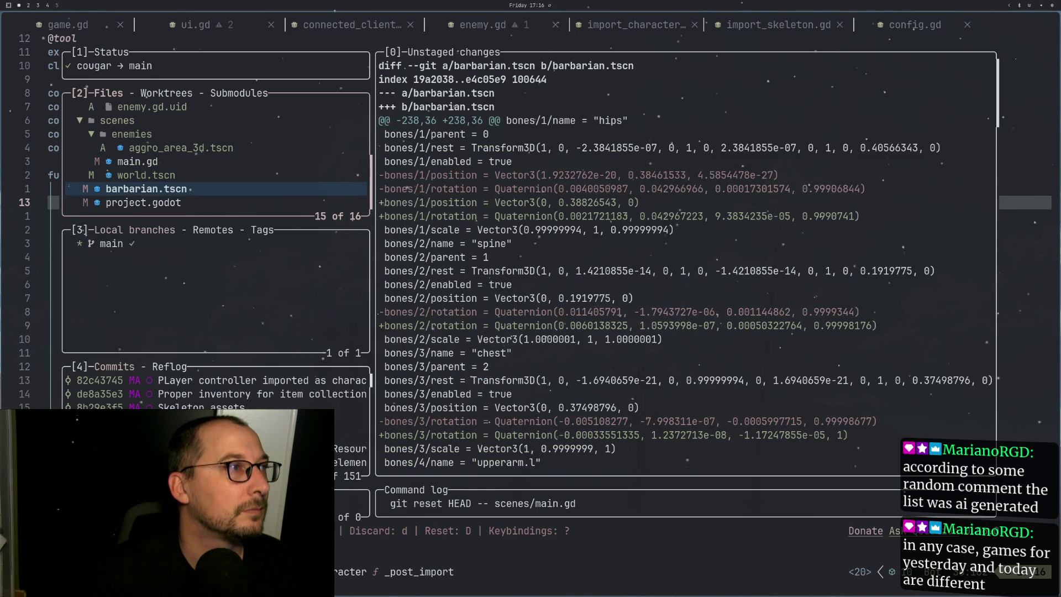
key(Down)
key(Up)
key(d)
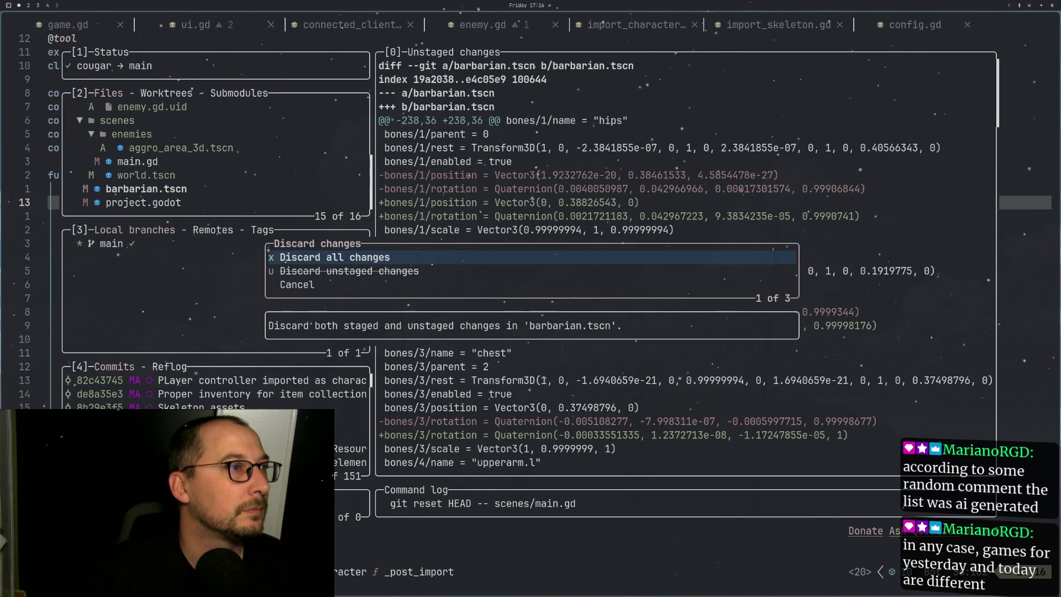
key(Return)
key(space)
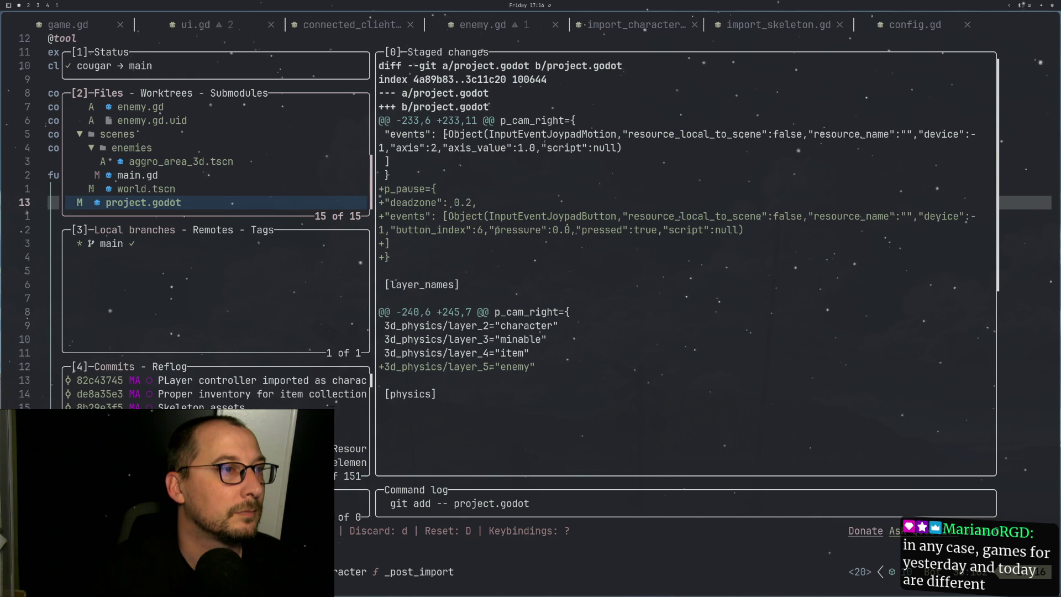
Step: Start a commit with the summary 'First pass at enemy behaviour'
key(Up)
key(Up)
key(Up)
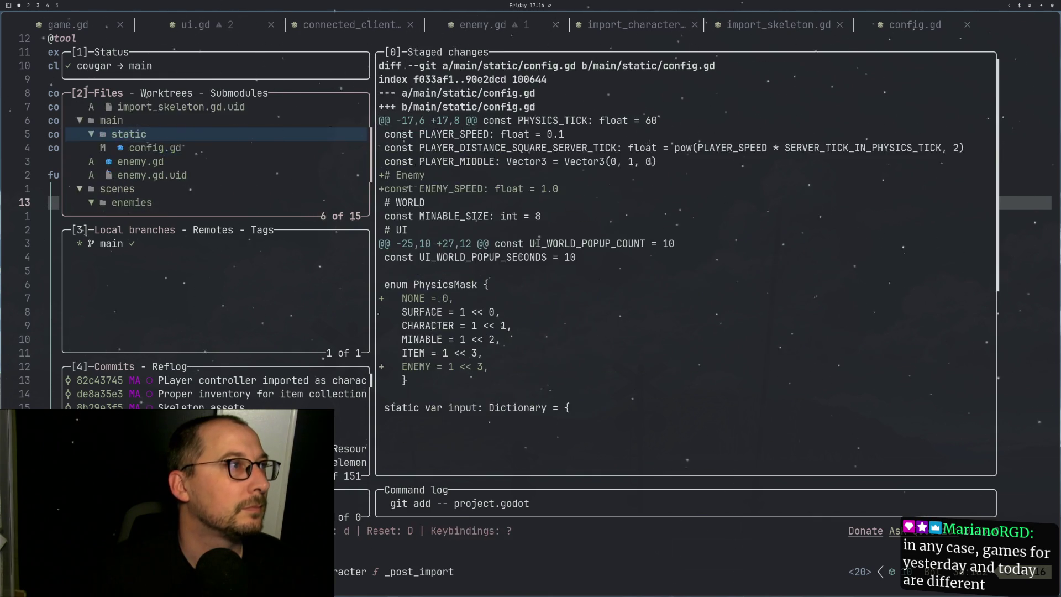
key(Up)
key(Up)
text(c)
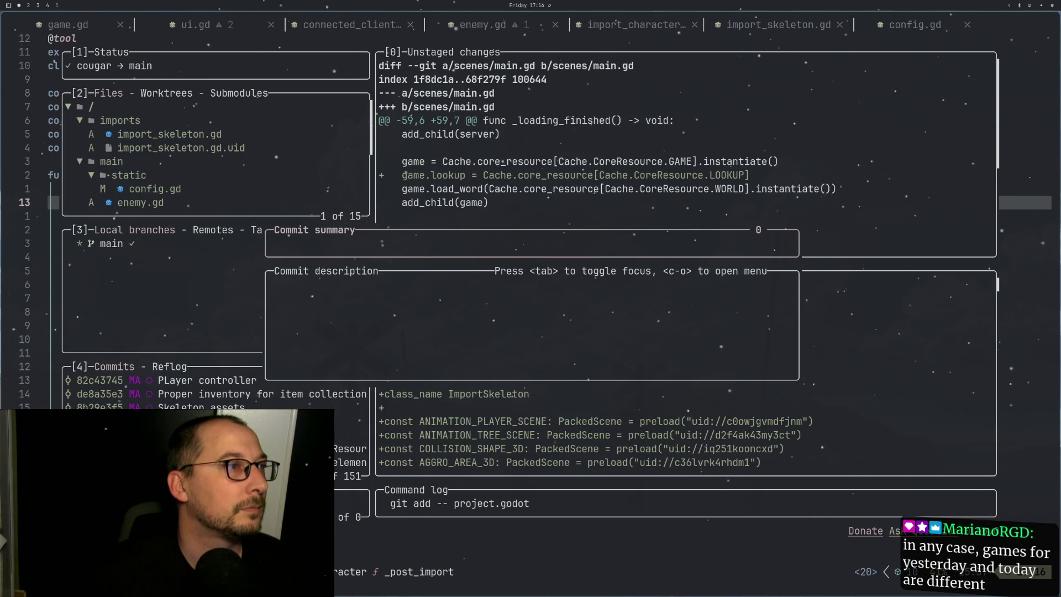
text(First pass at enemy)
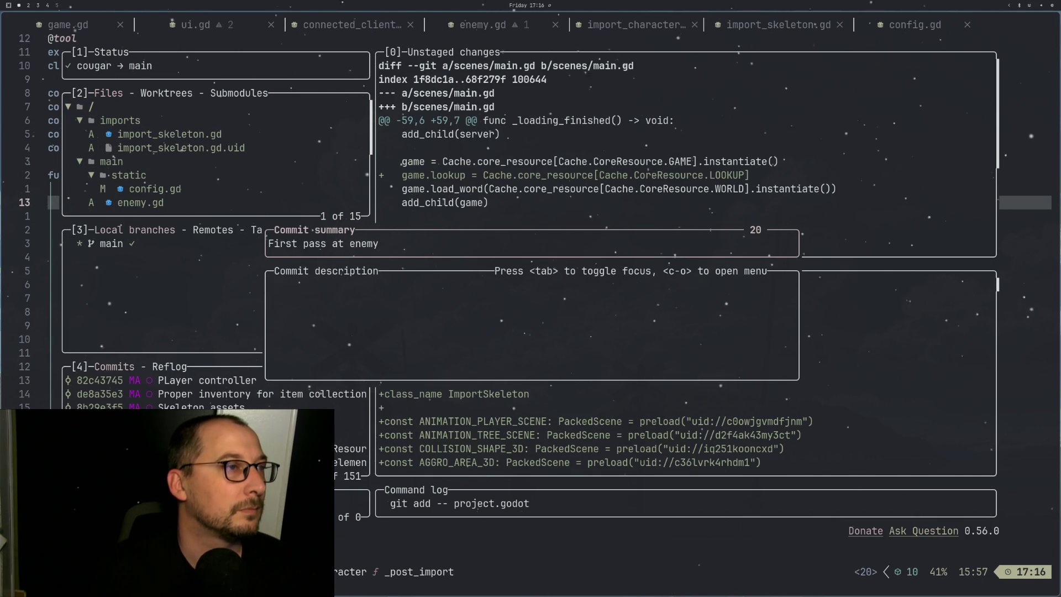
text( behaviour)
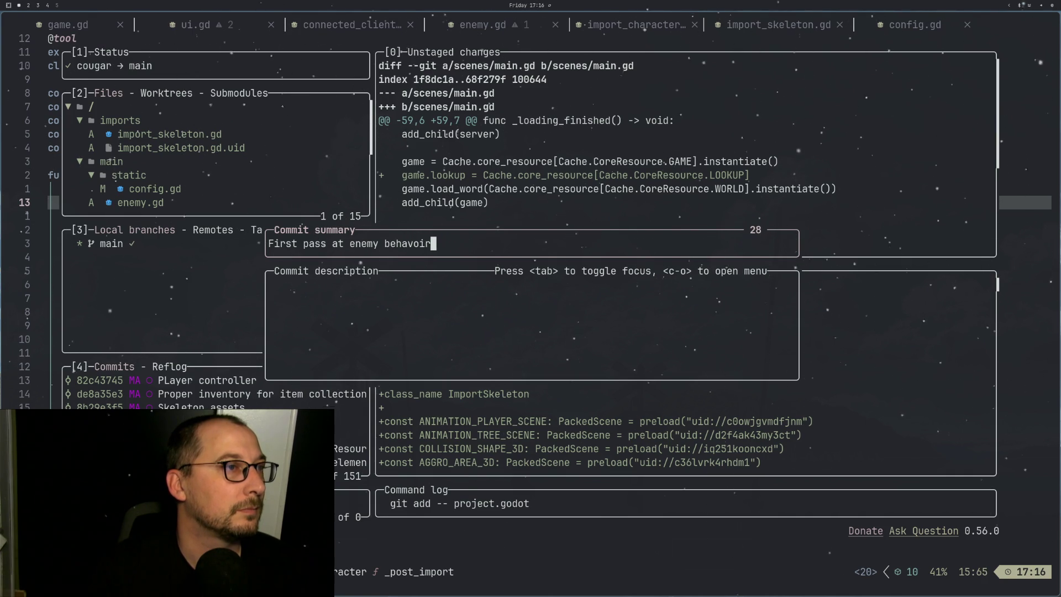
Step: Fix the summary to 'First pass at enemy behavior', commit and push it
key(BackSpace)
key(BackSpace)
key(BackSpace)
text(ior)
key(Return)
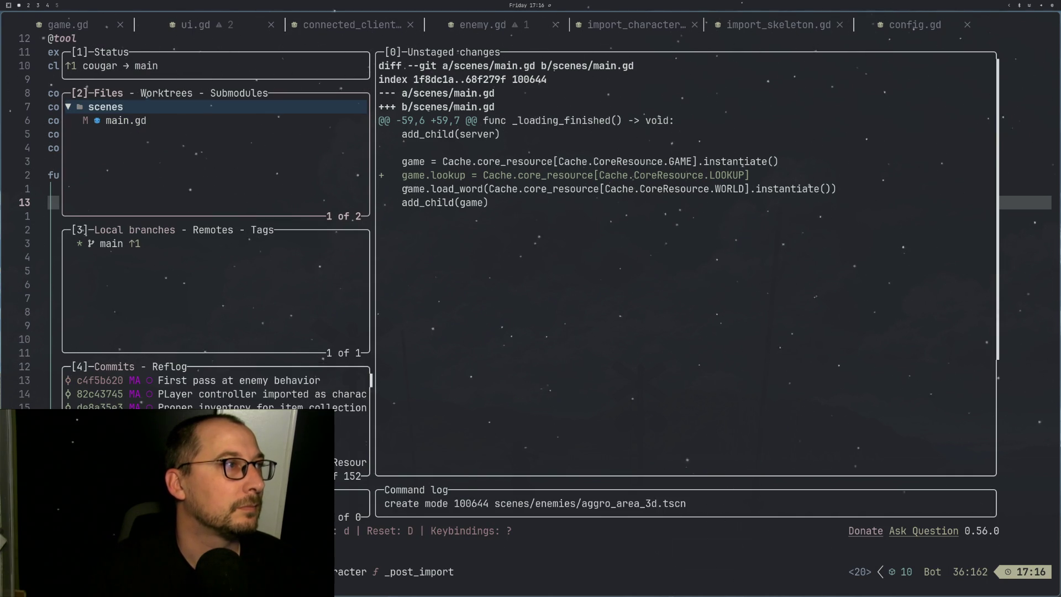
key(shift+p)
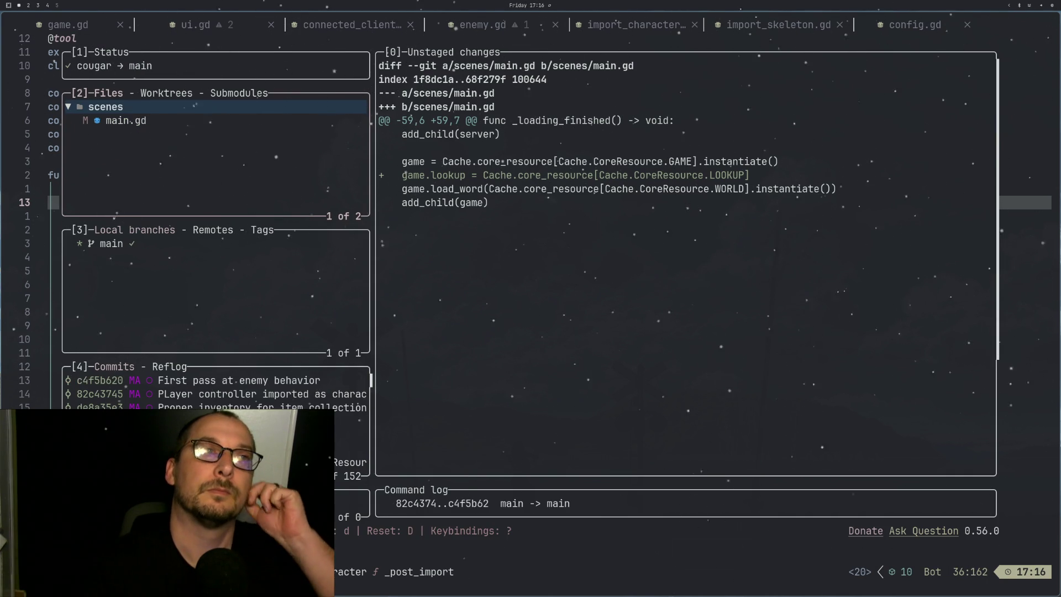
Step: Commit main.gd as 'Lookup referene', push it, and close lazygit
key(Down)
key(space)
text(cLookup )
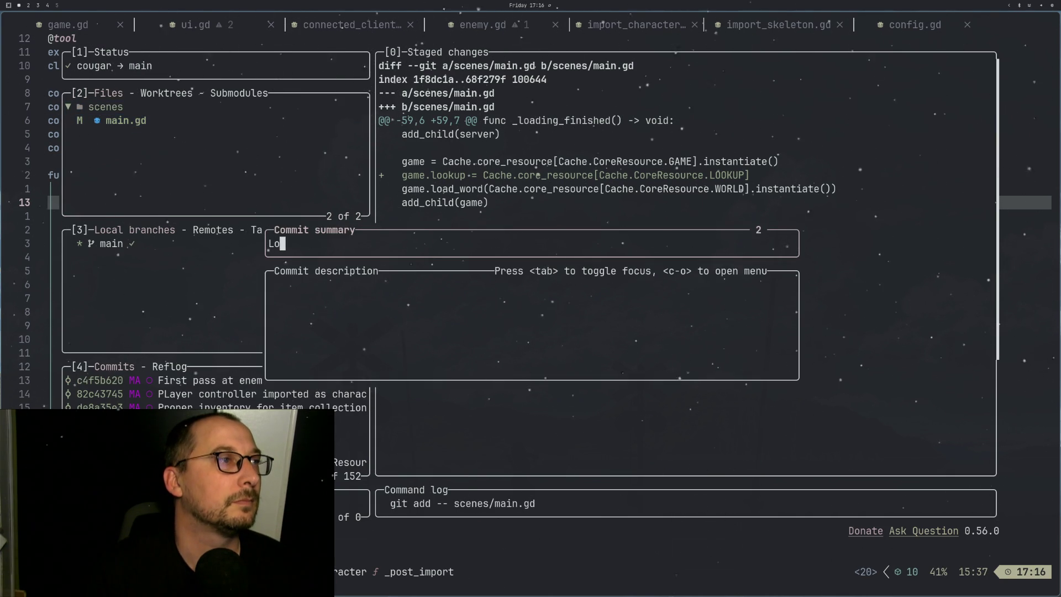
text(referene)
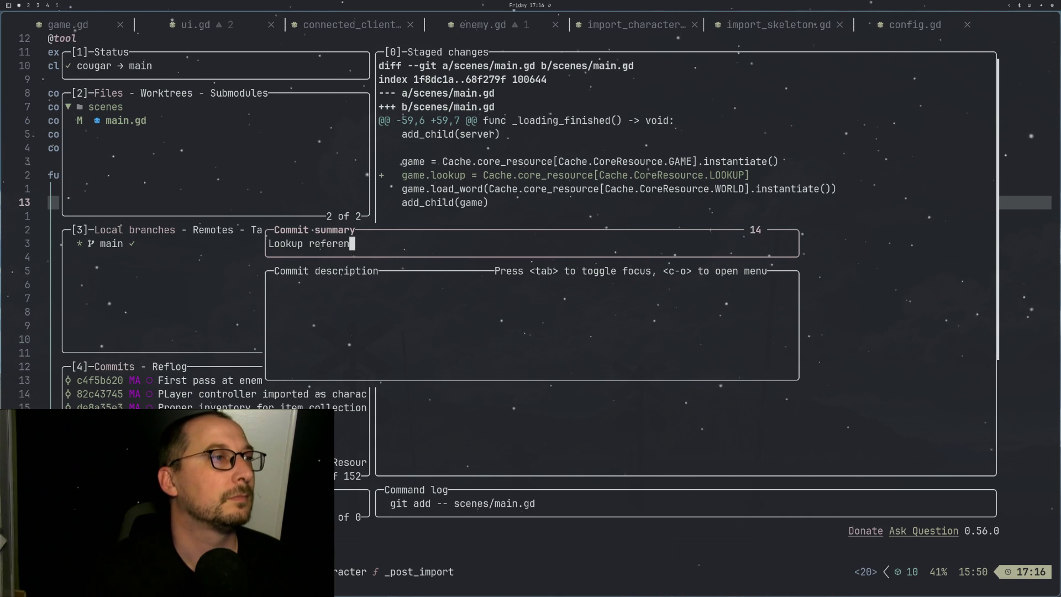
key(Return)
key(shift+p)
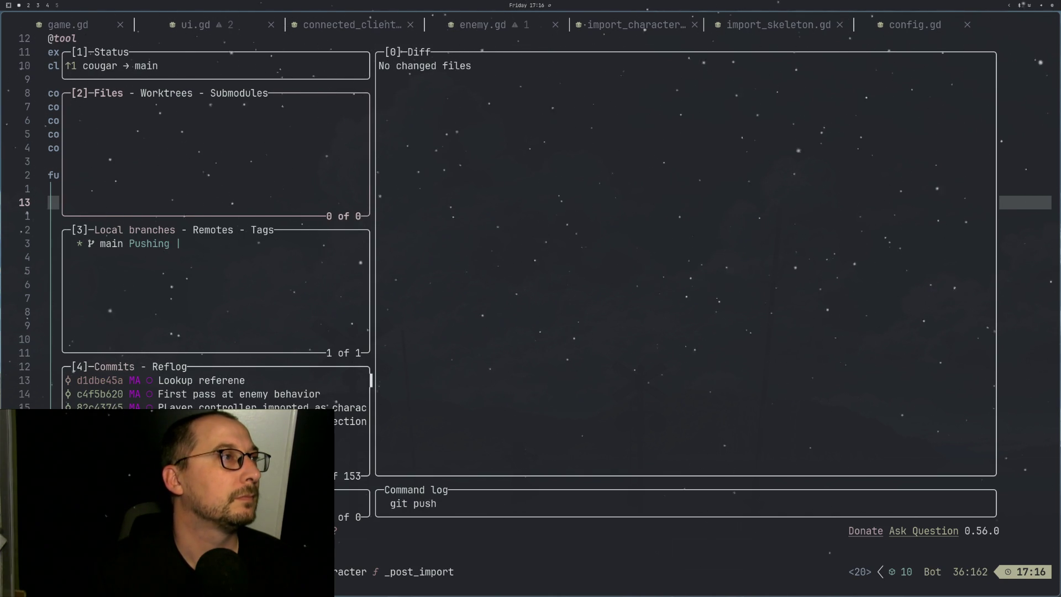
key(q)
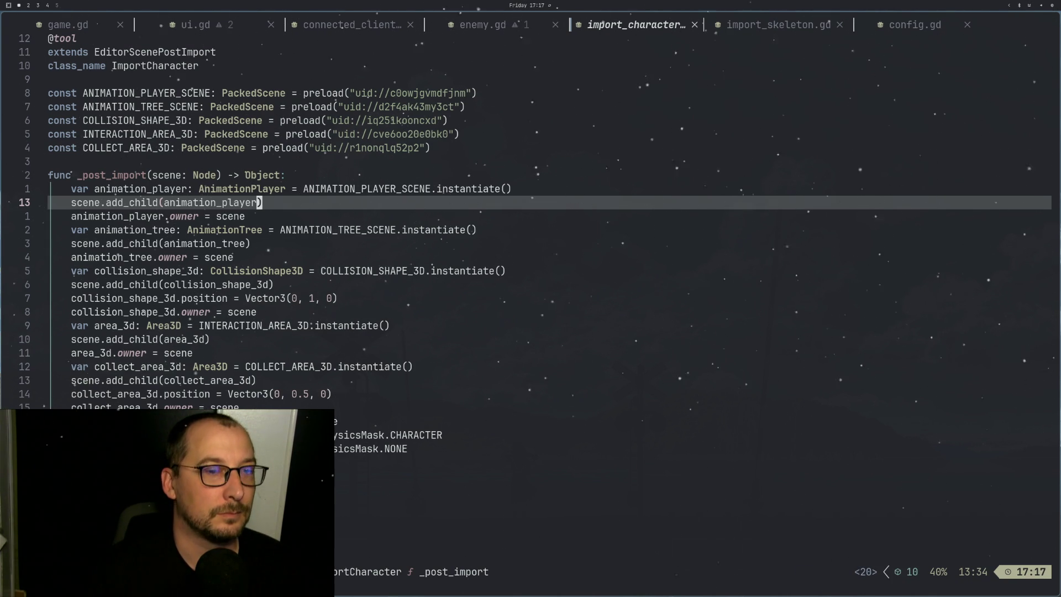
Step: Close the import_character.gd and import_skeleton.gd buffers
key(space)
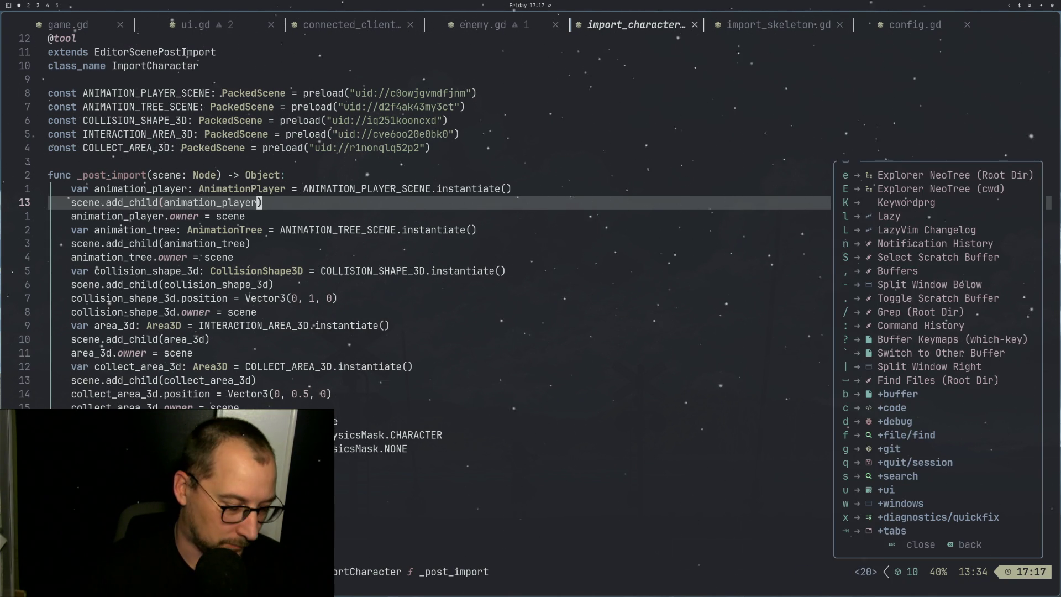
key(b)
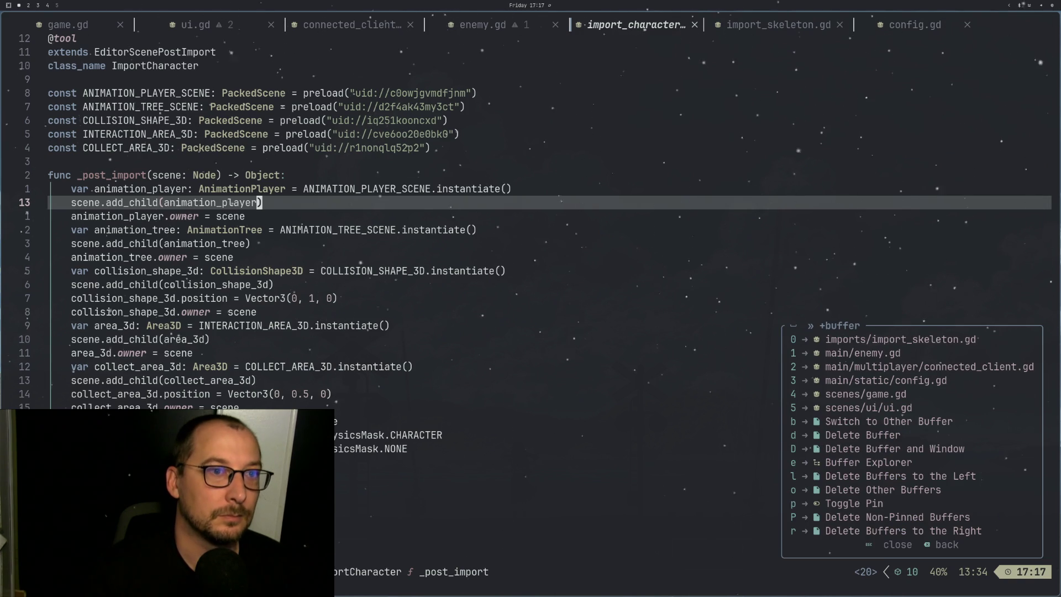
key(d)
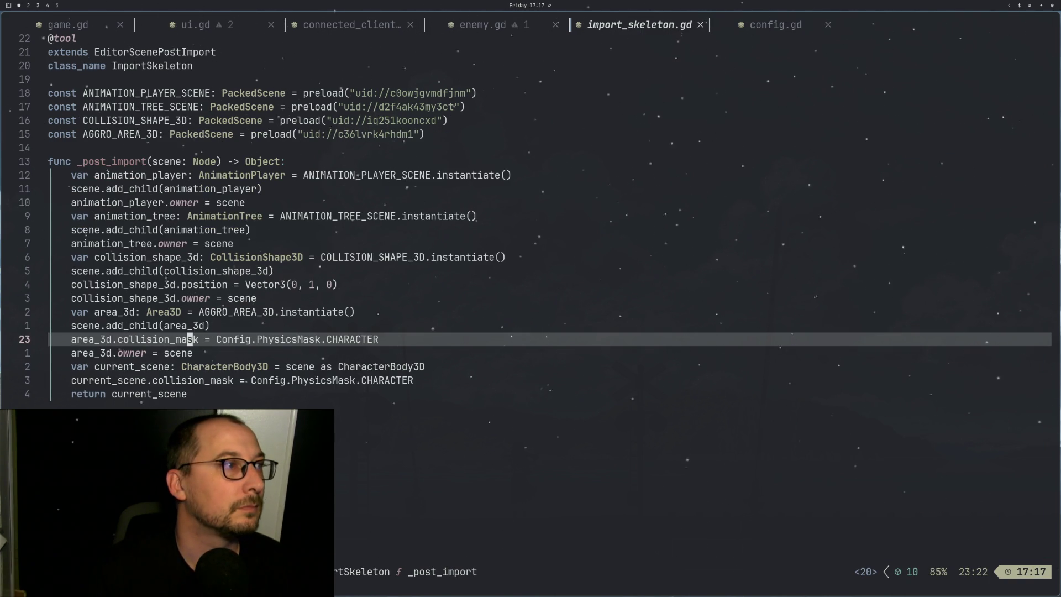
key(space)
key(b)
key(d)
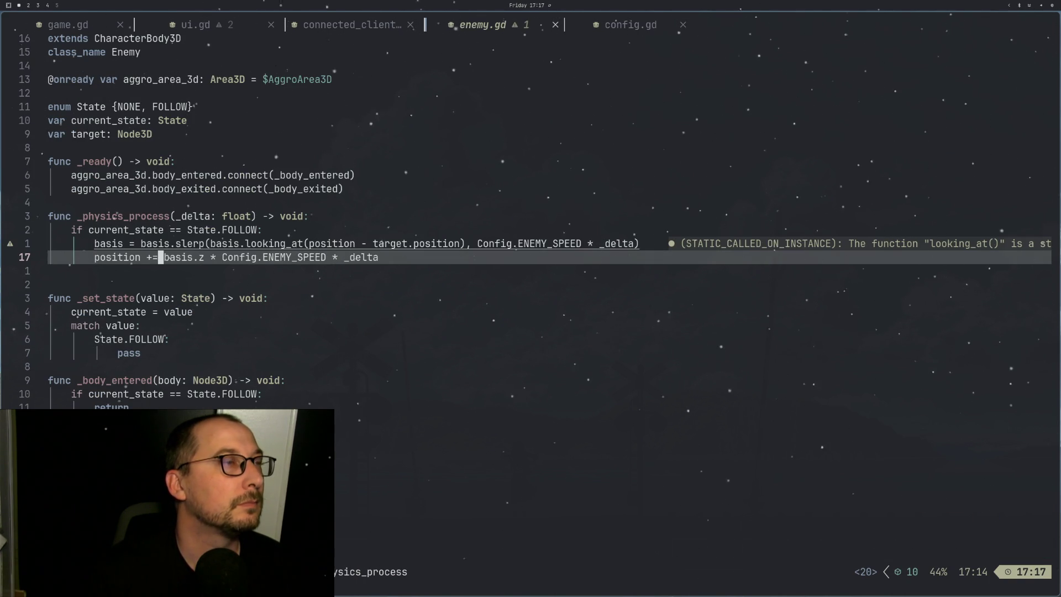
Step: Close the ui.gd and connected_client.gd buffers
key(shift+h)
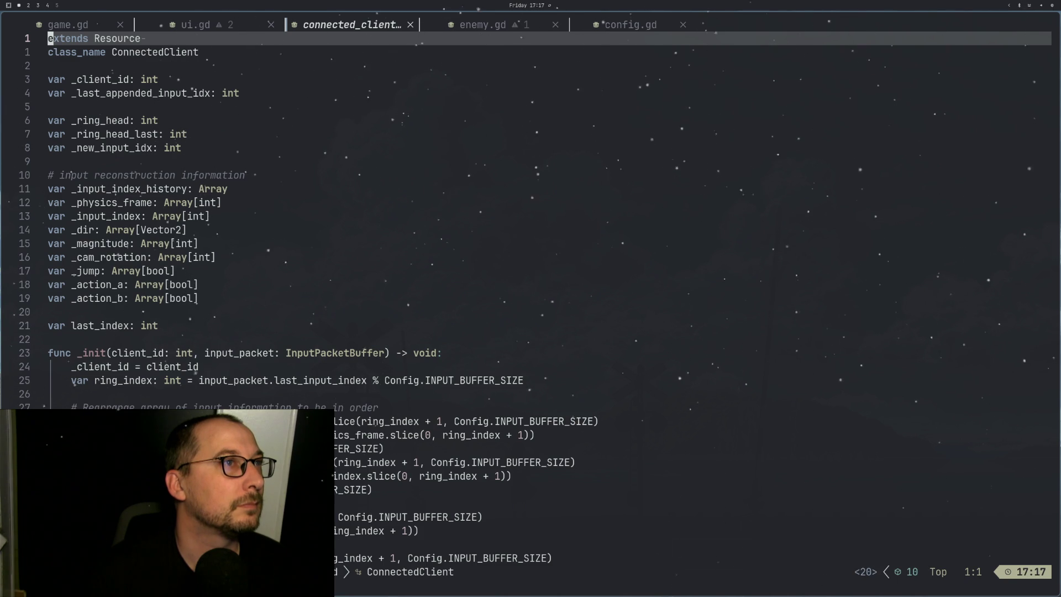
key(shift+h)
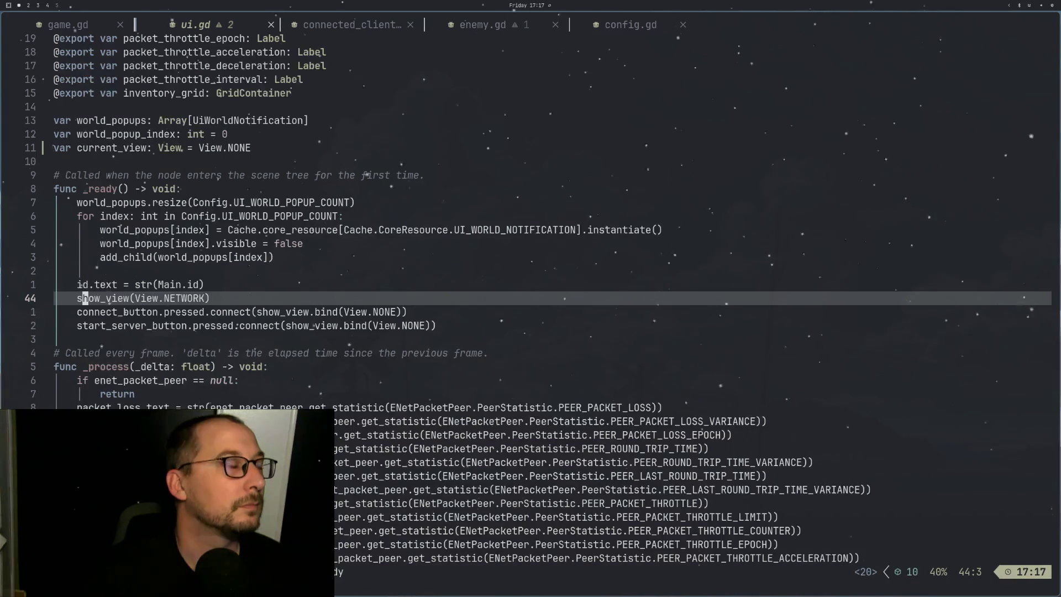
key(space)
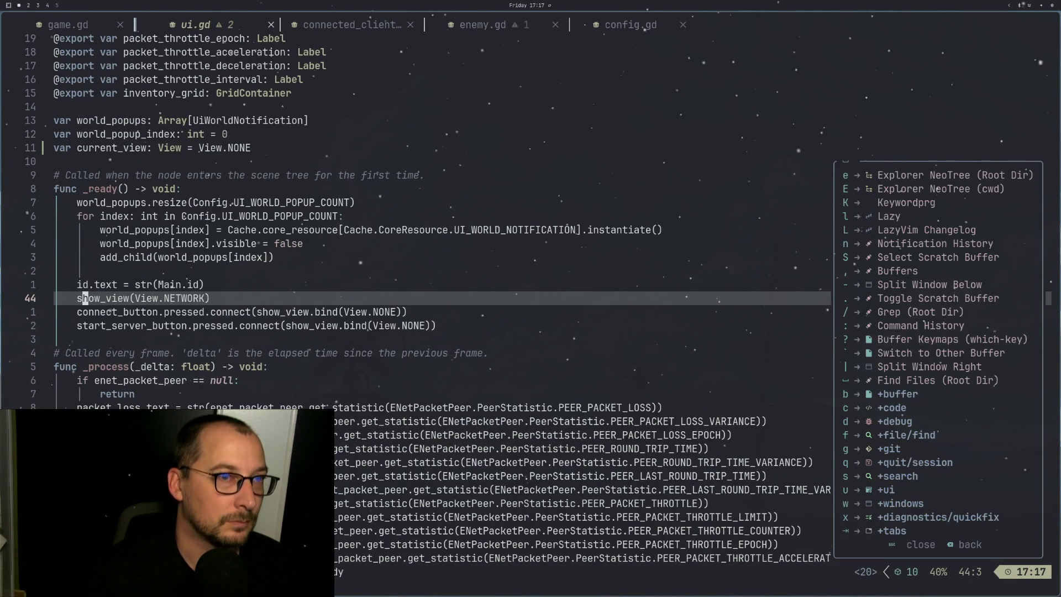
key(b)
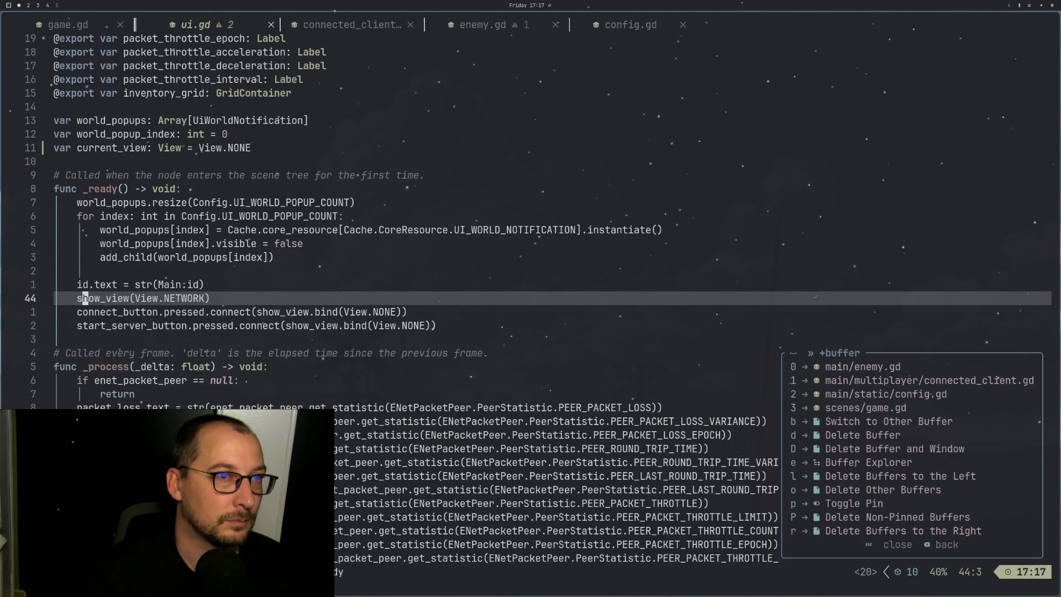
key(d)
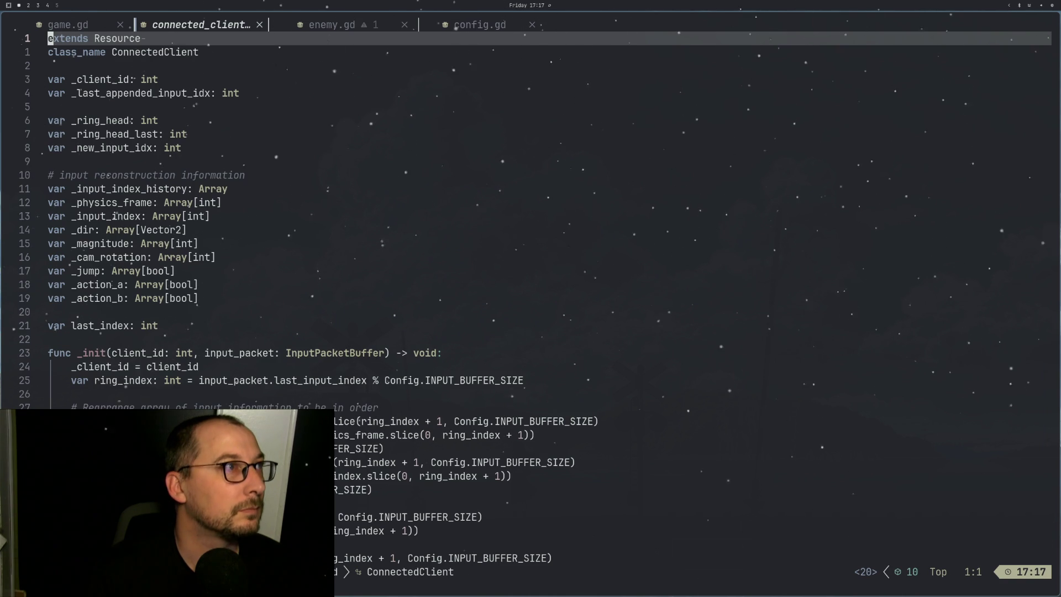
key(space)
key(b)
key(d)
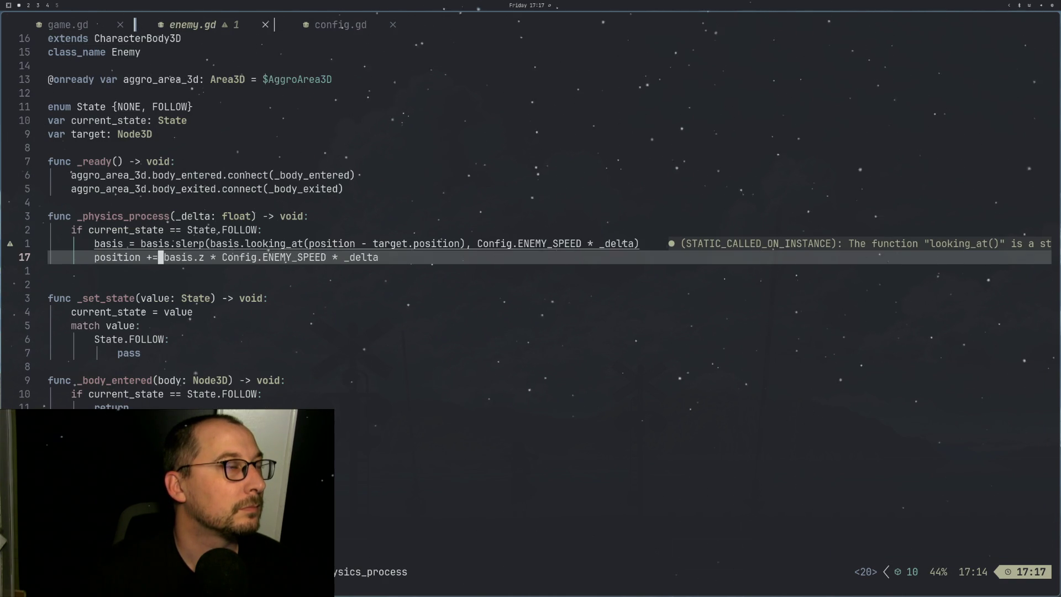
Step: Remove the extra blank line below the position update in enemy.gd
key(k)
key(k)
key(k)
key(j)
key(j)
key(j)
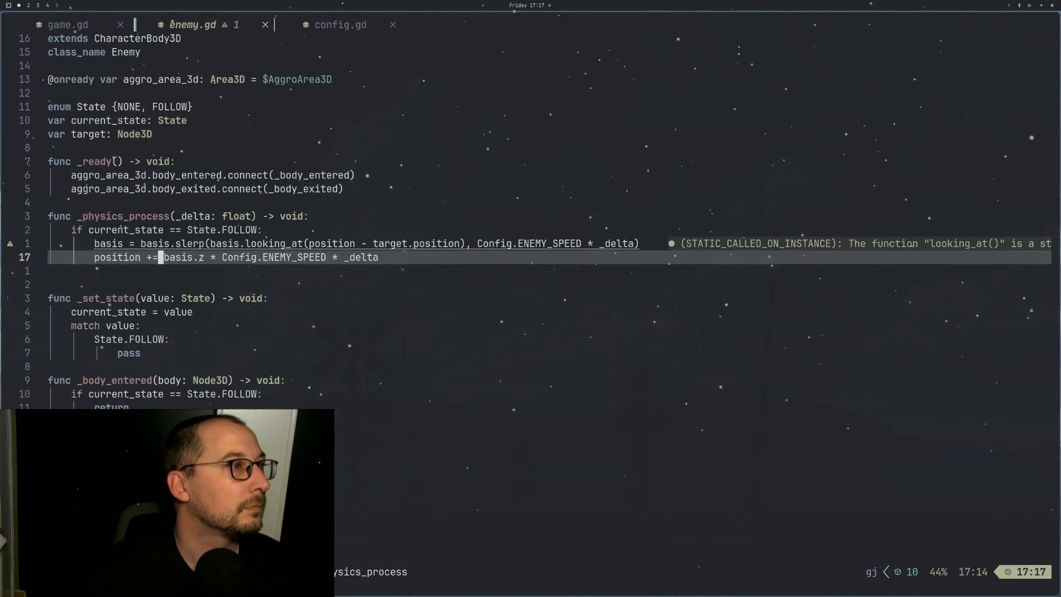
key(d)
key(d)
key(u)
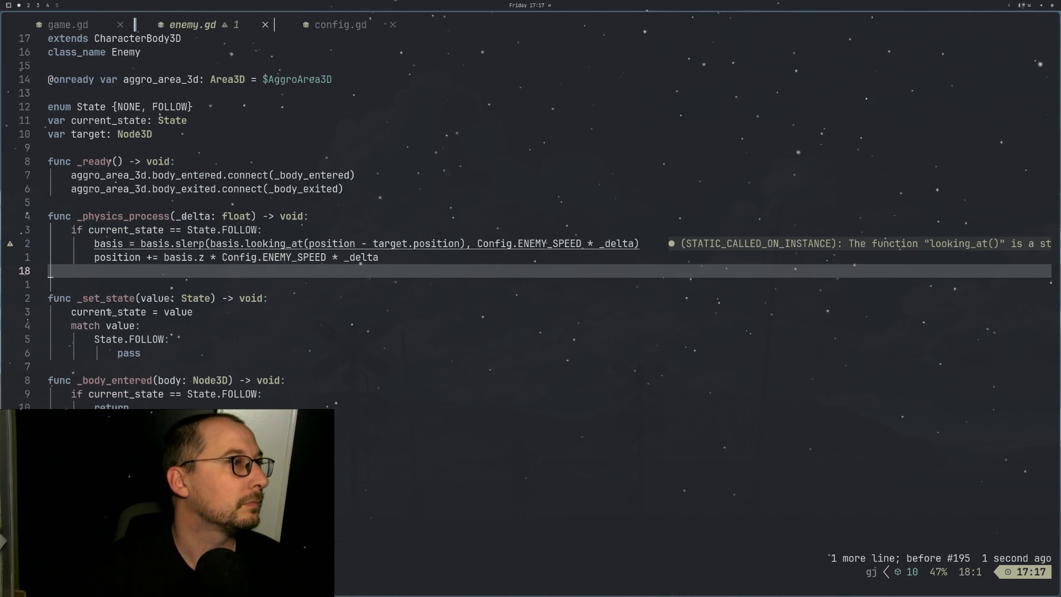
key(d)
key(d)
key(j)
key(j)
key(j)
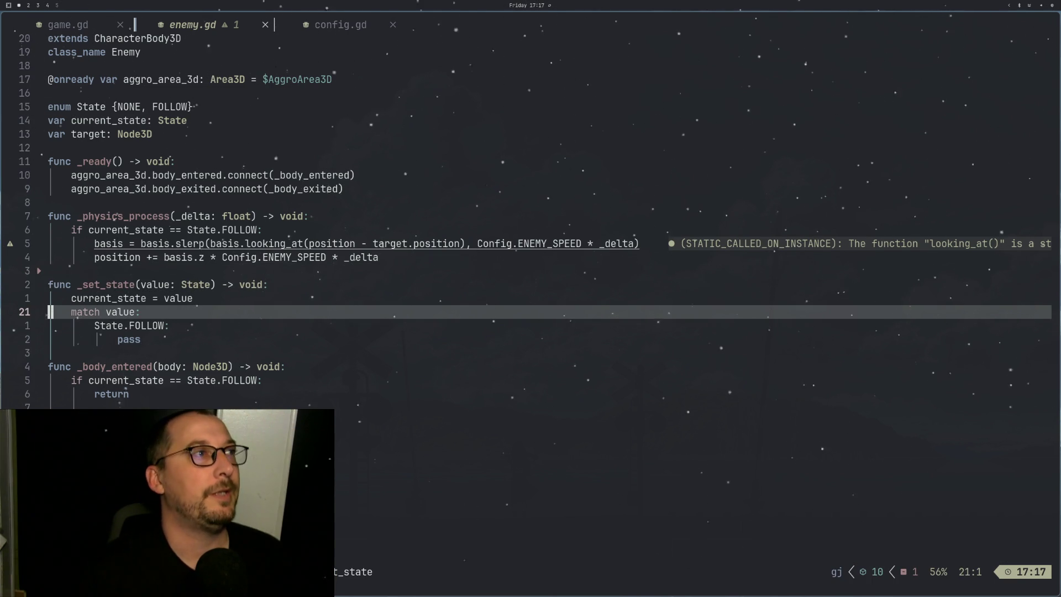
Step: Find 'impor' in the project file finder and open import_skeleton.gd
key(space)
key(space)
text(impor)
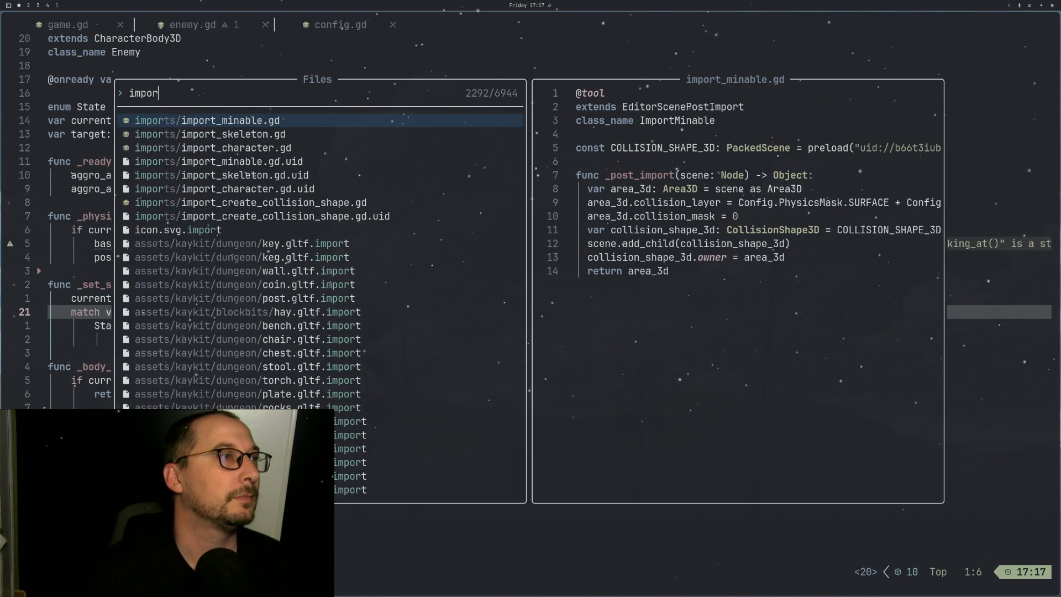
key(ctrl+n)
key(Return)
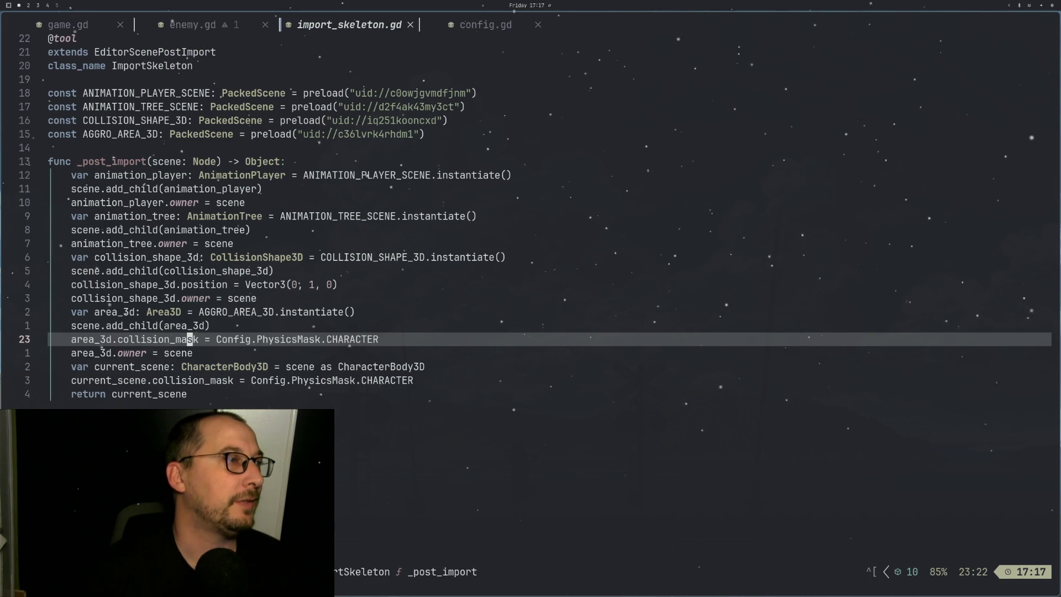
Step: Add a new line 11 in import_skeleton.gd referencing scene's Rig_Medium node
key(k)
key(k)
key(k)
key(k)
key(k)
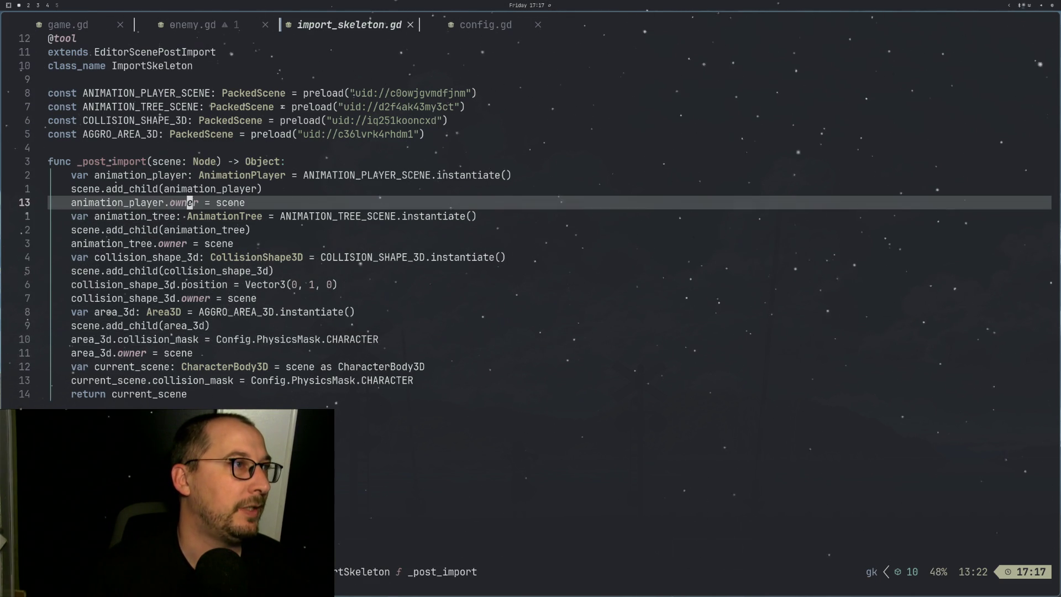
text(oscene.)
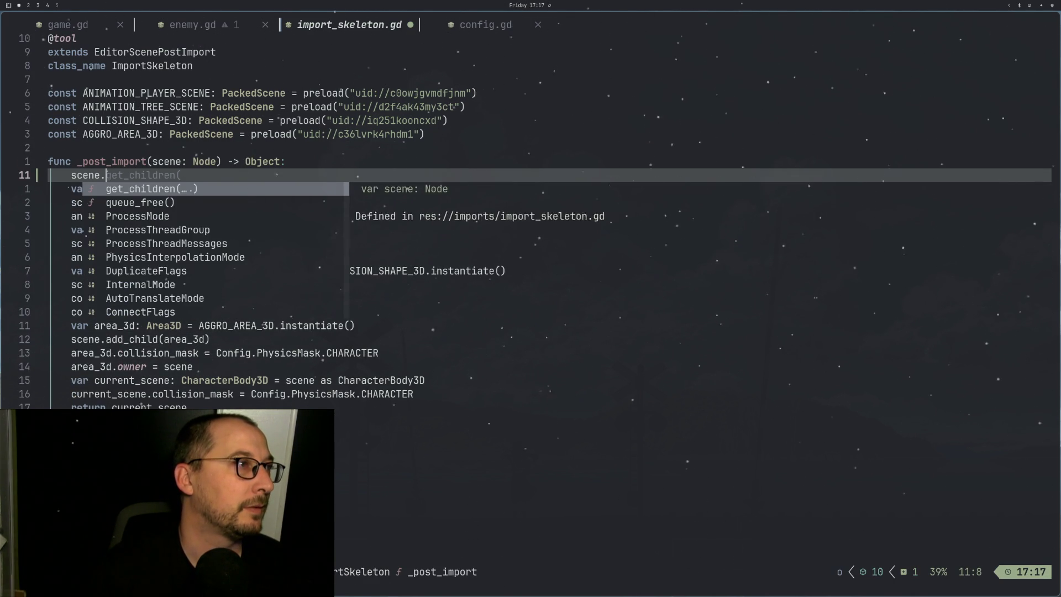
text(%$)
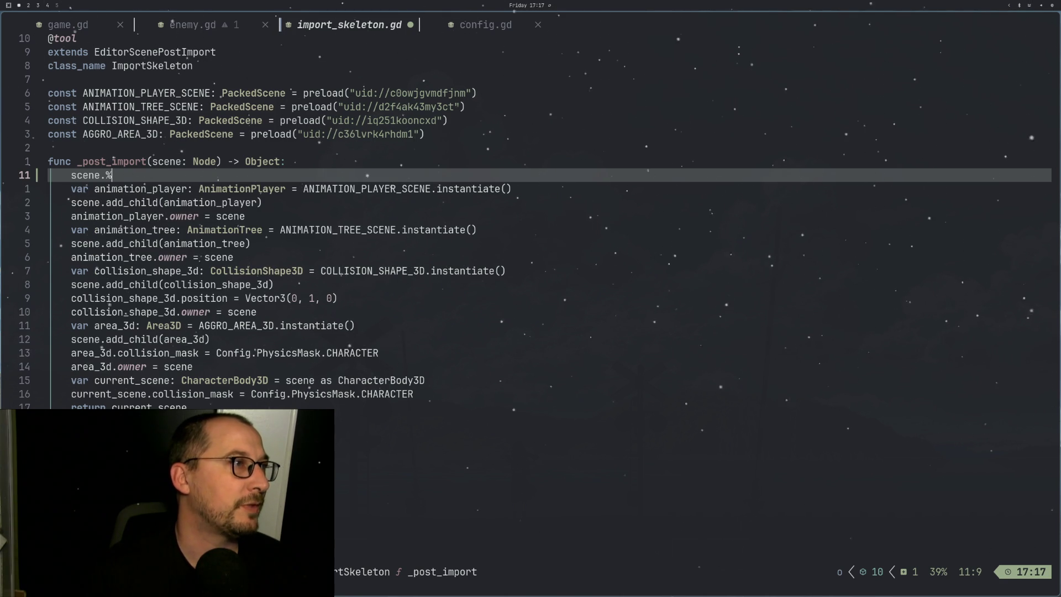
key(BackSpace)
text($)
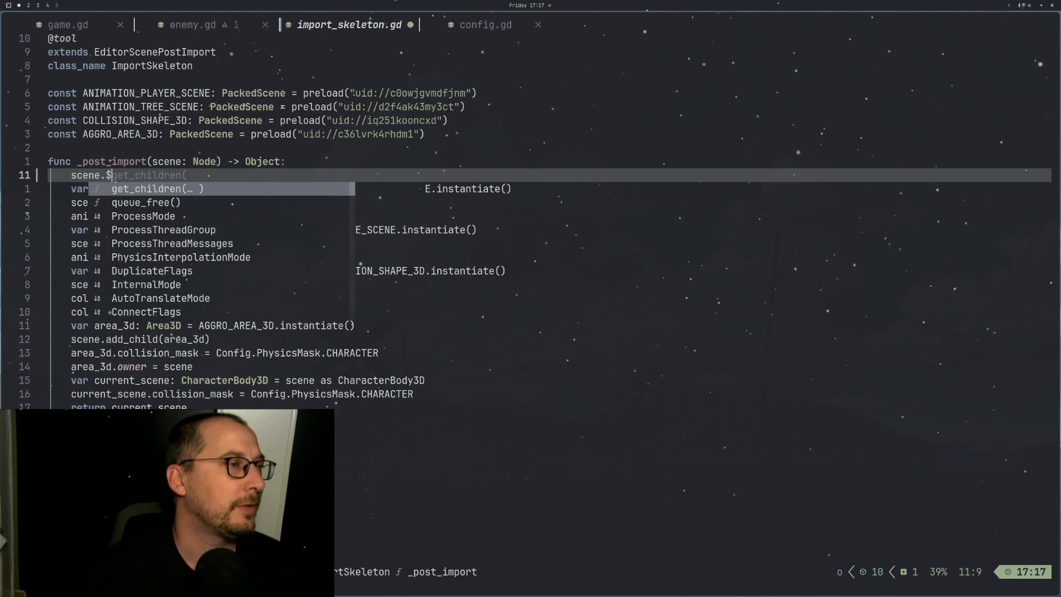
key(super+2)
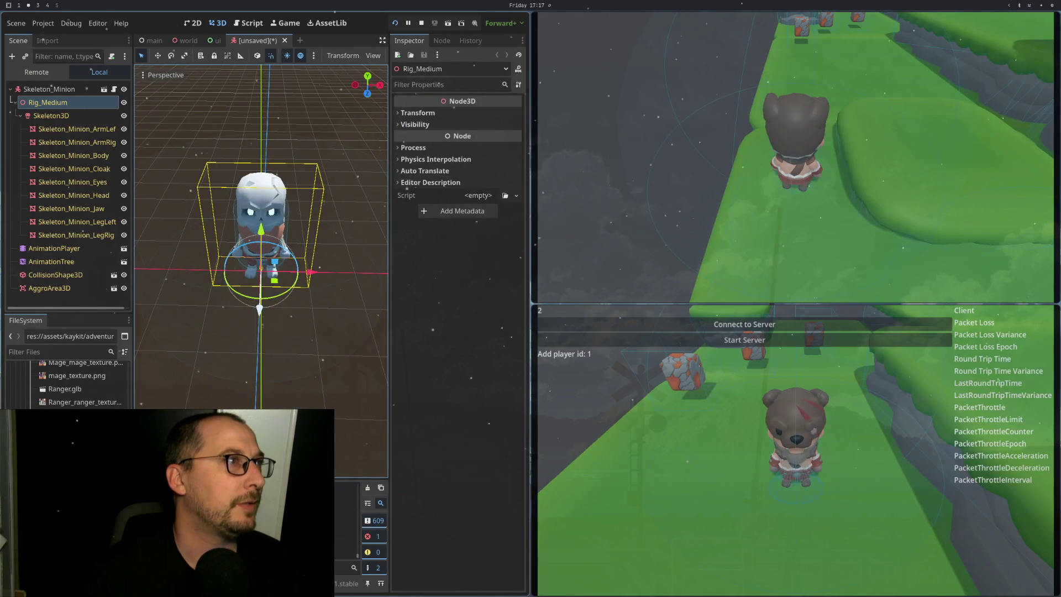
key(super+1)
text(R)
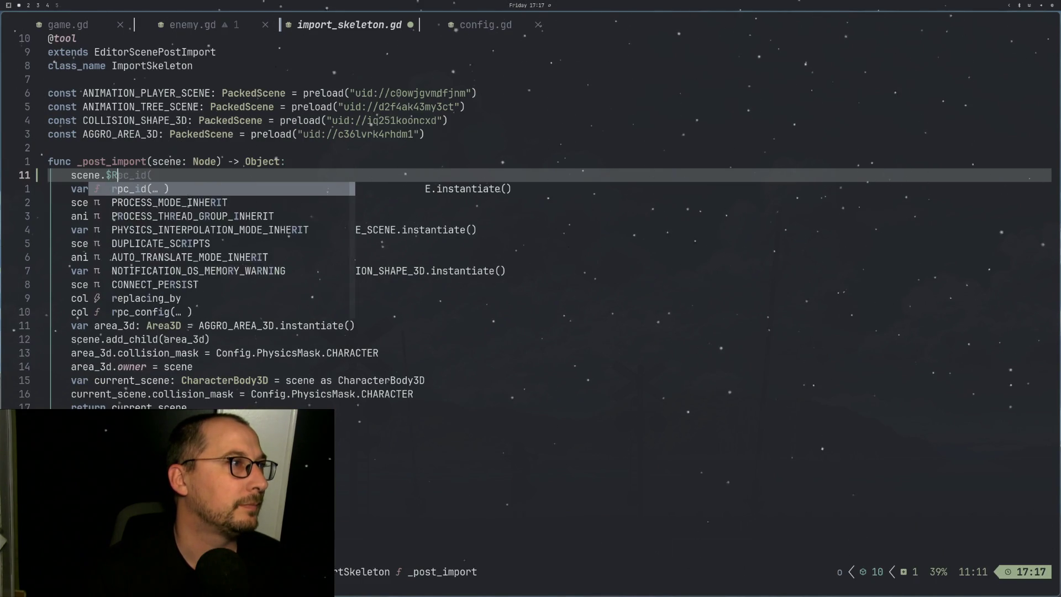
text(igM)
key(BackSpace)
text(_Medium)
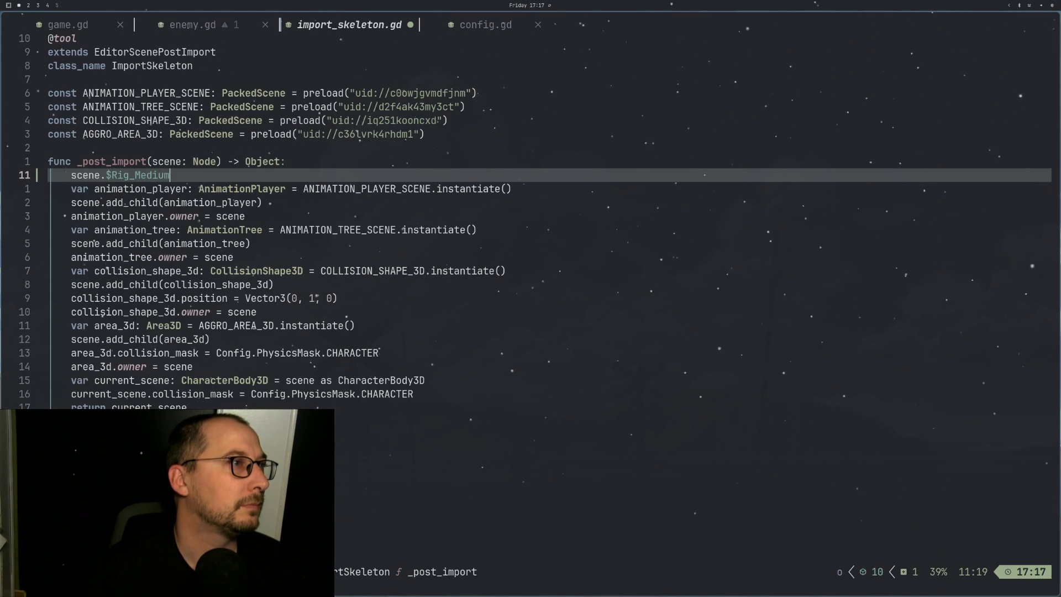
Step: Replace the $ before Rig_Medium with a % unique-name prefix
key(Escape)
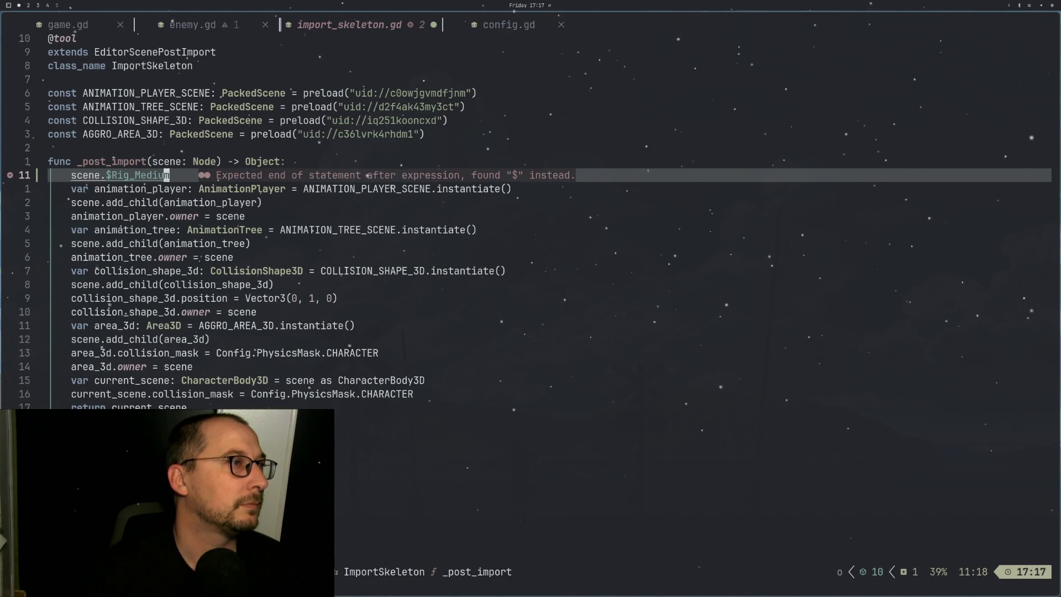
key(h)
key(h)
key(h)
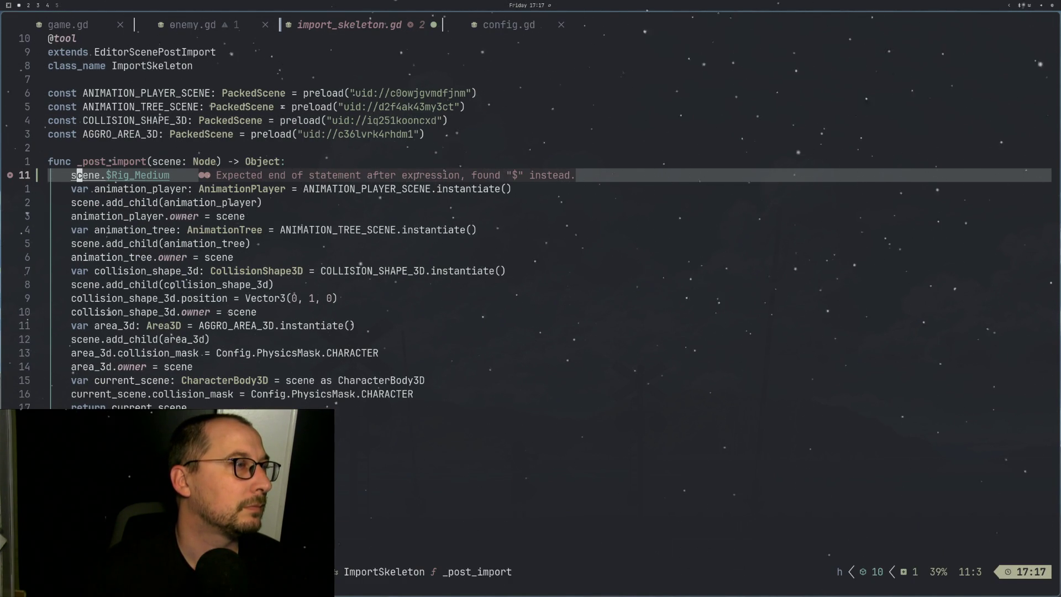
key(l)
key(l)
key(l)
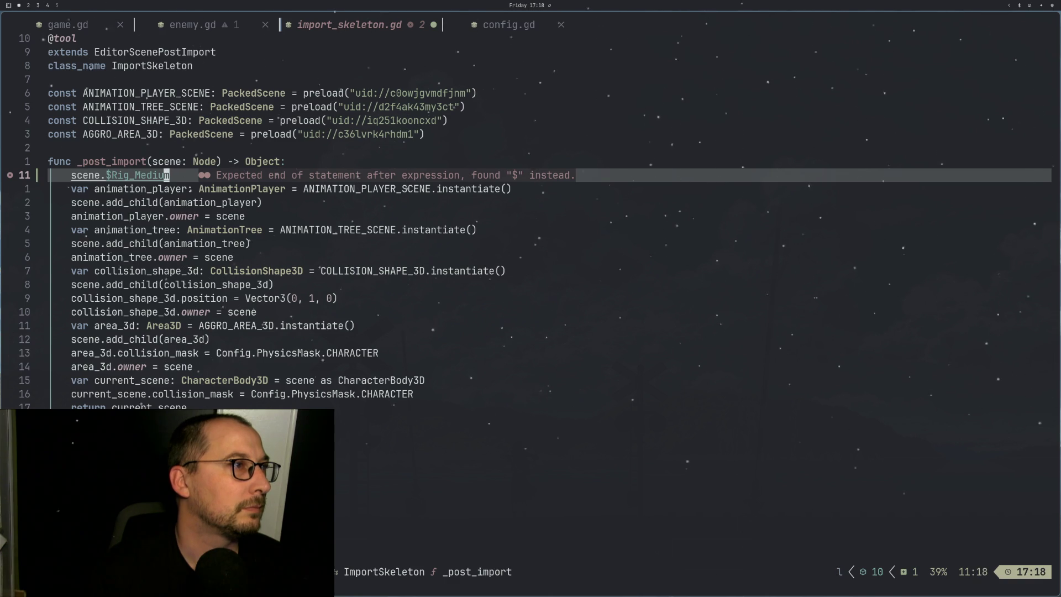
key(b)
key(b)
key(i)
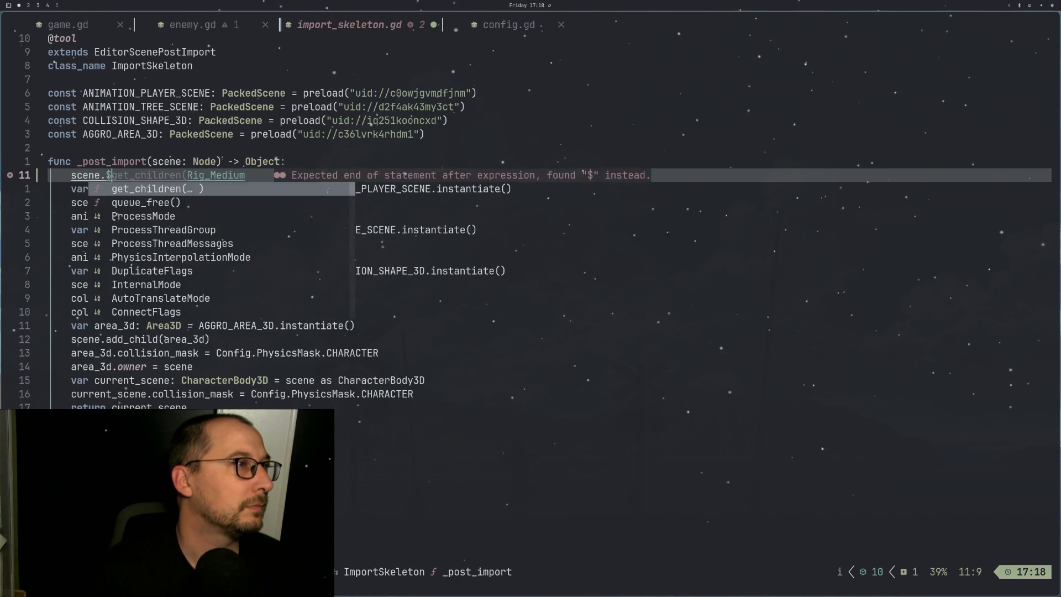
key(BackSpace)
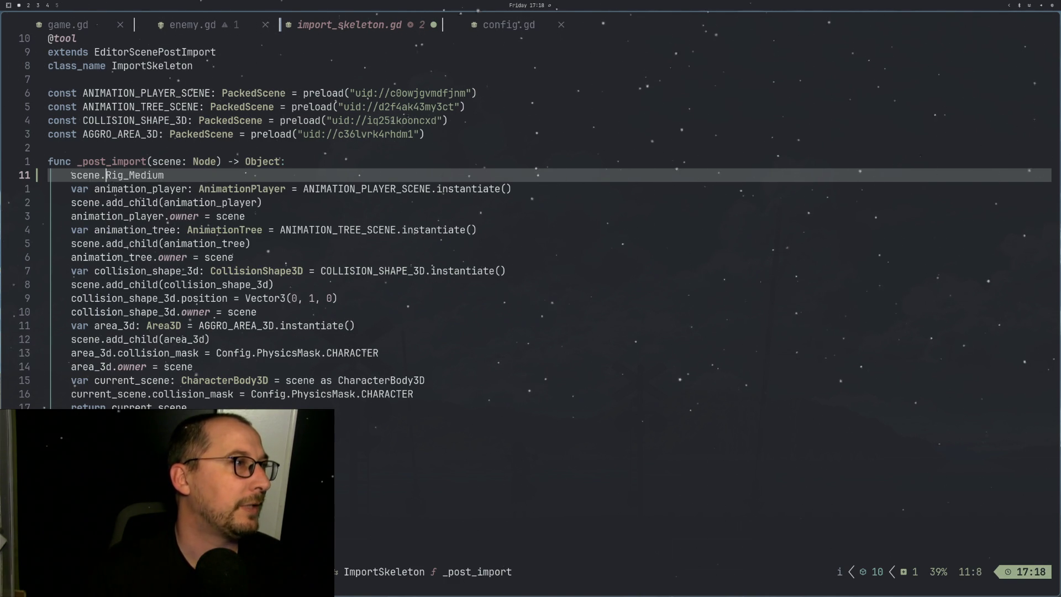
text(%)
key(Escape)
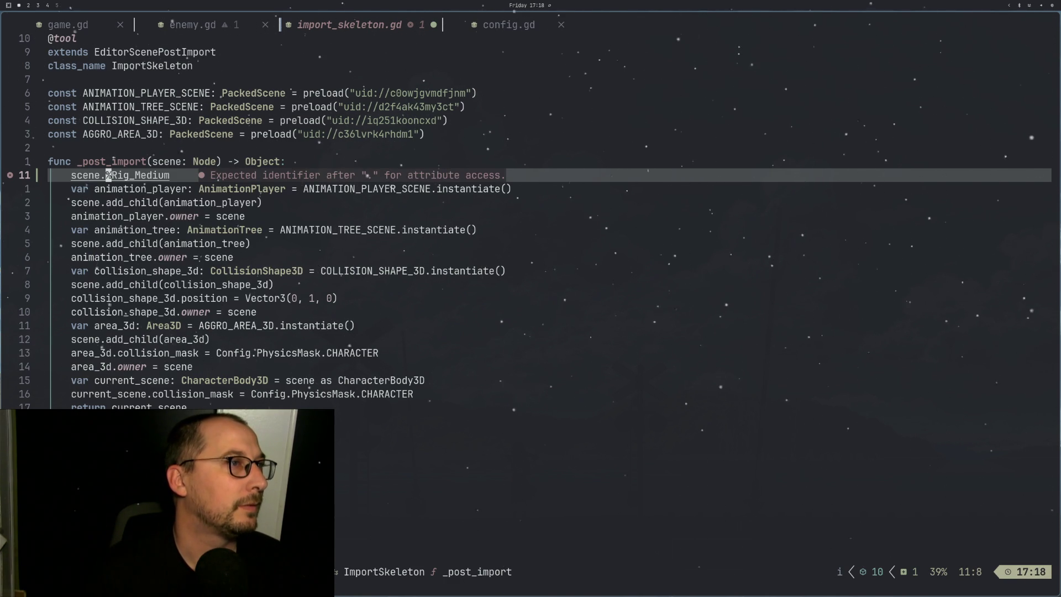
Step: Rewrite the line as scene.get_node("Rig_Medium") and save the script
text(ige)
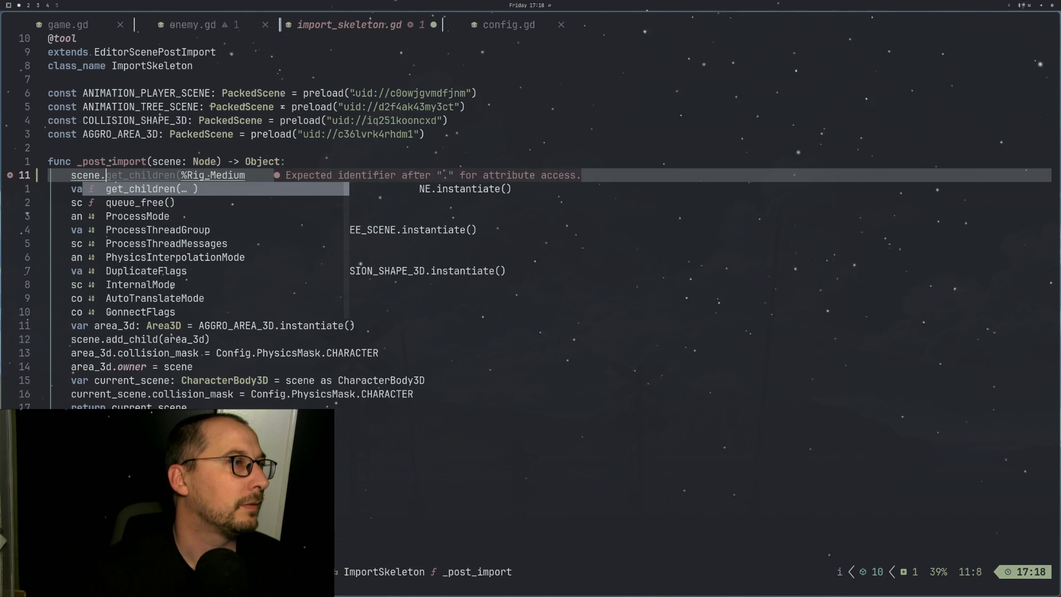
text(t_nod)
key(Return)
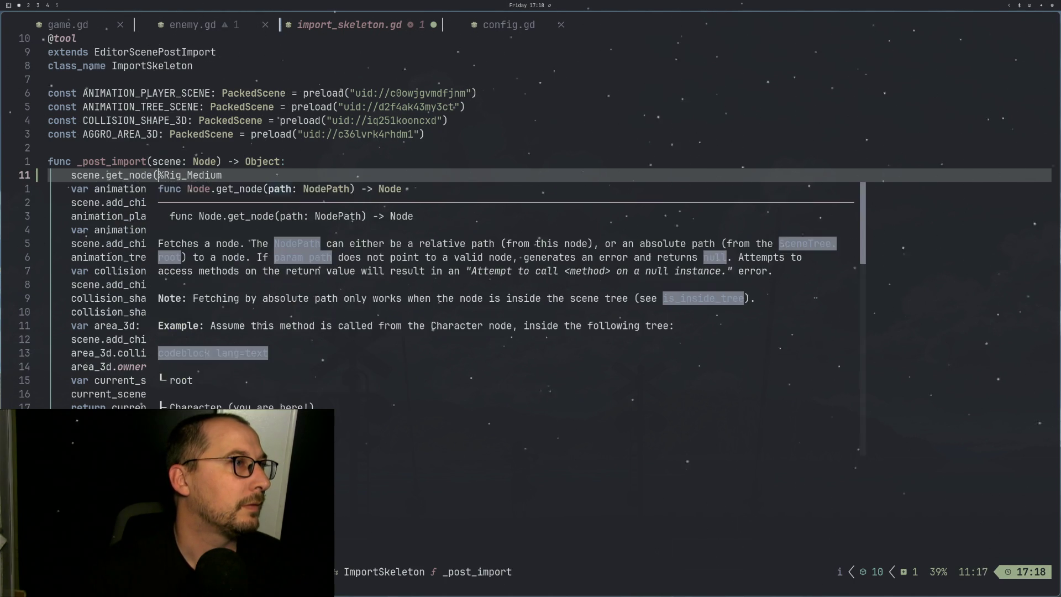
key(Right)
key(Delete)
text(")
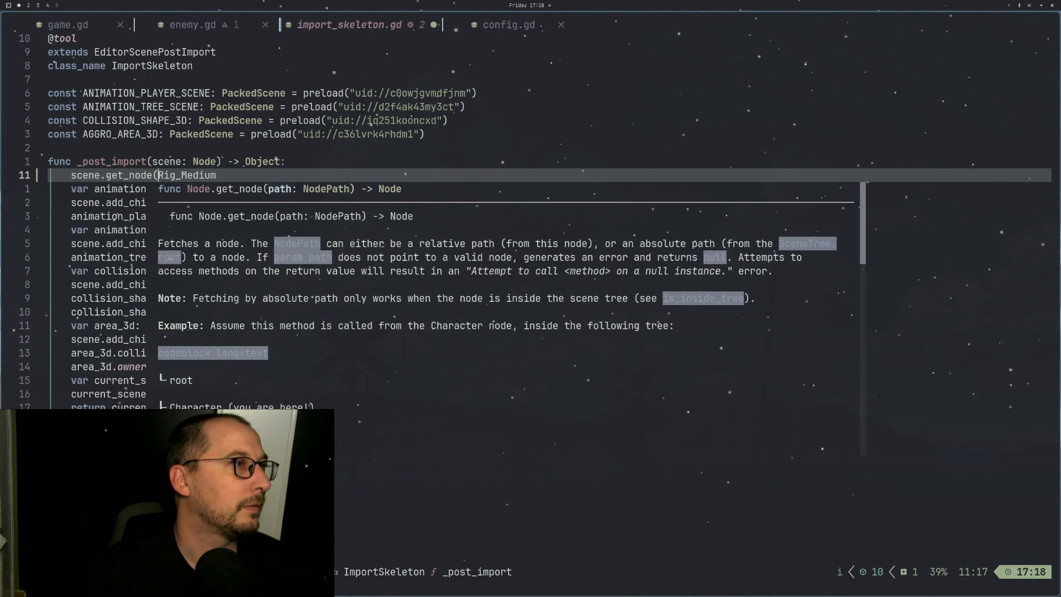
key(Right)
key(Right)
key(Right)
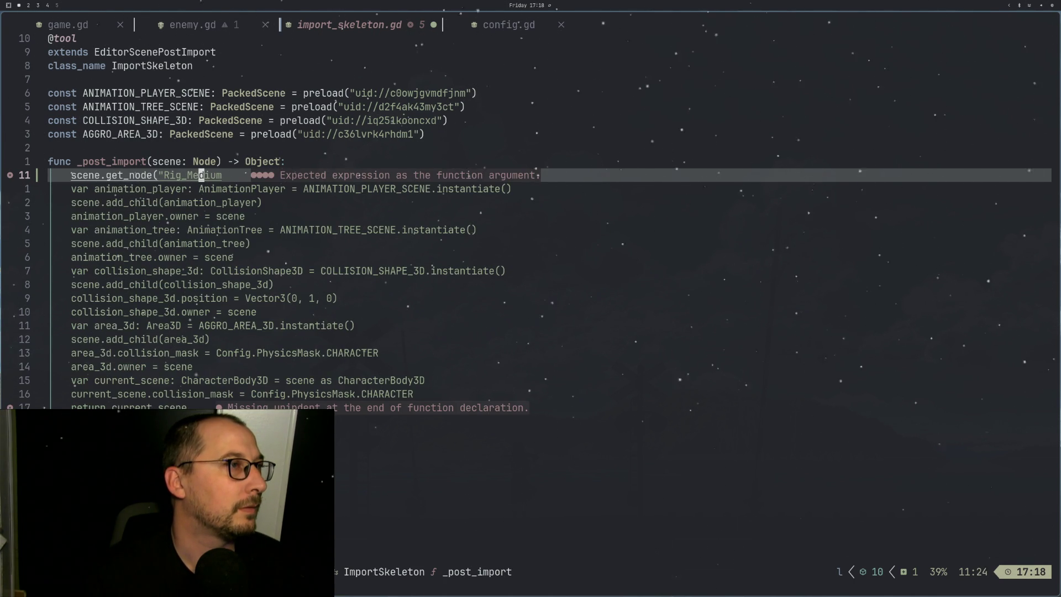
key(Right)
text(")
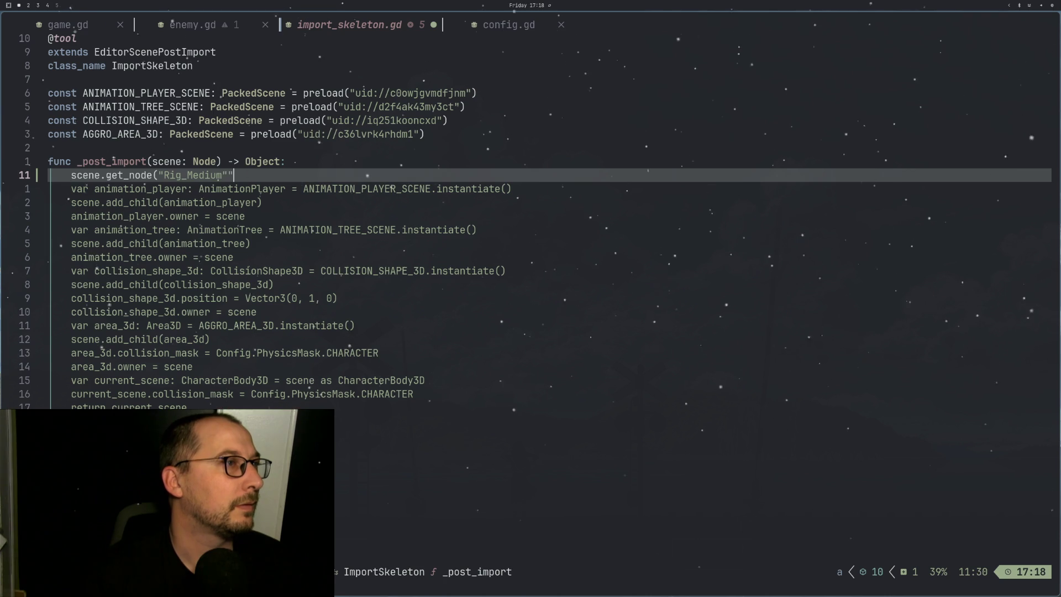
key(BackSpace)
key(Escape)
text(:w)
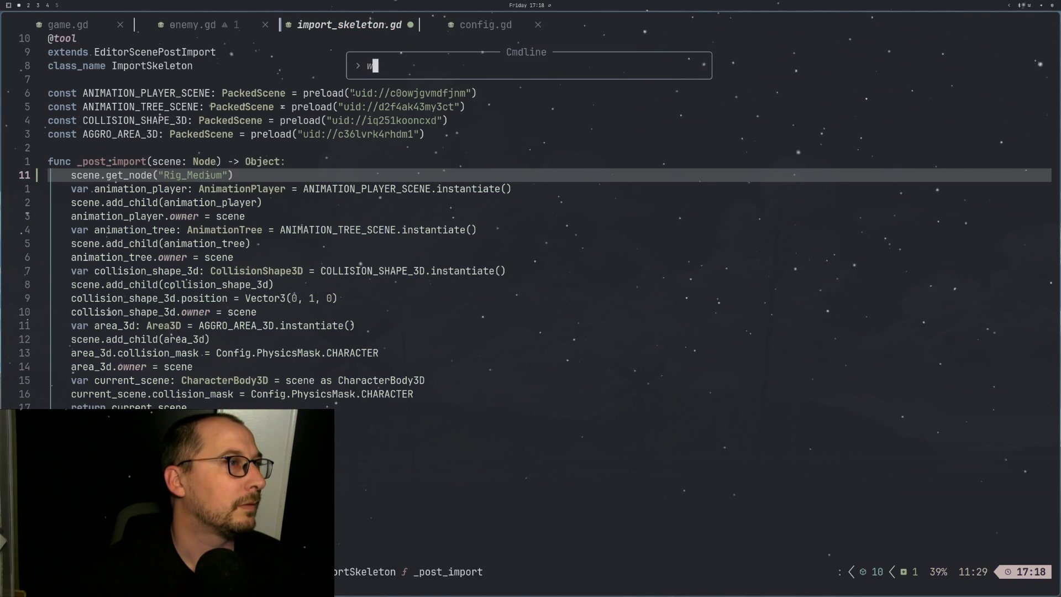
key(Return)
Step: Start assigning the get_node result to 'var node3d ='
key(super+2)
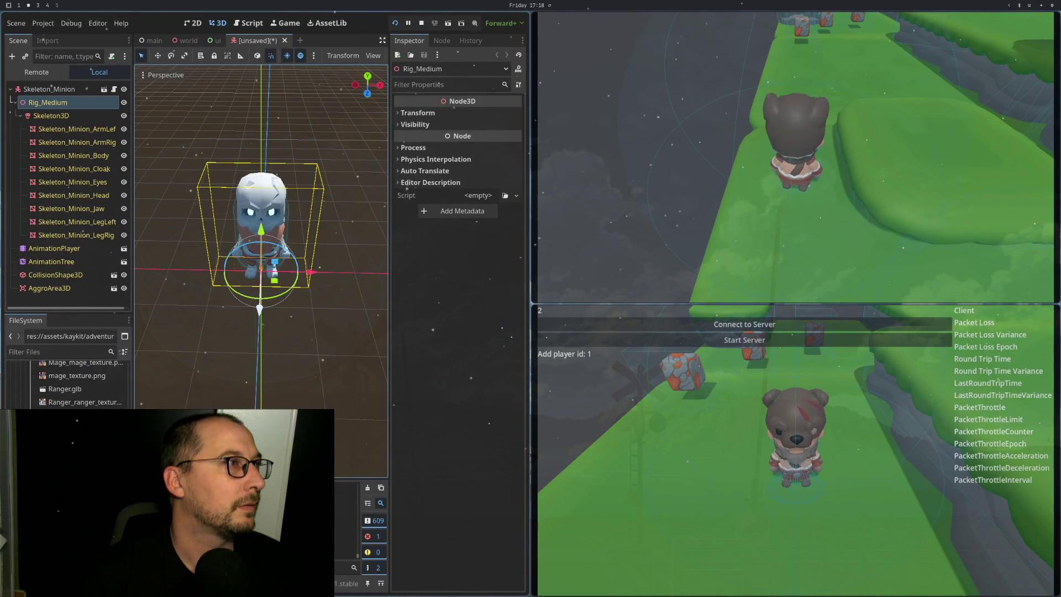
key(super+1)
key(h)
key(h)
key(h)
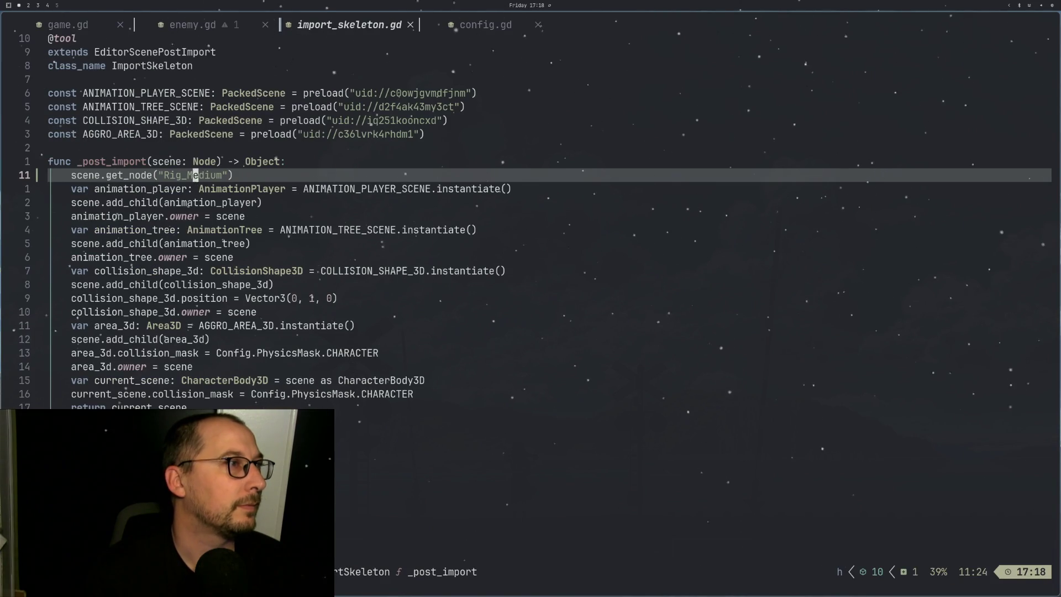
key(l)
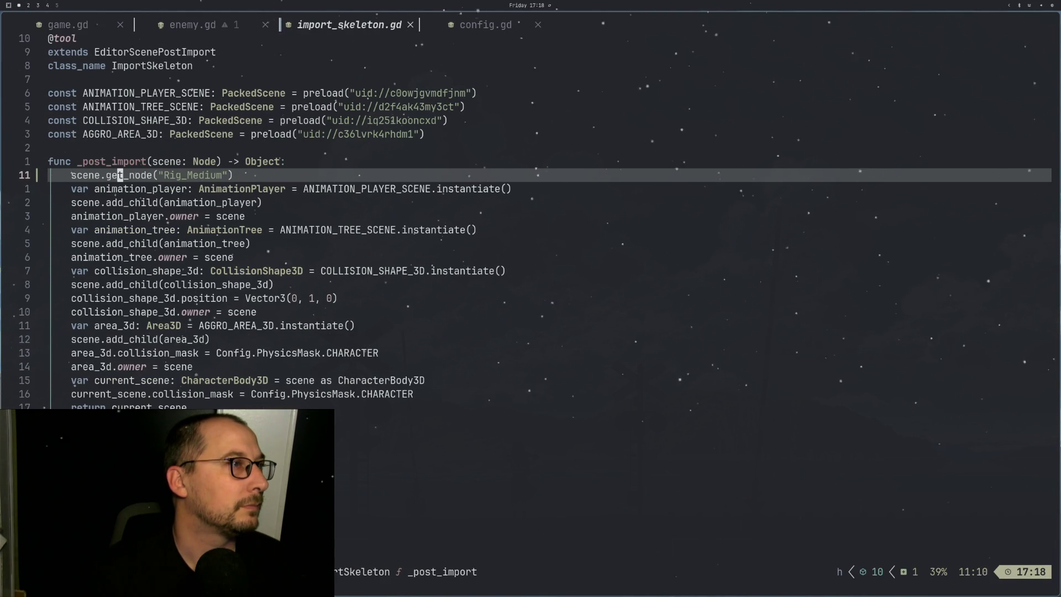
key(h)
key(h)
key(h)
text(i)
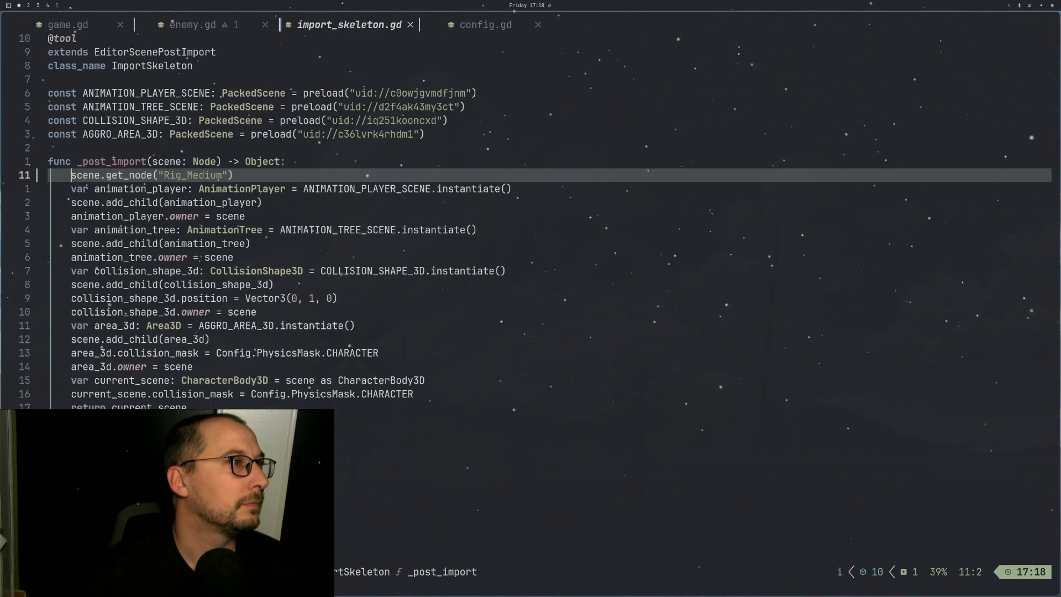
text(var node3d)
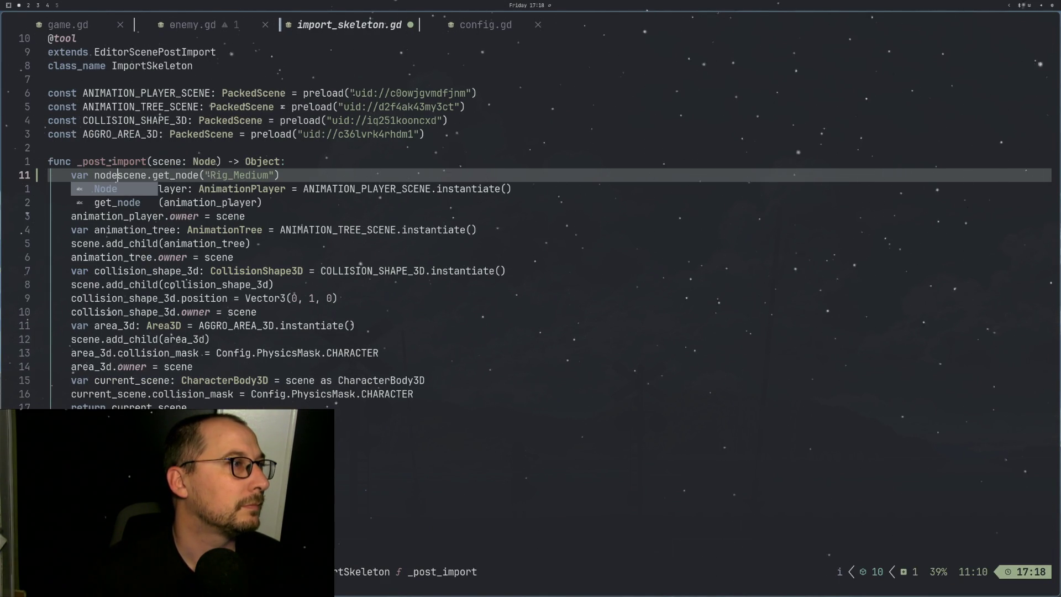
text( =)
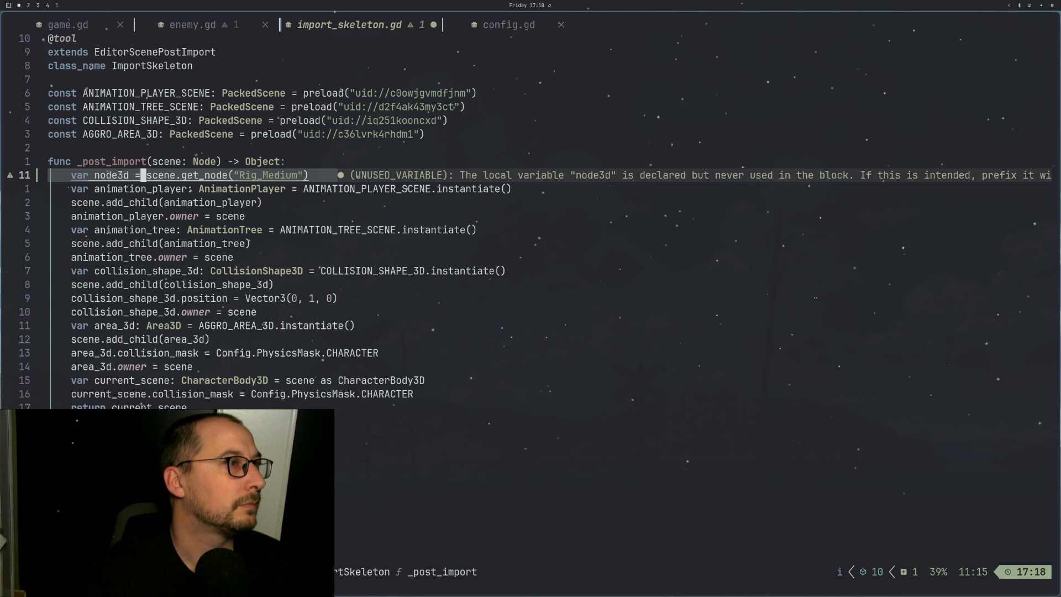
Step: Type node3d as Node3D and add a node3d.rotate_y(TAU) line below it
key(Left)
key(Left)
key(Left)
text(: Node)
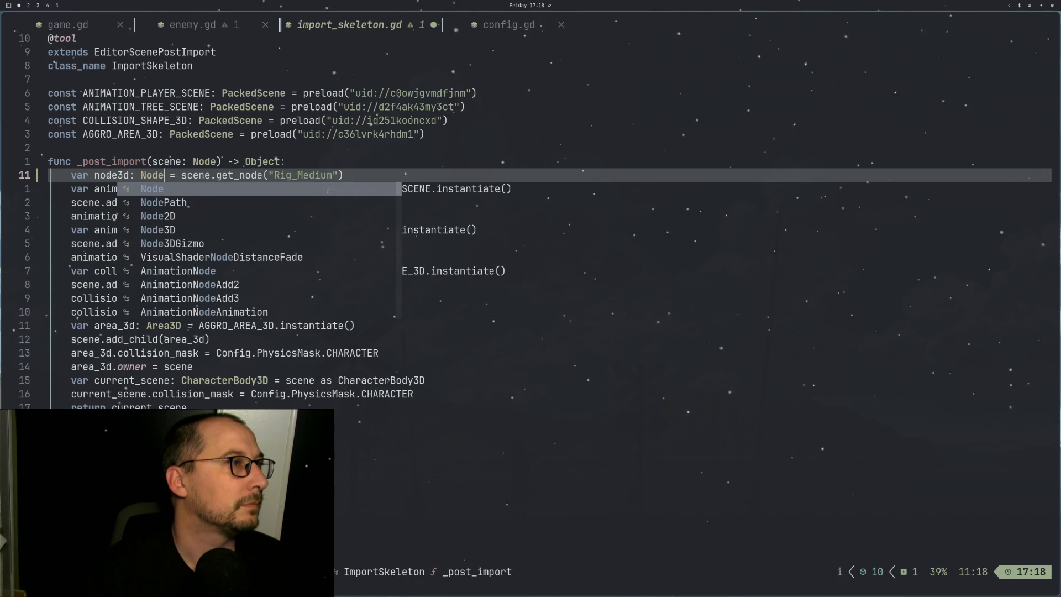
text(3D)
key(Escape)
text(o)
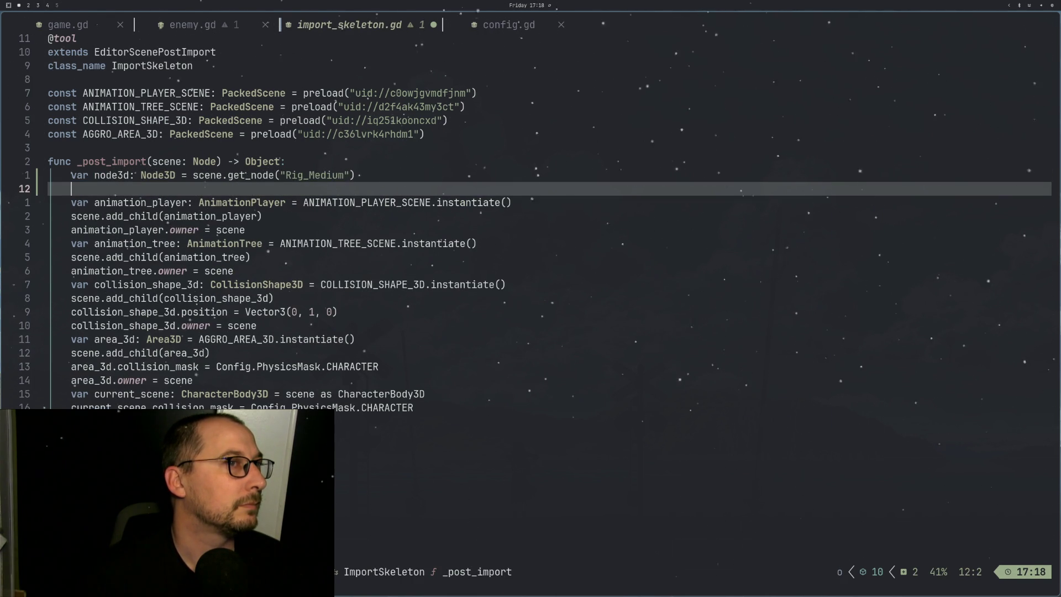
text(node3d)
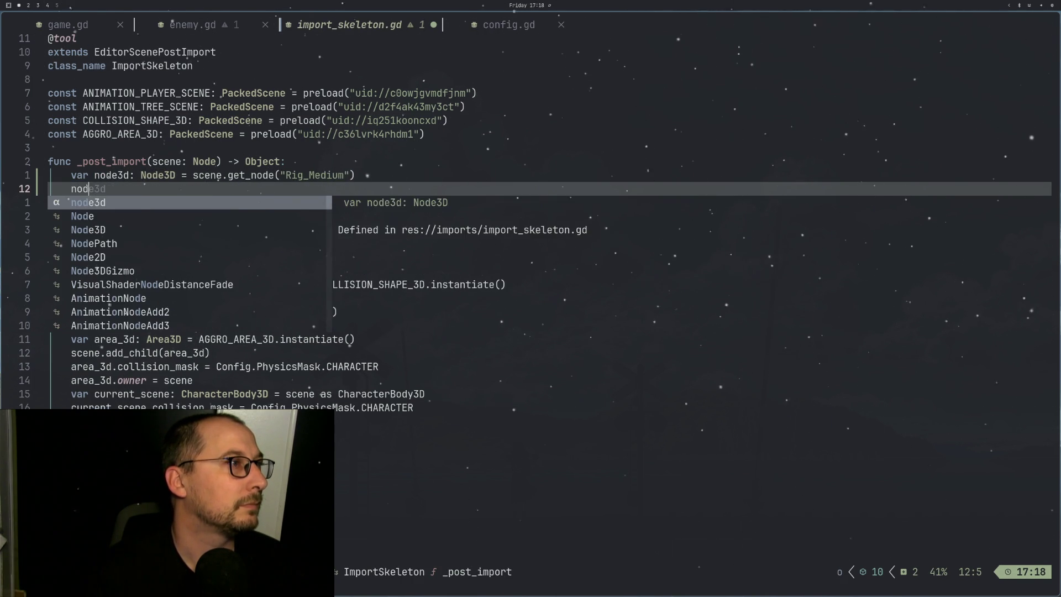
key(Escape)
text(.rotat)
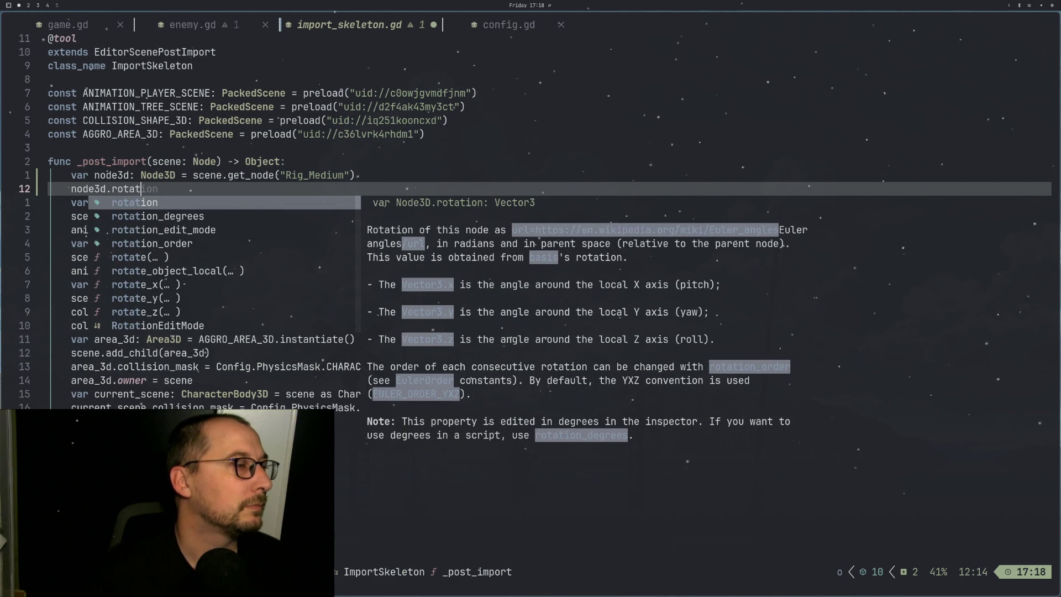
key(ctrl+n)
key(ctrl+n)
key(ctrl+n)
key(ctrl+y)
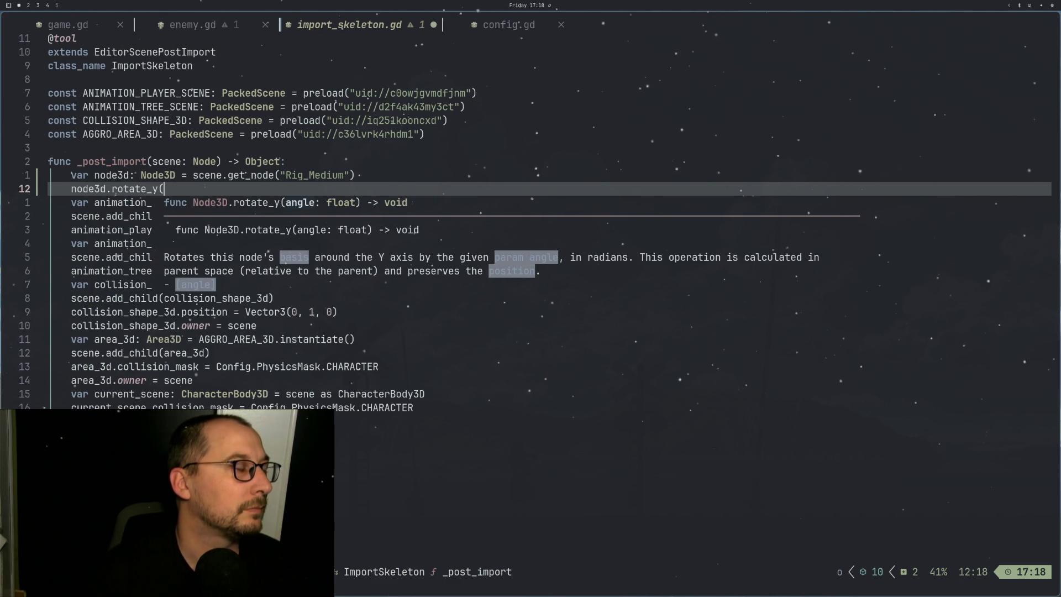
text(TAU))
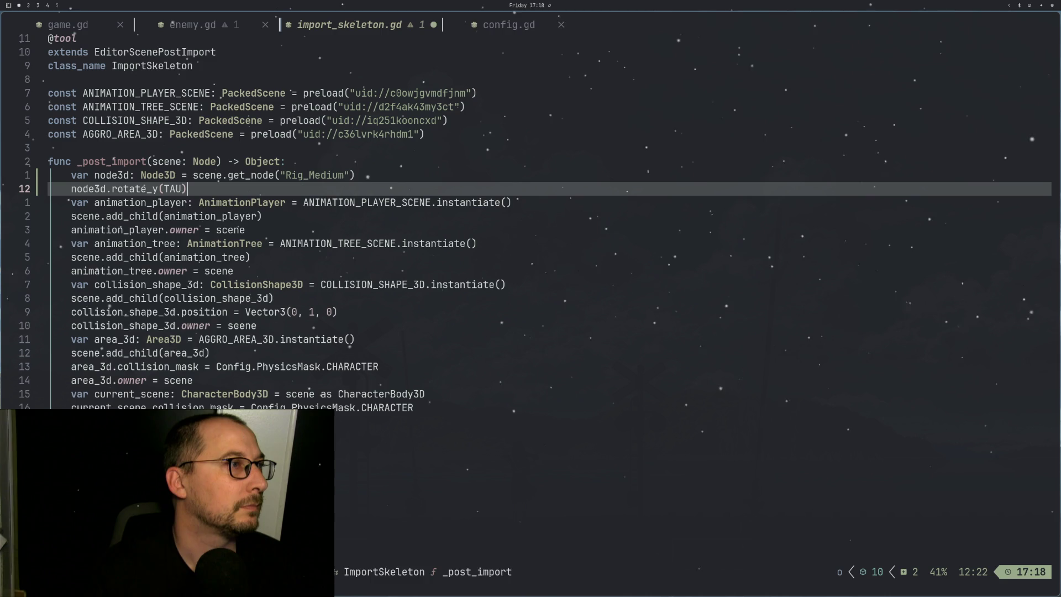
Step: Save import_skeleton.gd and switch to the Godot editor
key(Escape)
text(:w)
key(Return)
key(super+2)
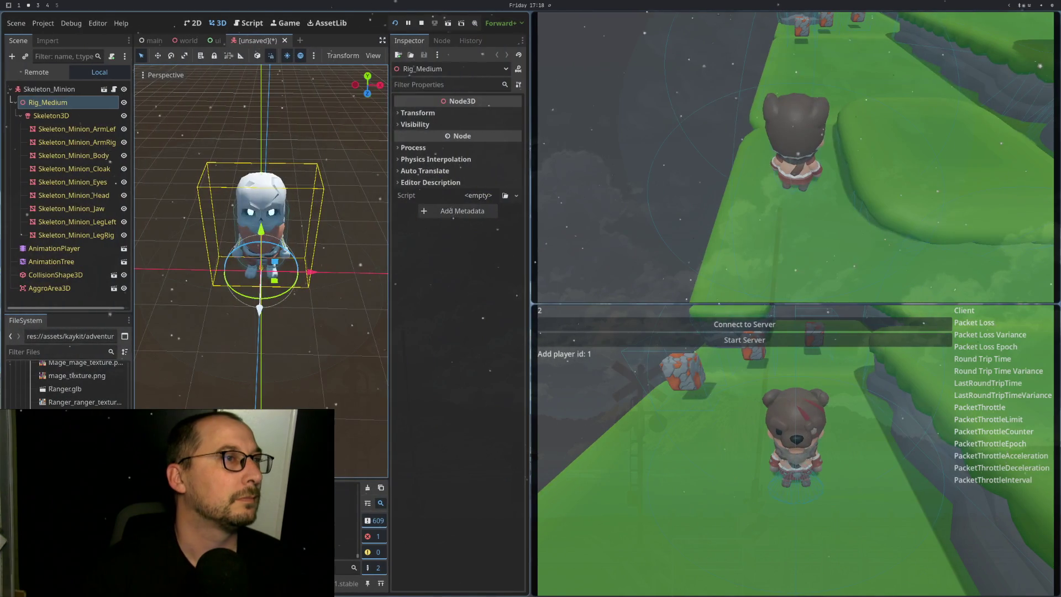
Step: Reimport the selected skeleton .glb models, dismissing the post-import error and reimporting again
click(47, 40)
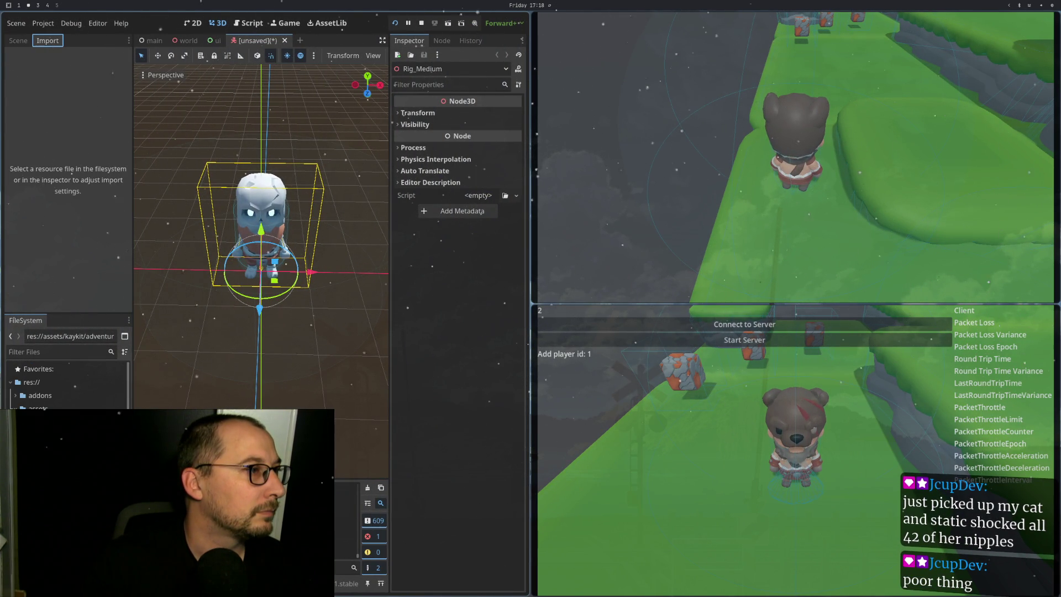
click(66, 387)
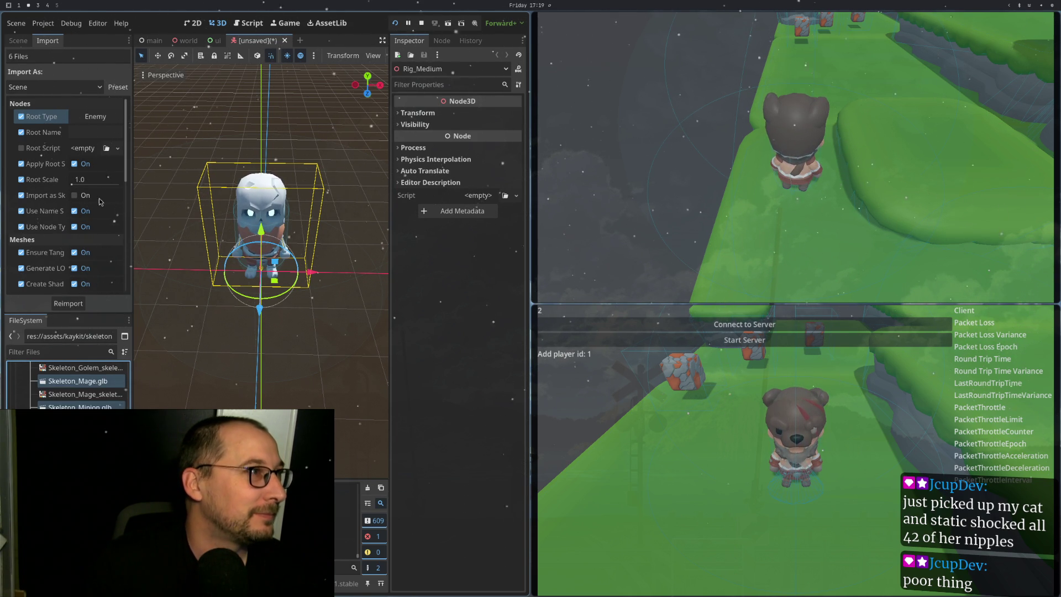
click(64, 306)
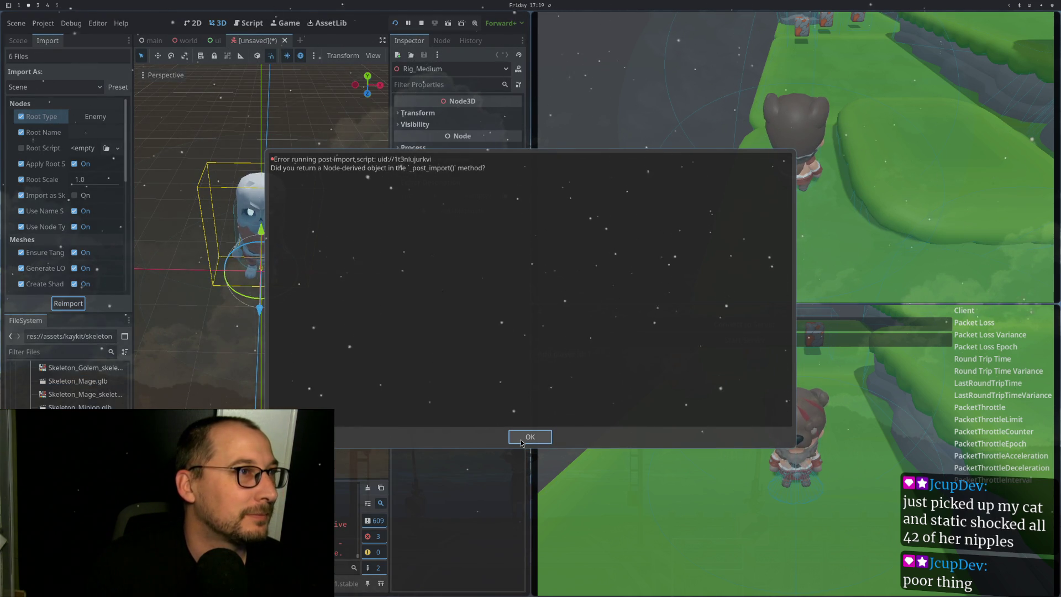
click(521, 440)
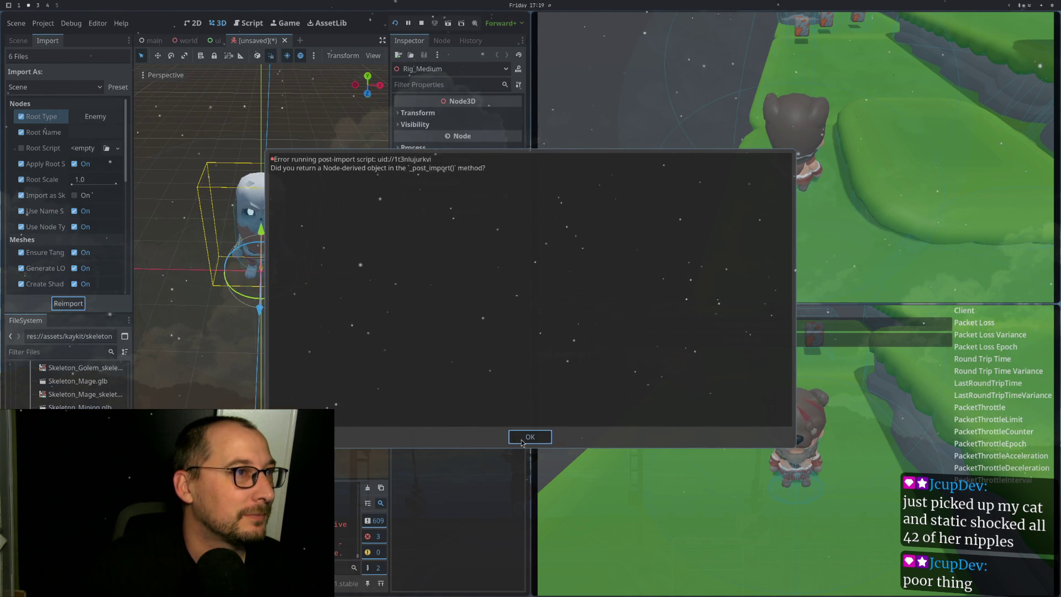
click(40, 41)
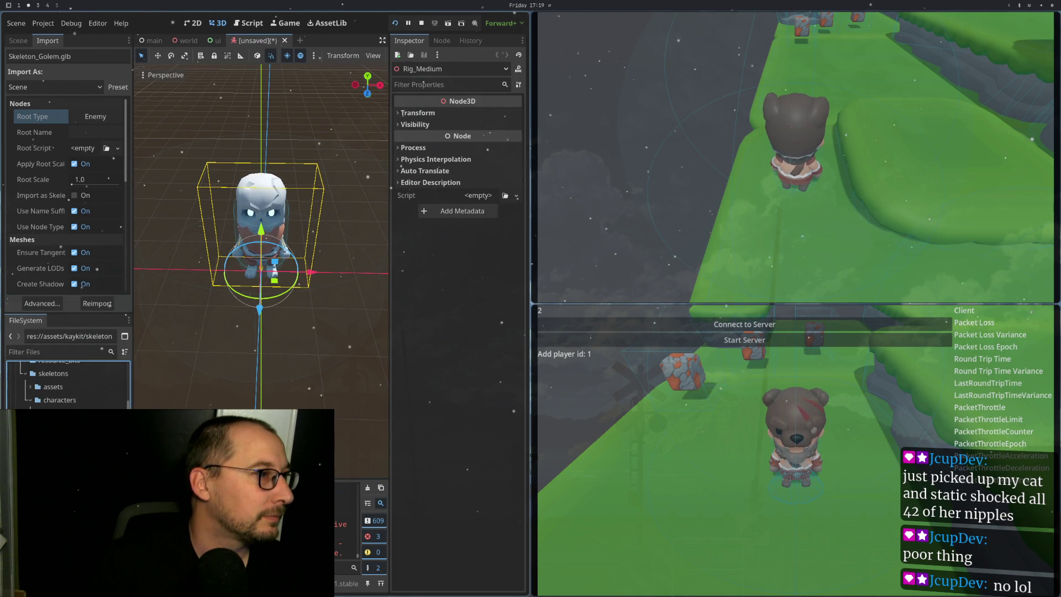
key(Escape)
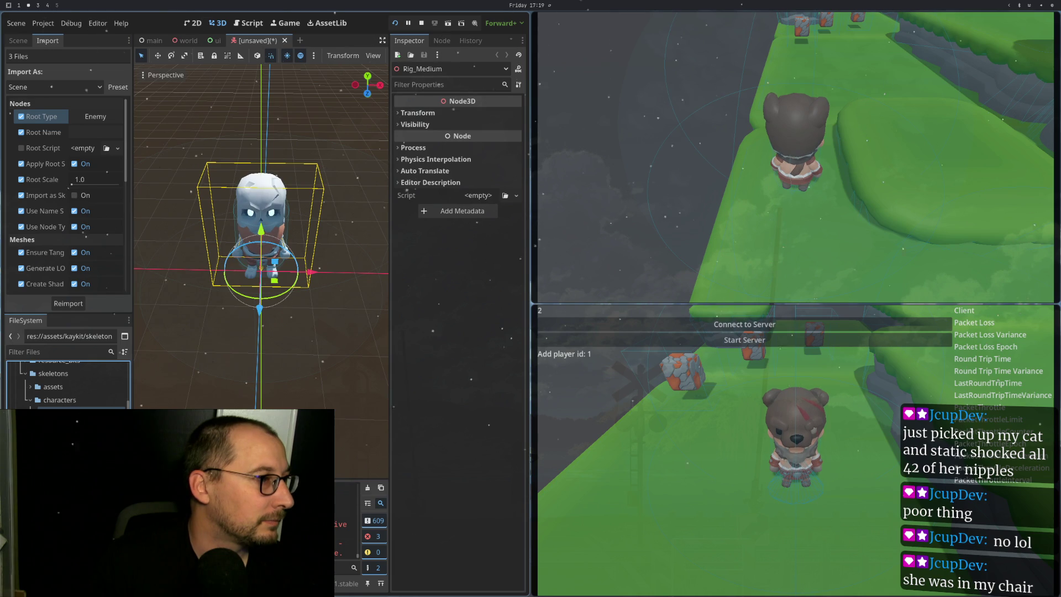
ctrl+click(78, 420)
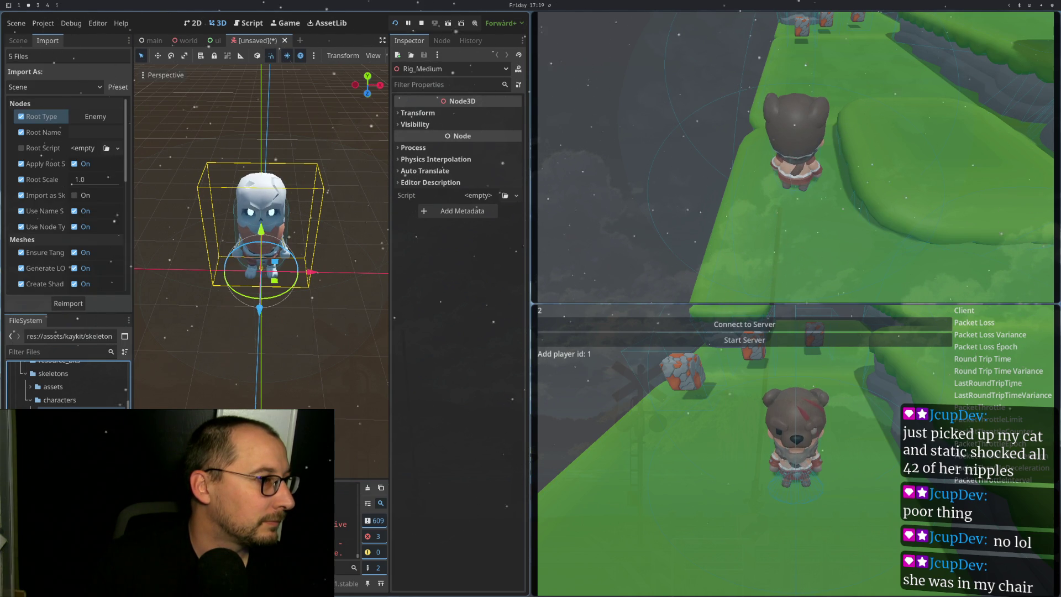
click(77, 309)
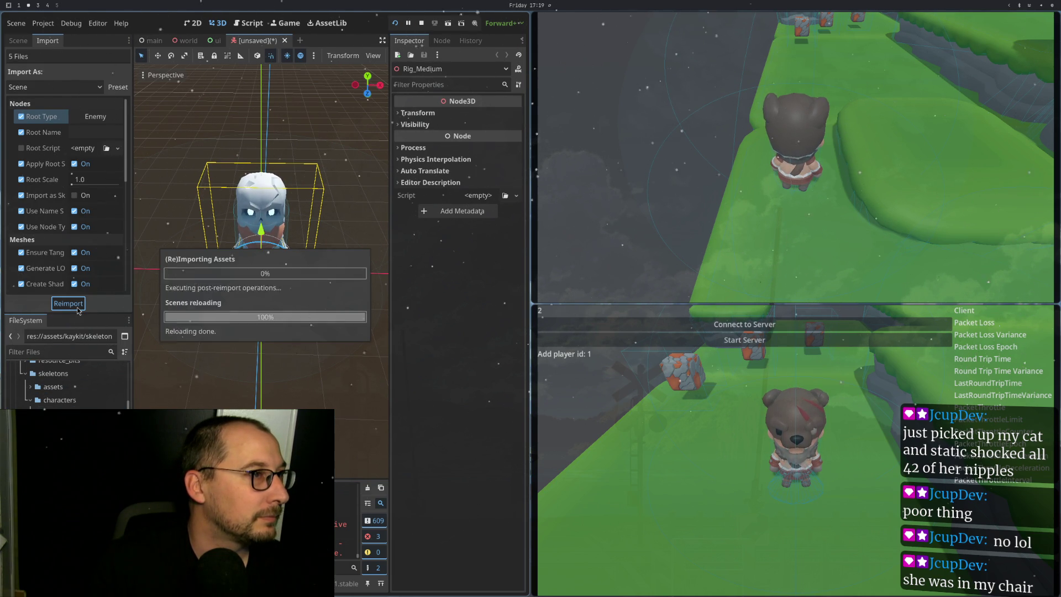
Step: Rotate Rig_Medium about 27 degrees around Y in the Inspector, then return to the script
click(18, 41)
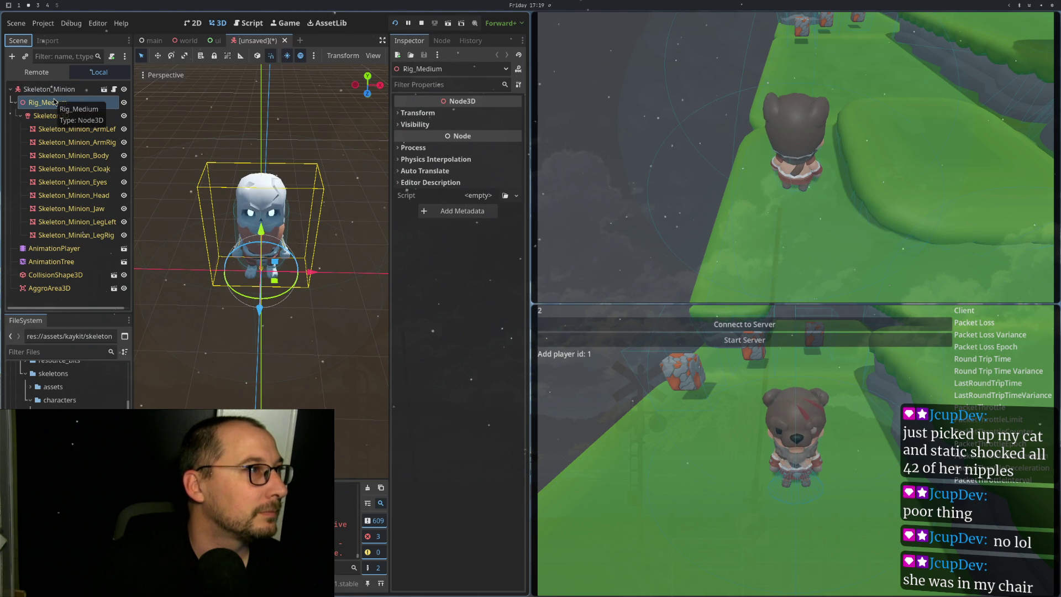
click(415, 113)
drag(458, 171, 462, 175)
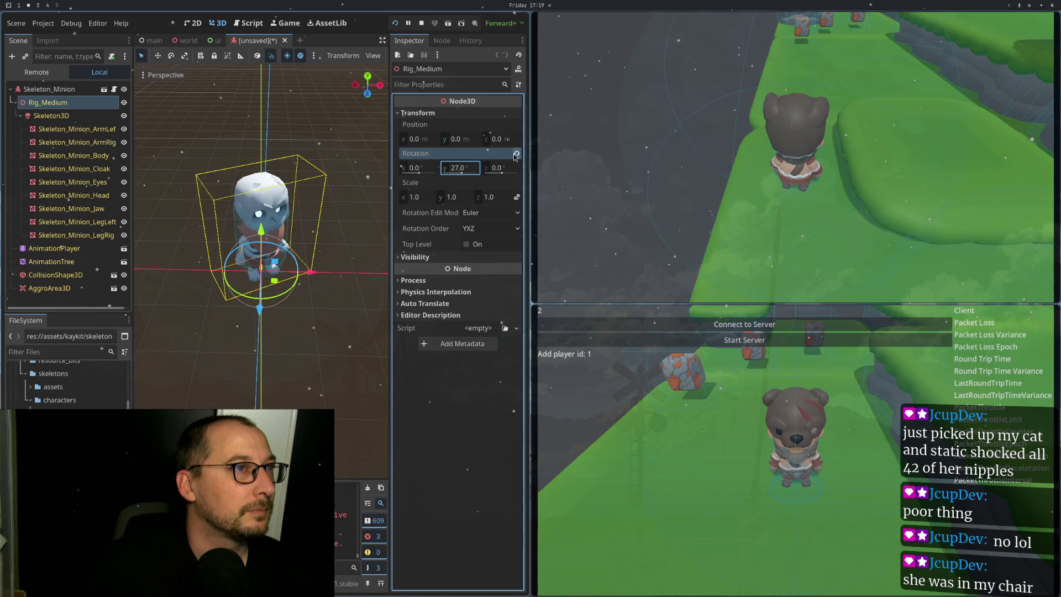
key(super+1)
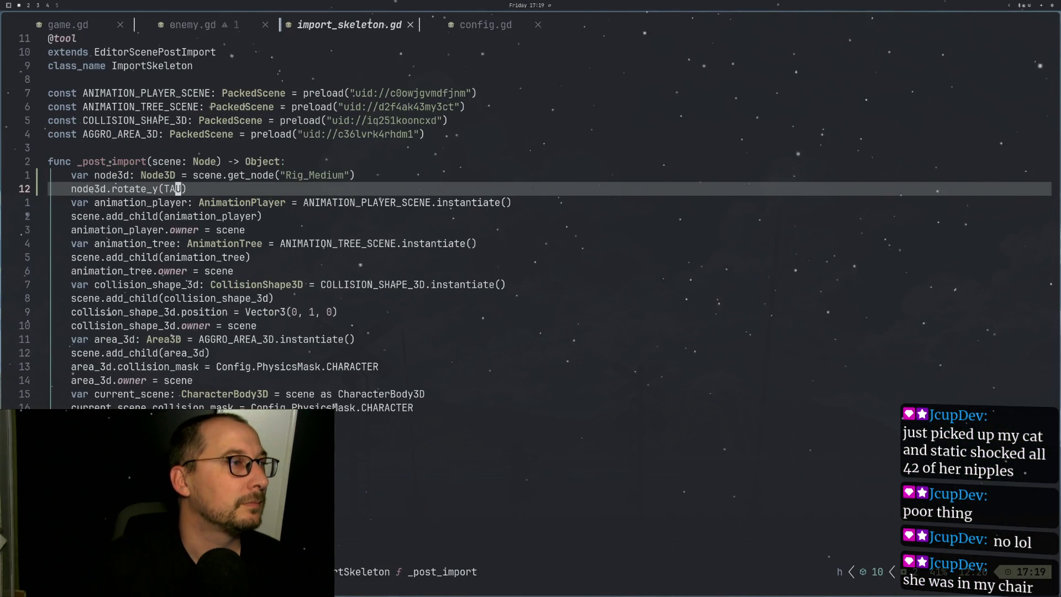
Step: Change rotate_y(TAU) to rotate_y(PI) in import_skeleton.gd and save the file
click(178, 188)
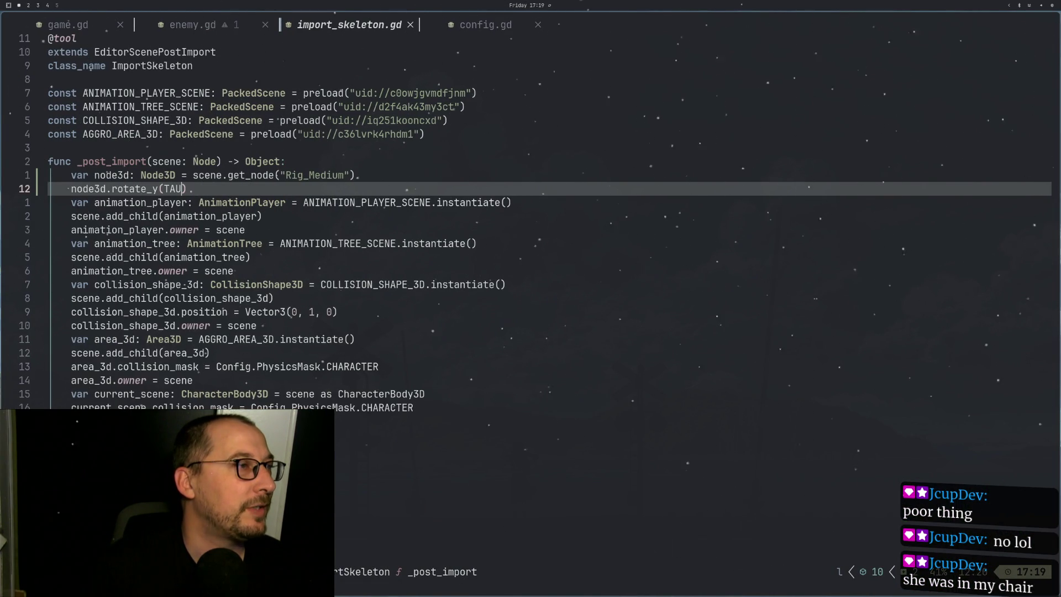
key(BackSpace)
text(PI)
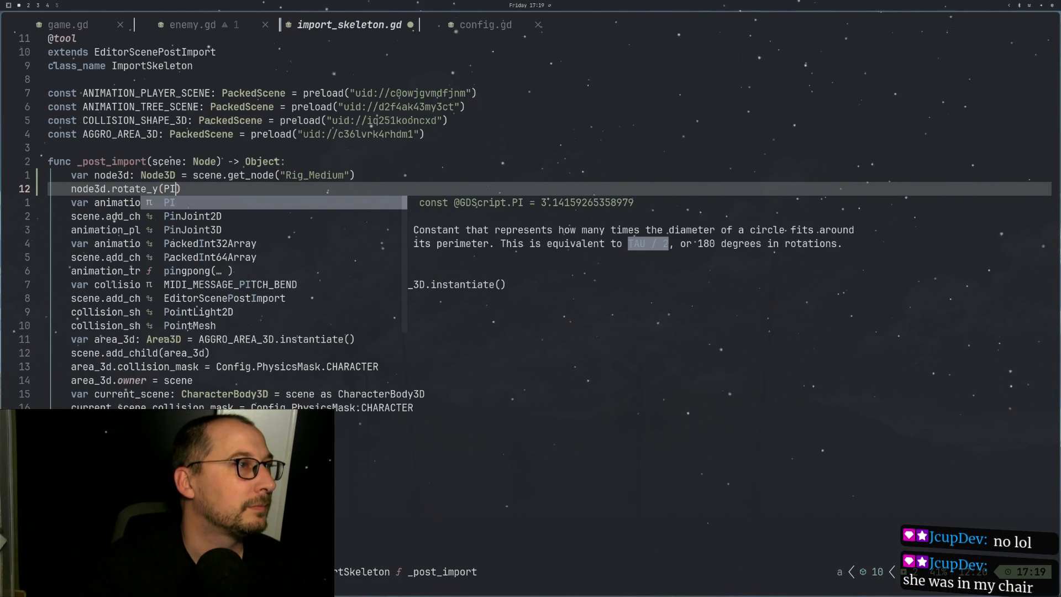
key(Escape)
text(:w)
key(Return)
key(super+2)
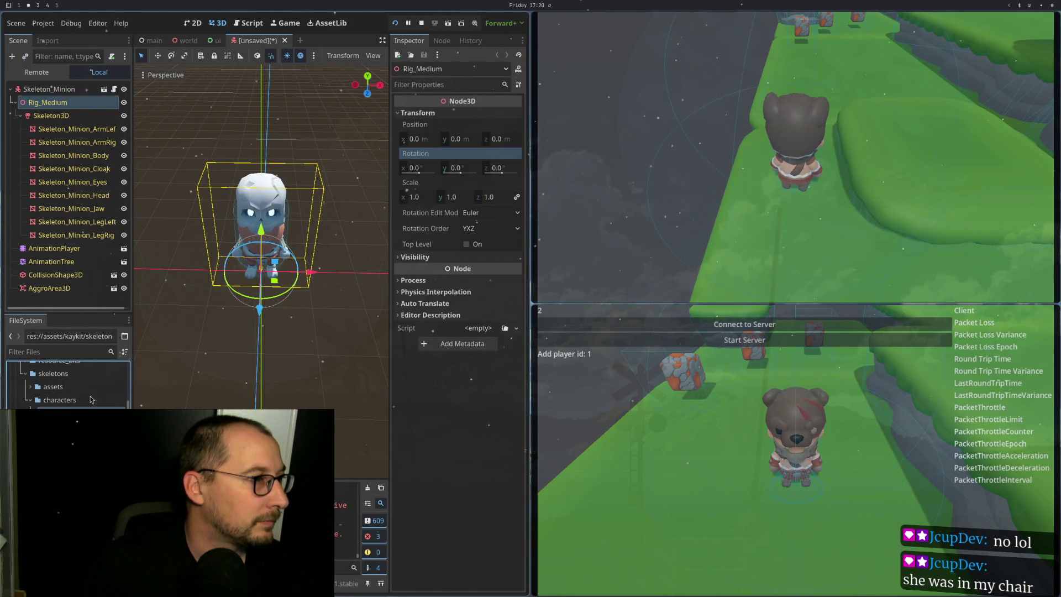
Step: Reimport the skeleton and confirm Rig_Medium's Y rotation is now -180°
click(48, 40)
scroll(88, 248, down, 10)
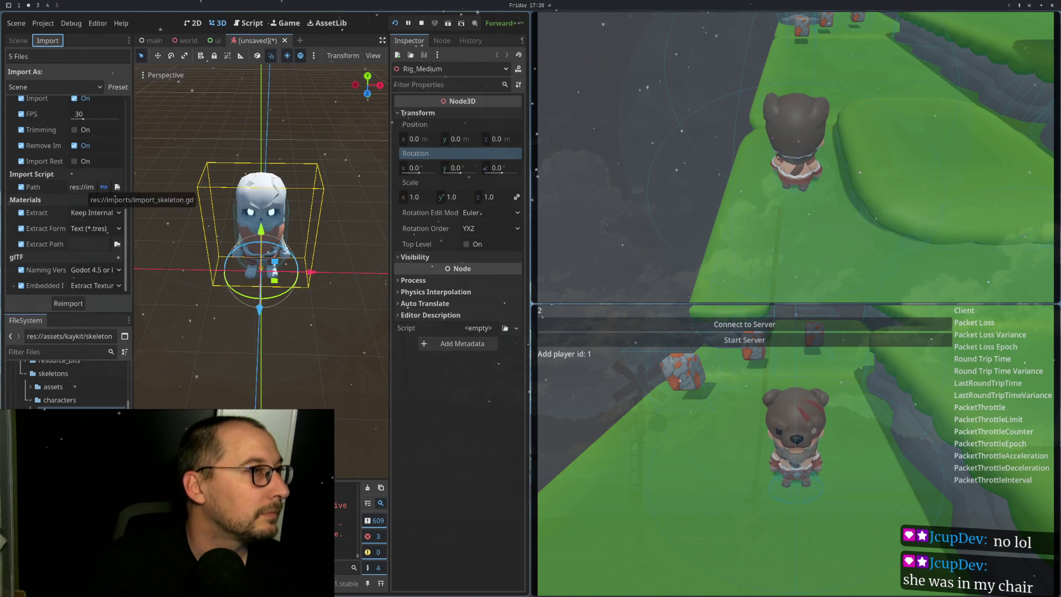
key(super+1)
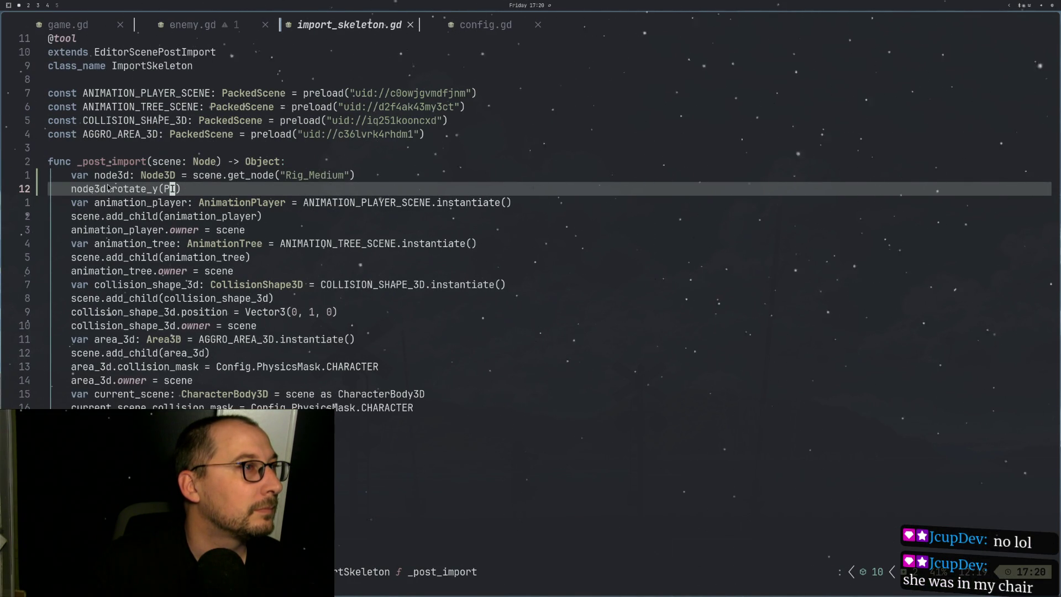
key(super+2)
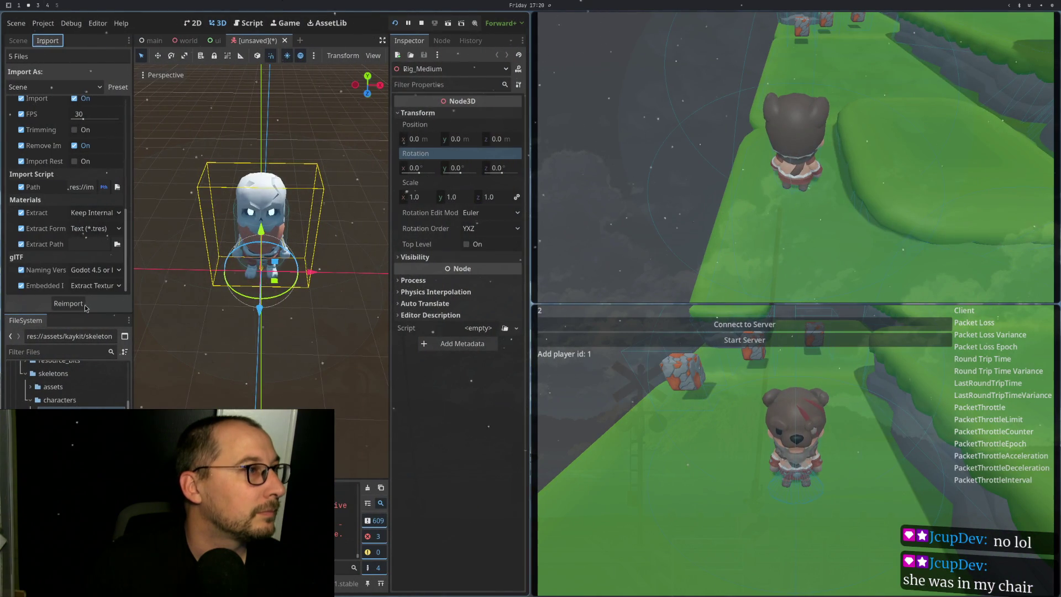
click(68, 303)
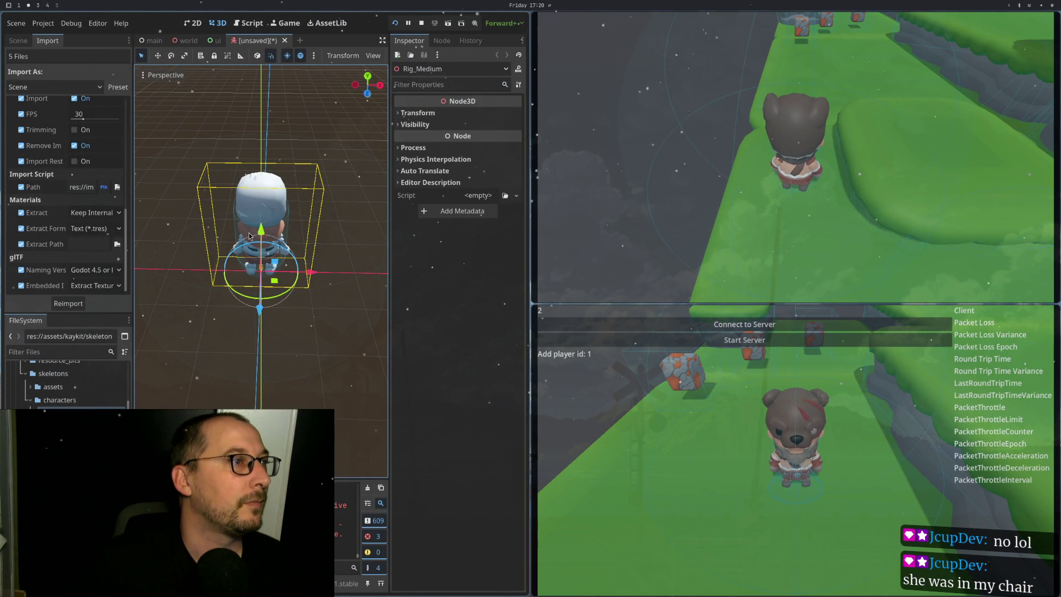
click(17, 40)
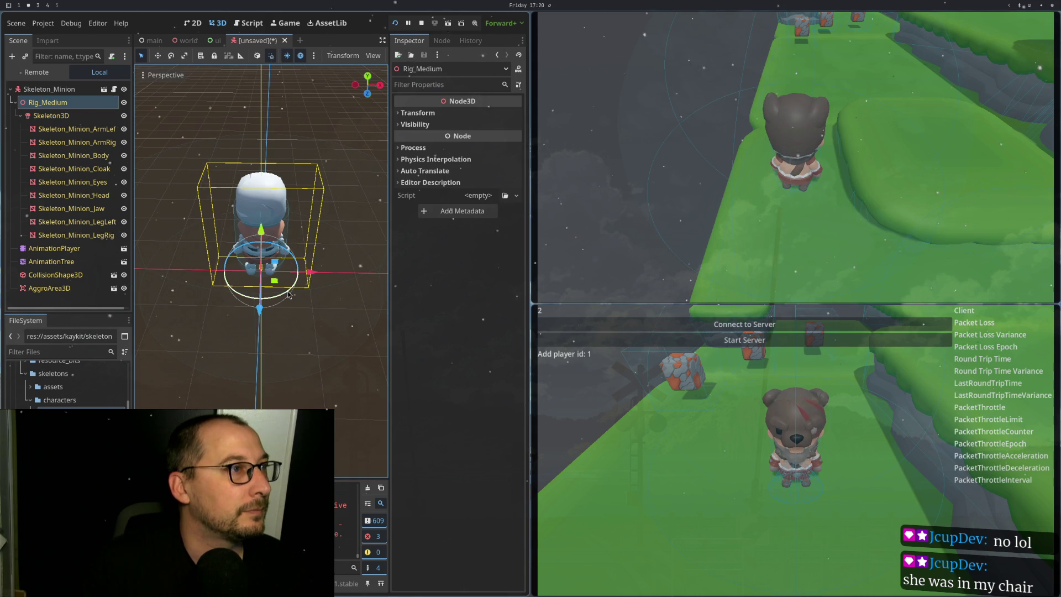
click(433, 116)
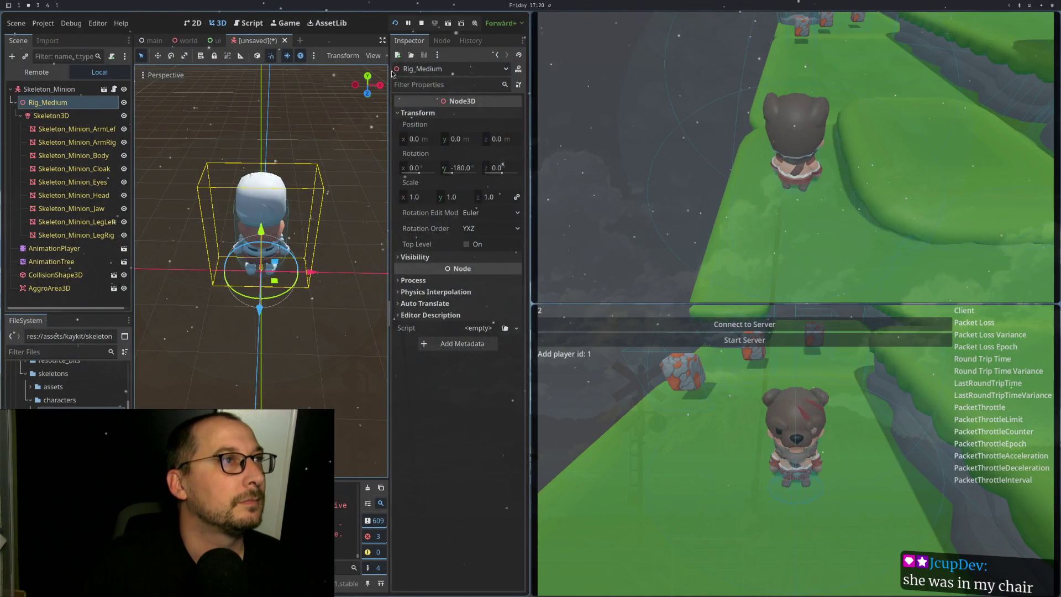
Step: Close the preview scene without saving and stop the running game
click(285, 40)
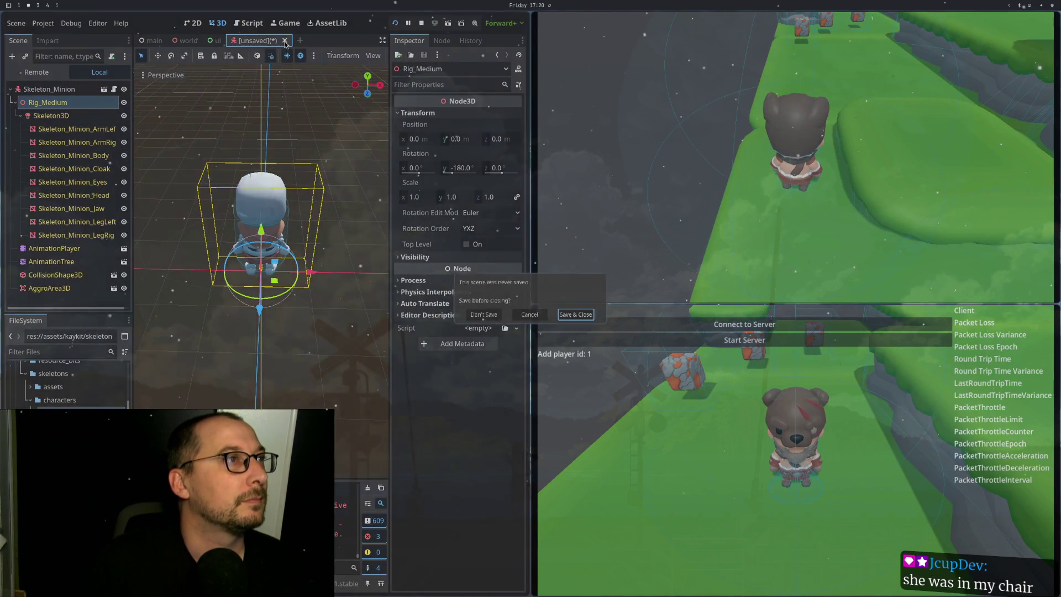
click(484, 314)
key(F8)
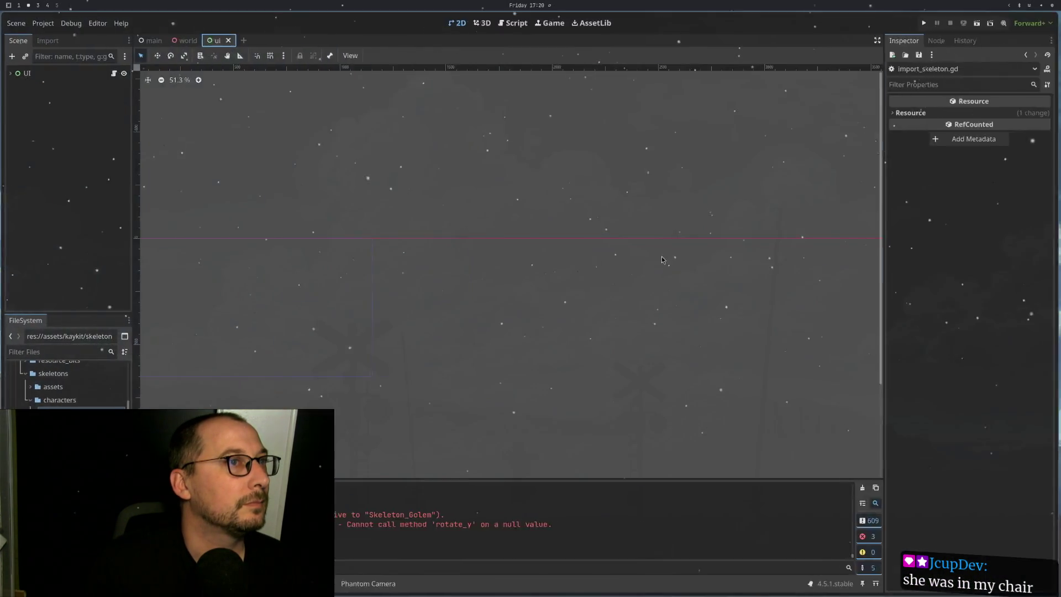
key(super+1)
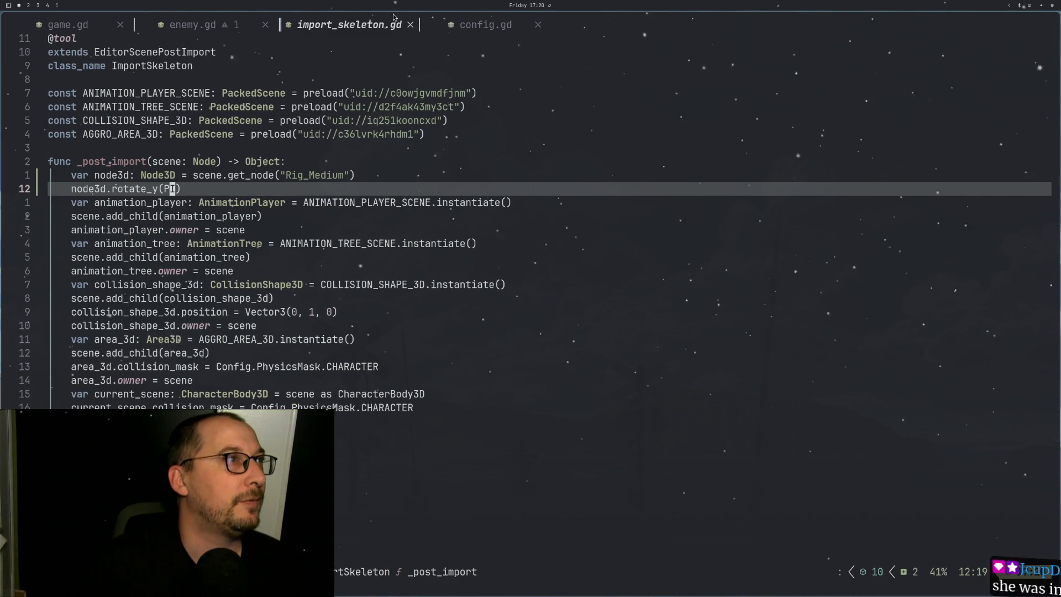
Step: In enemy.gd, put a minus sign before basis.z so the enemy moves along -basis.z
click(410, 25)
click(234, 168)
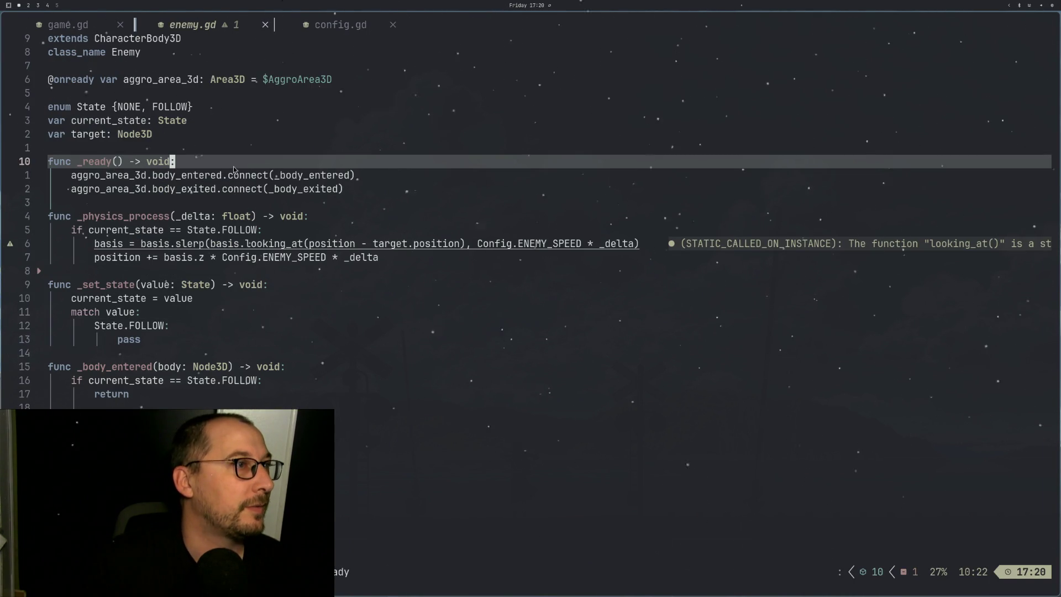
key(j)
key(j)
key(j)
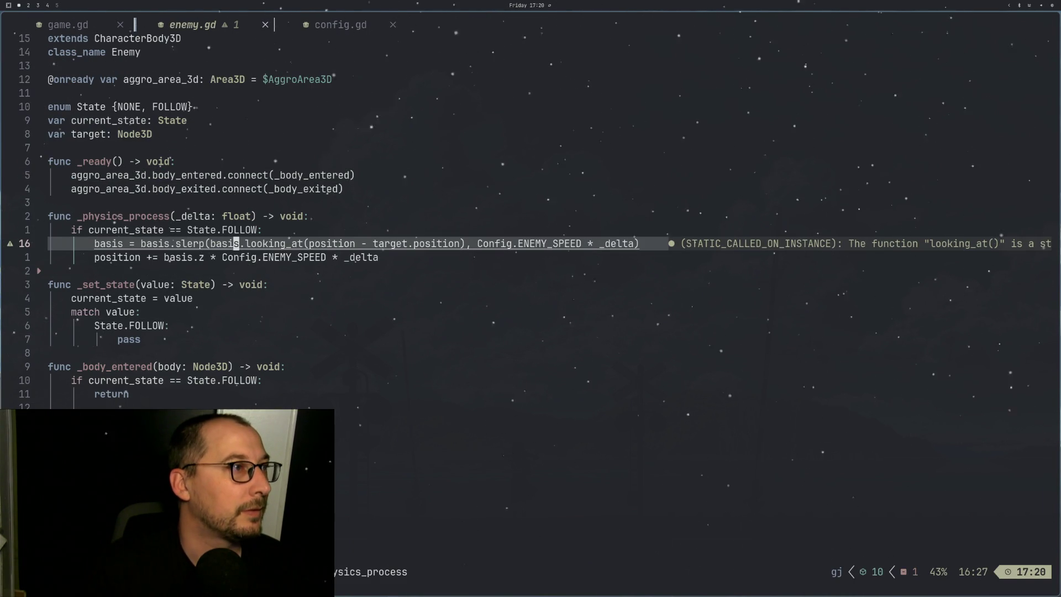
key(h)
key(h)
key(h)
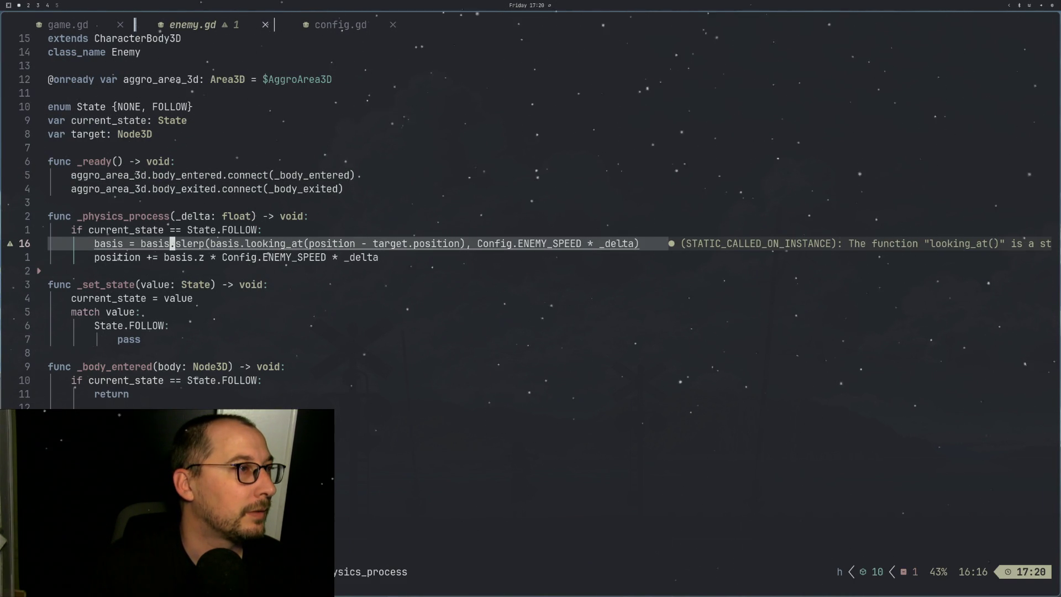
text(ji-)
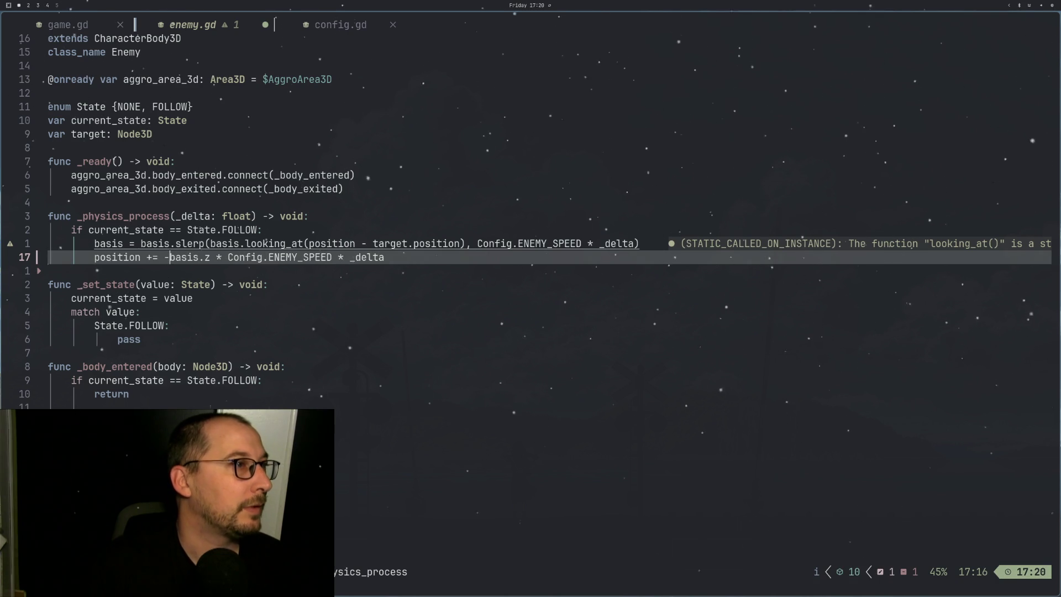
key(Escape)
Step: Run the project and start the server to test the movement change
key(super+2)
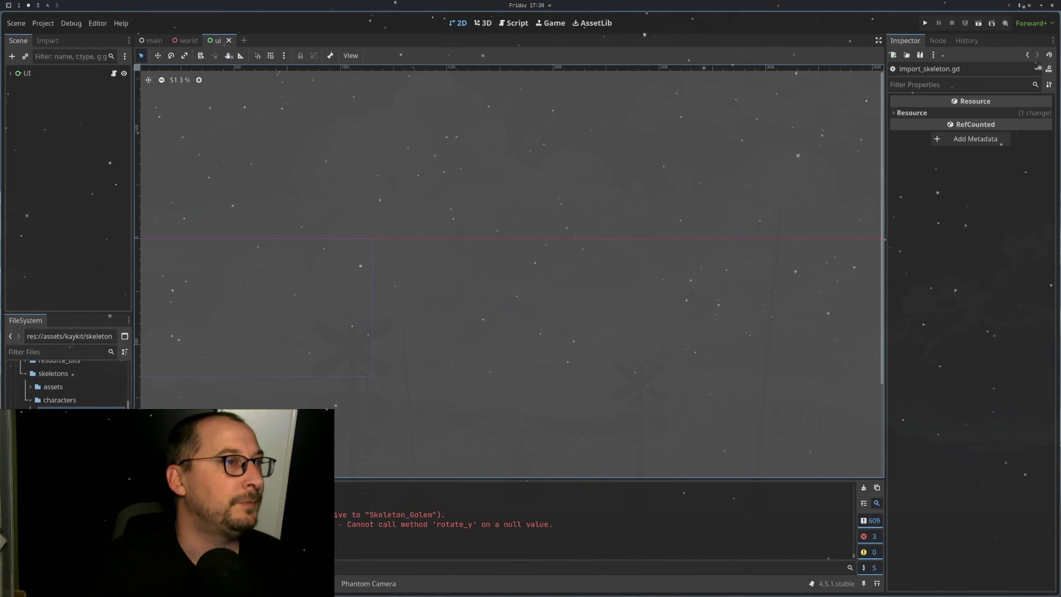
click(920, 23)
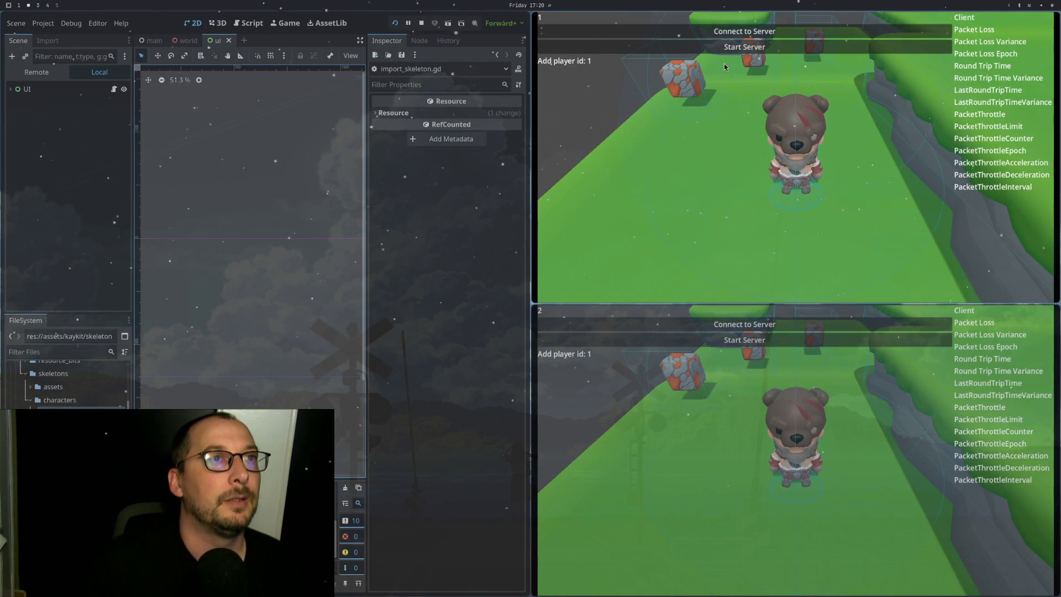
click(727, 48)
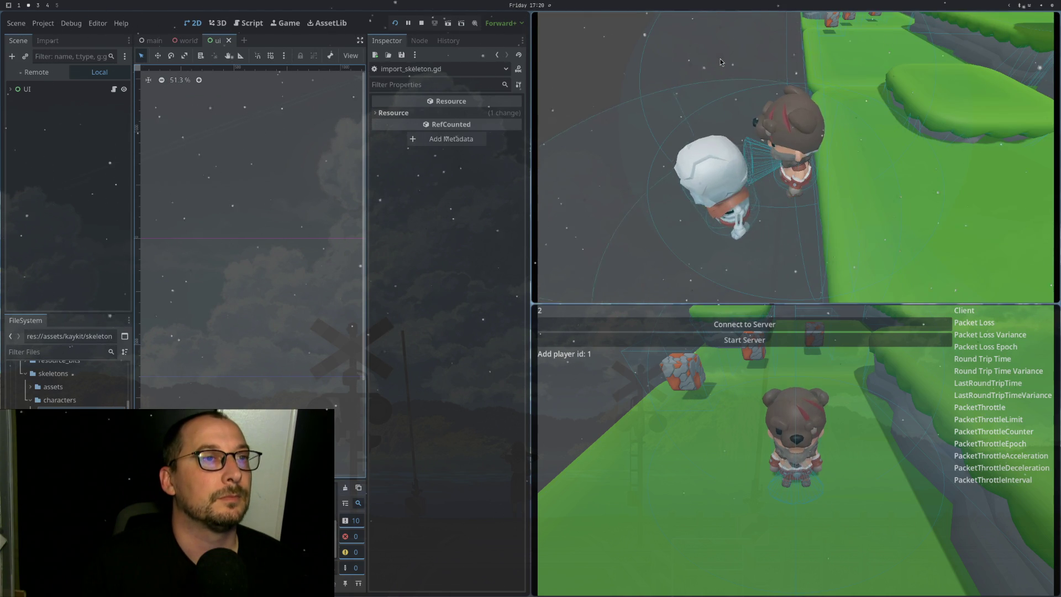
key(super+1)
Step: Remove the old target.position argument from the looking_at call
click(179, 243)
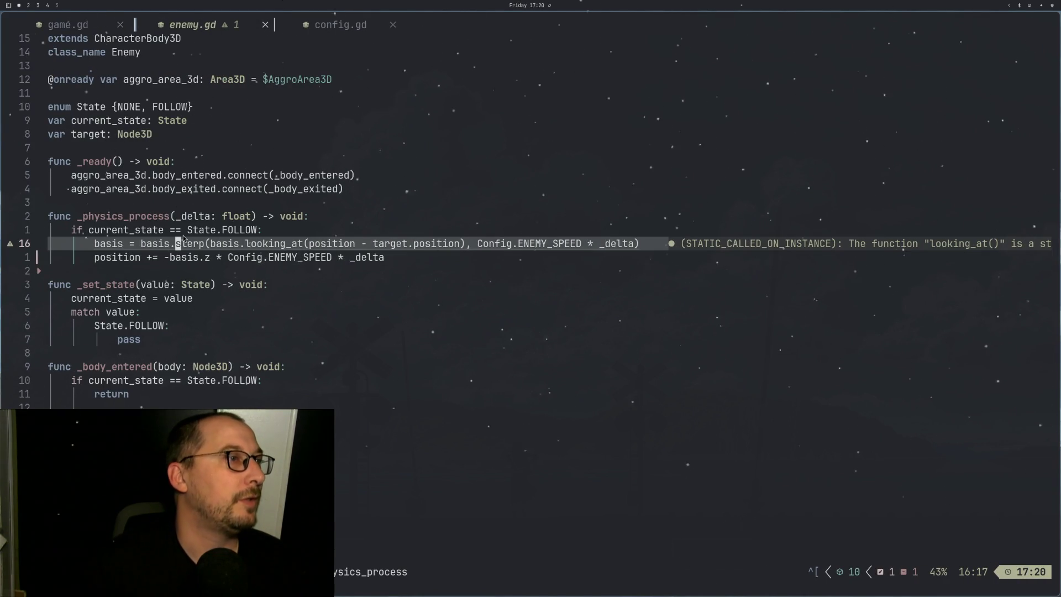
key(l)
key(l)
key(l)
key(l)
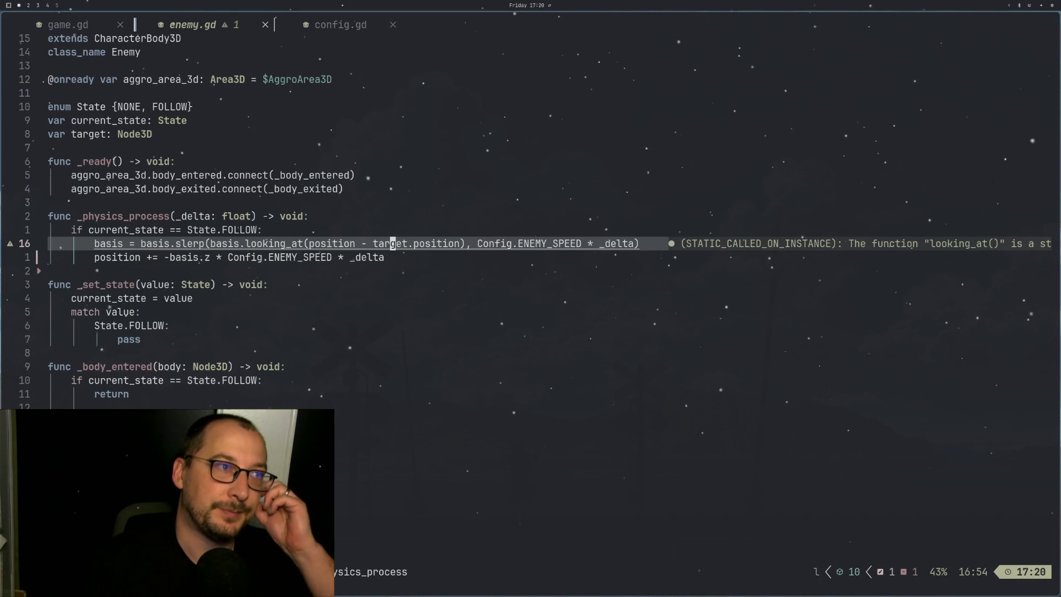
key(h)
key(h)
key(h)
key(l)
key(v)
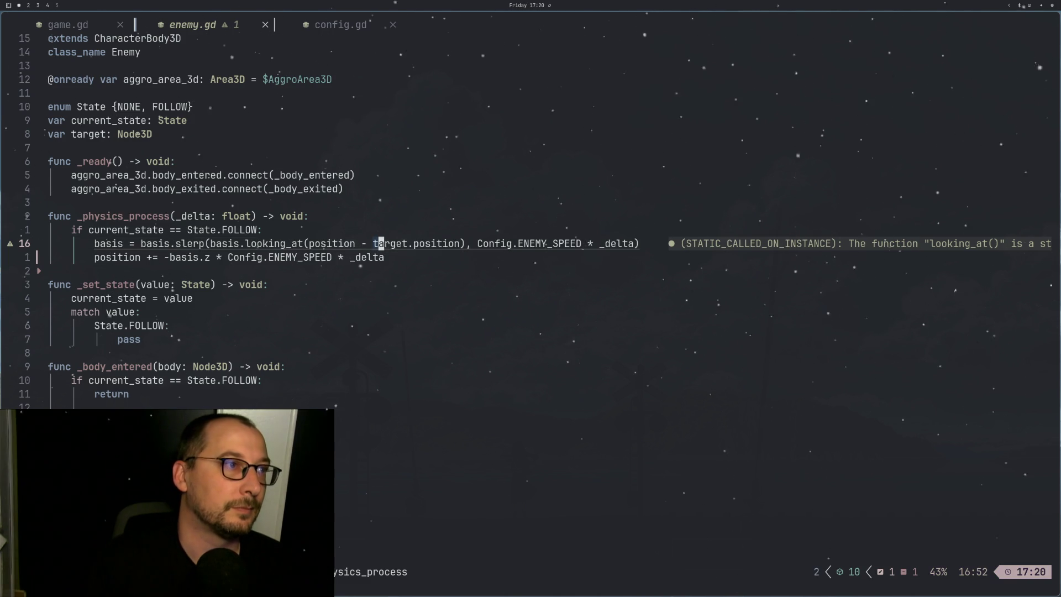
key(l)
key(l)
key(l)
key(d)
key(h)
key(d)
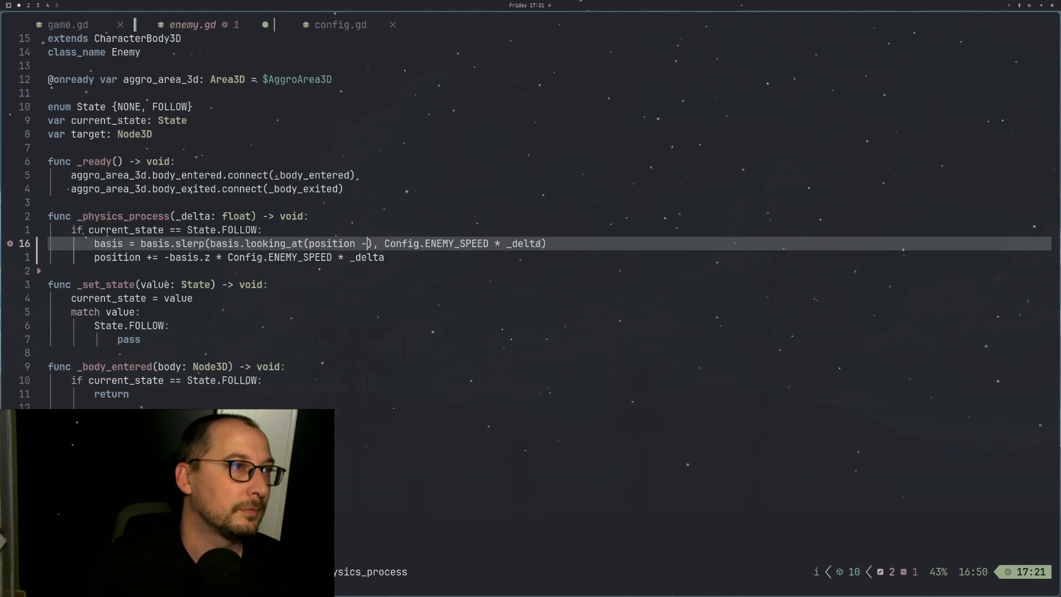
key(h)
key(d)
key(h)
key(d)
key(h)
key(h)
key(h)
key(h)
key(h)
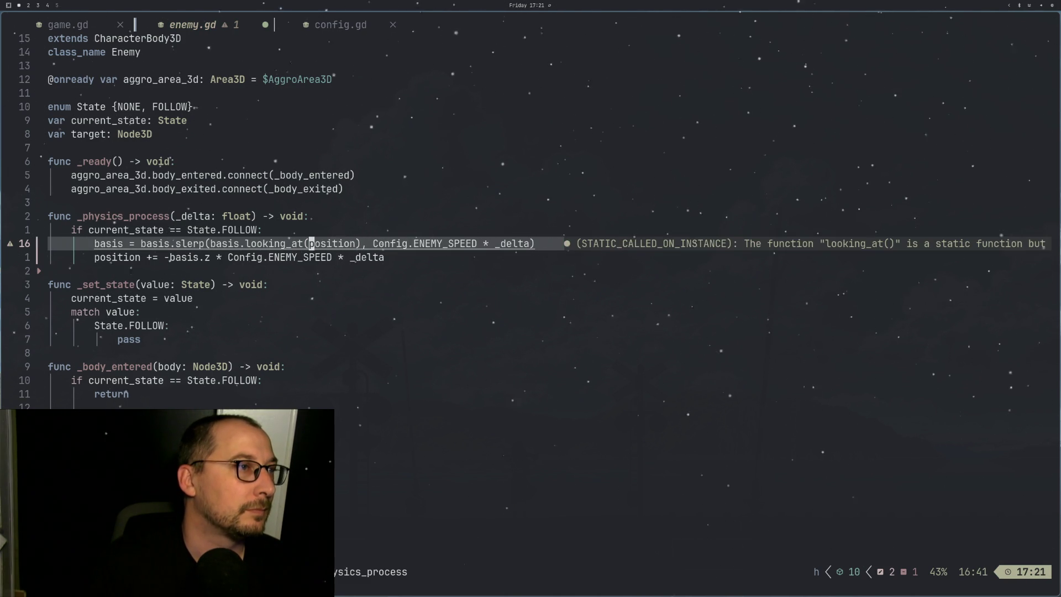
key(o)
key(Escape)
key(u)
Step: Rewrite the call as looking_at(target.position - position) and save enemy.gd
key(space)
text(king_)
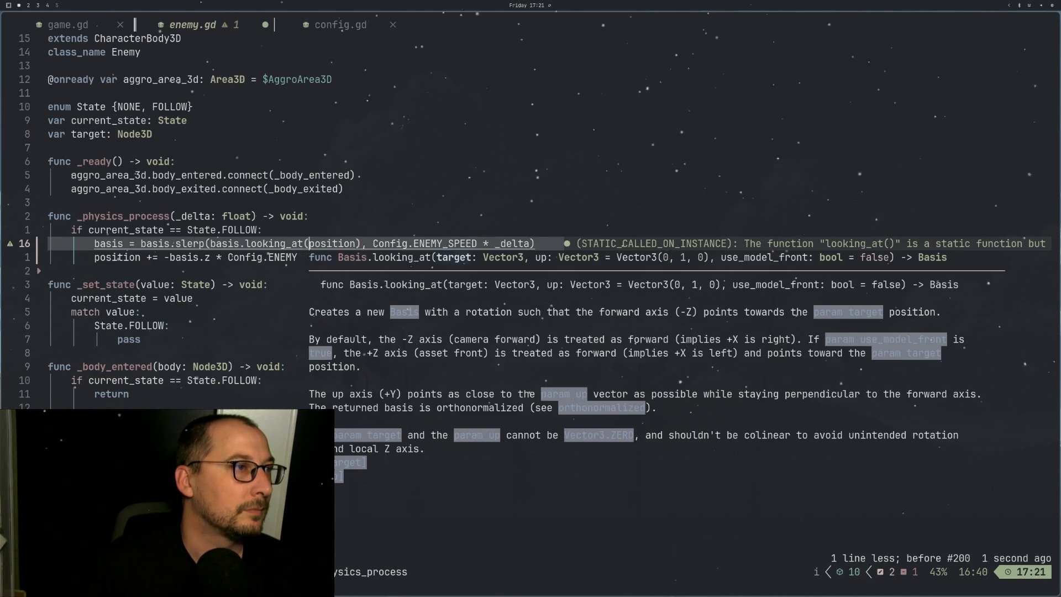
text(at(target.position -)
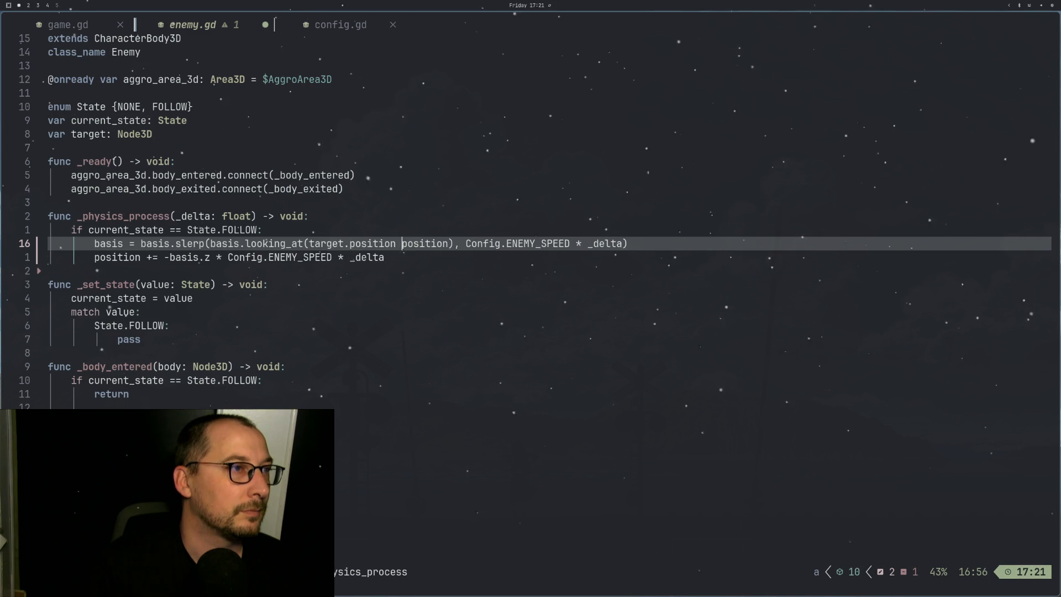
key(Escape)
key(colon)
text(w)
key(Return)
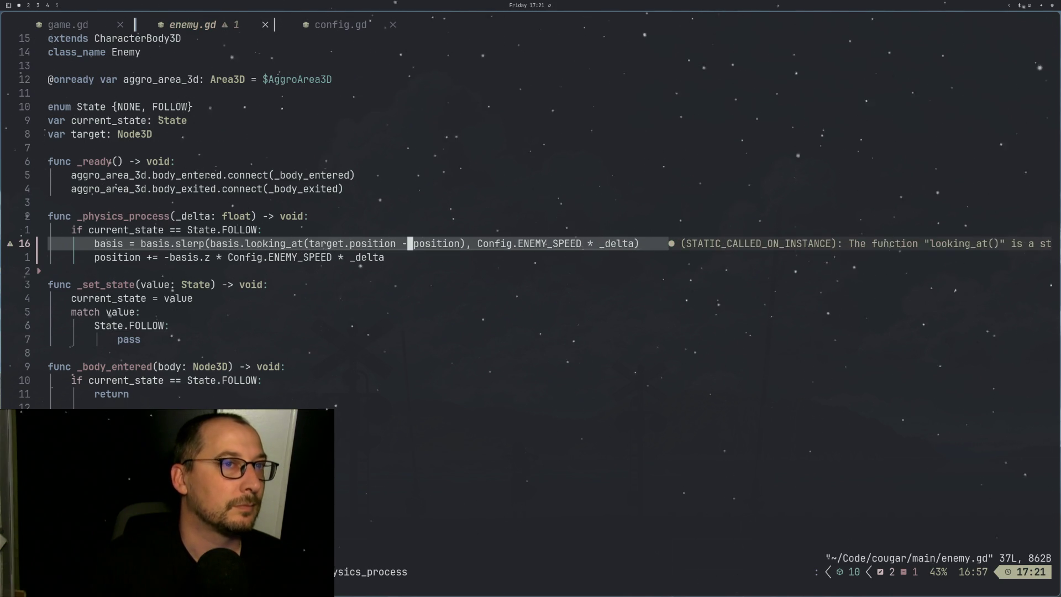
key(super+2)
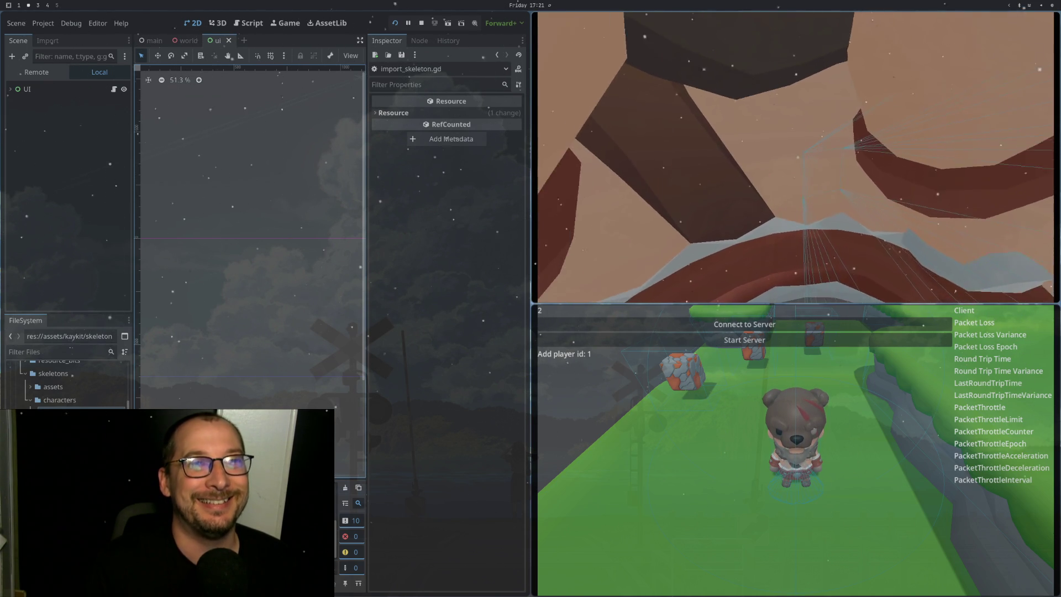
Step: Watch the skeleton's movement in the running multiplayer game, then return to enemy.gd
key(super+1)
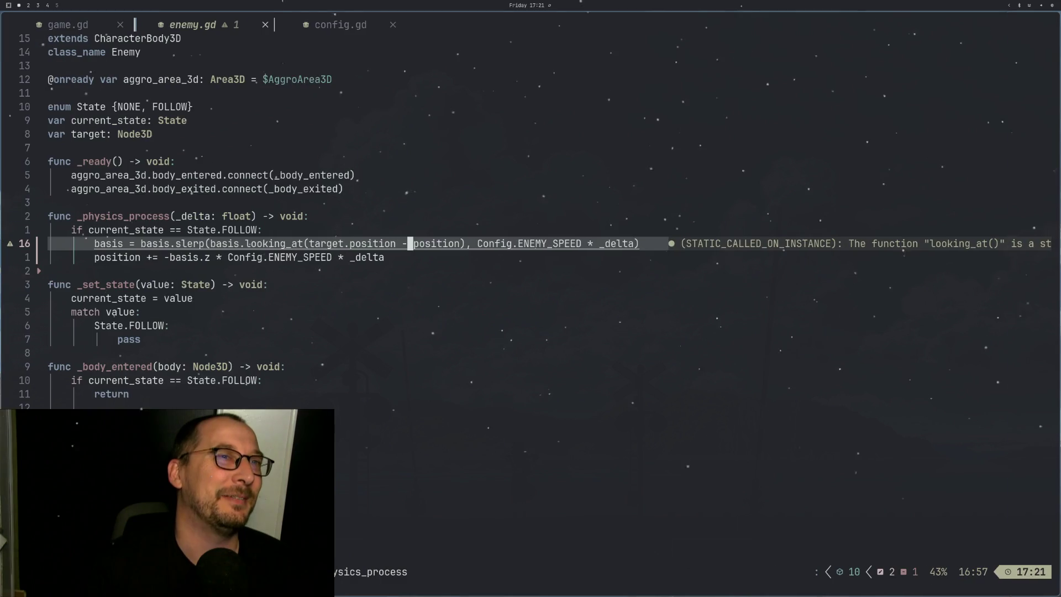
Step: Open lazygit and stage import_skeleton.gd and enemy.gd
click(248, 284)
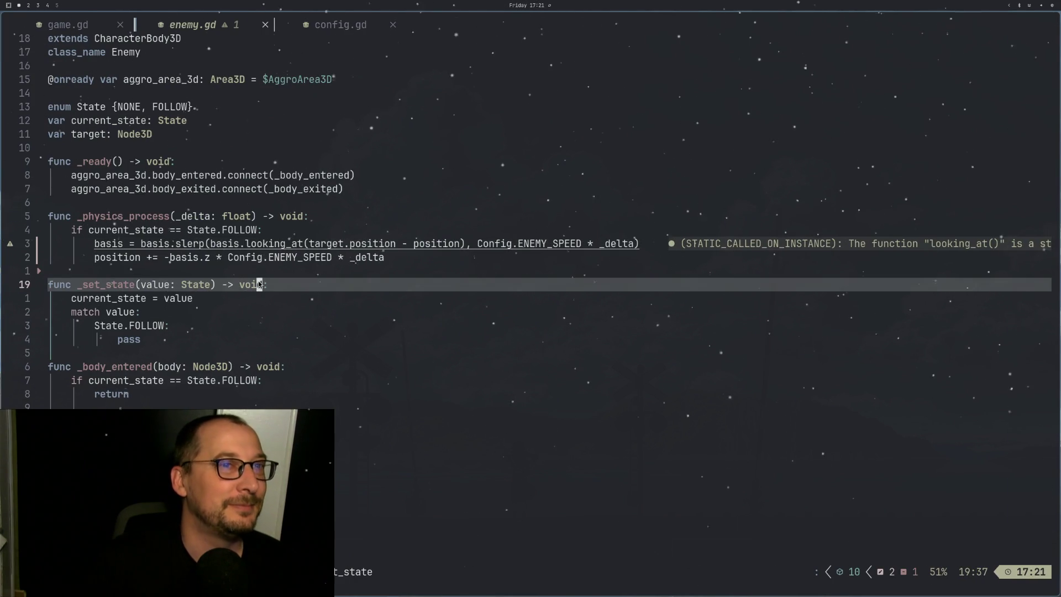
key(space)
text(f)
text(q)
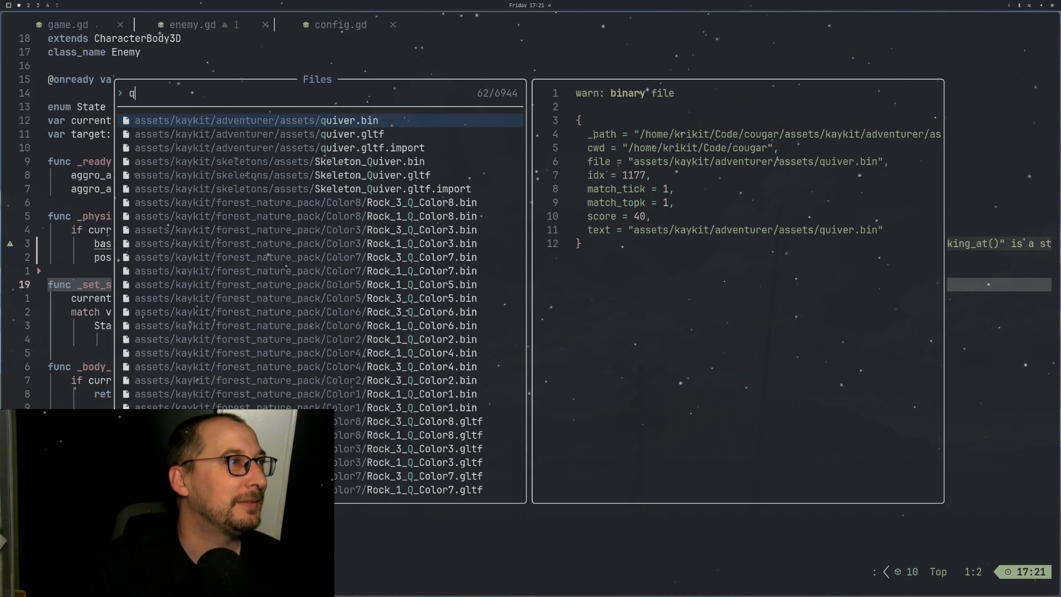
key(Escape)
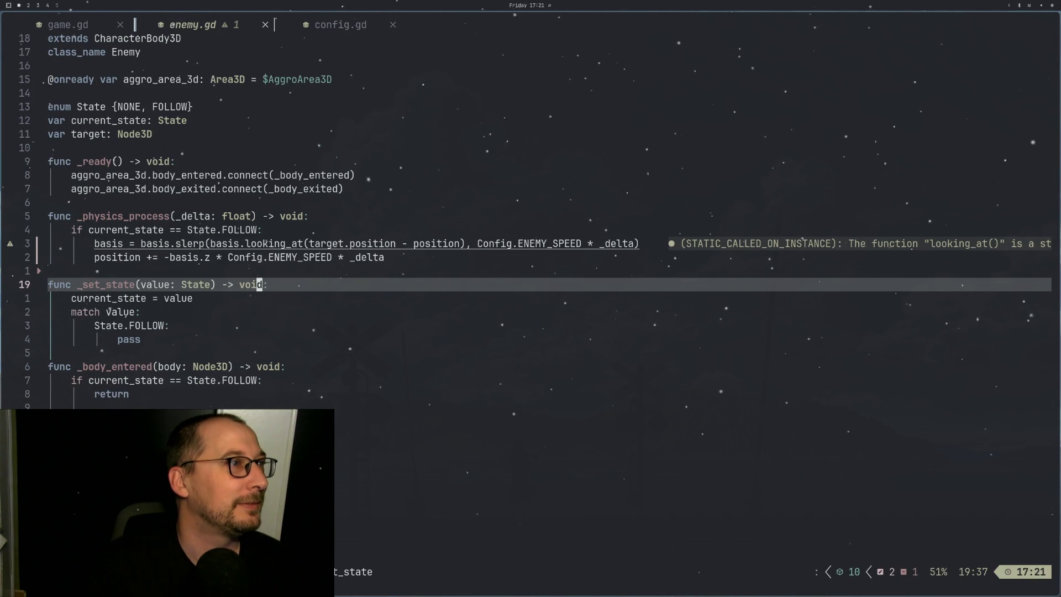
key(space)
key(g)
key(g)
key(Down)
key(Down)
key(Down)
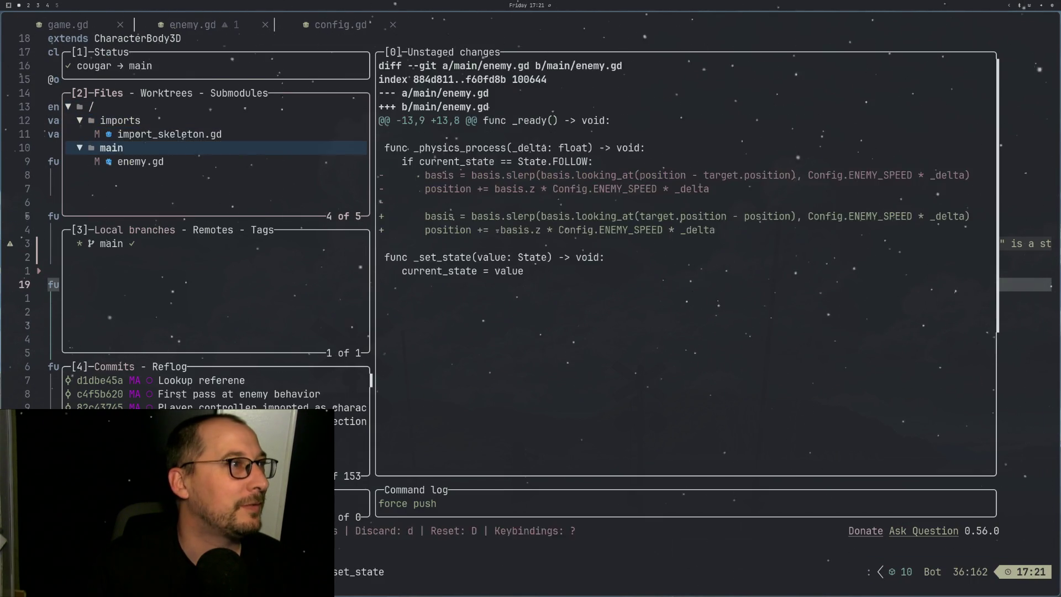
key(Up)
key(space)
key(Down)
key(Down)
key(space)
Step: Commit as 'Rotating rig 180 updated to use correct facing directions' and push to the remote
key(Up)
key(Up)
key(Up)
text(c)
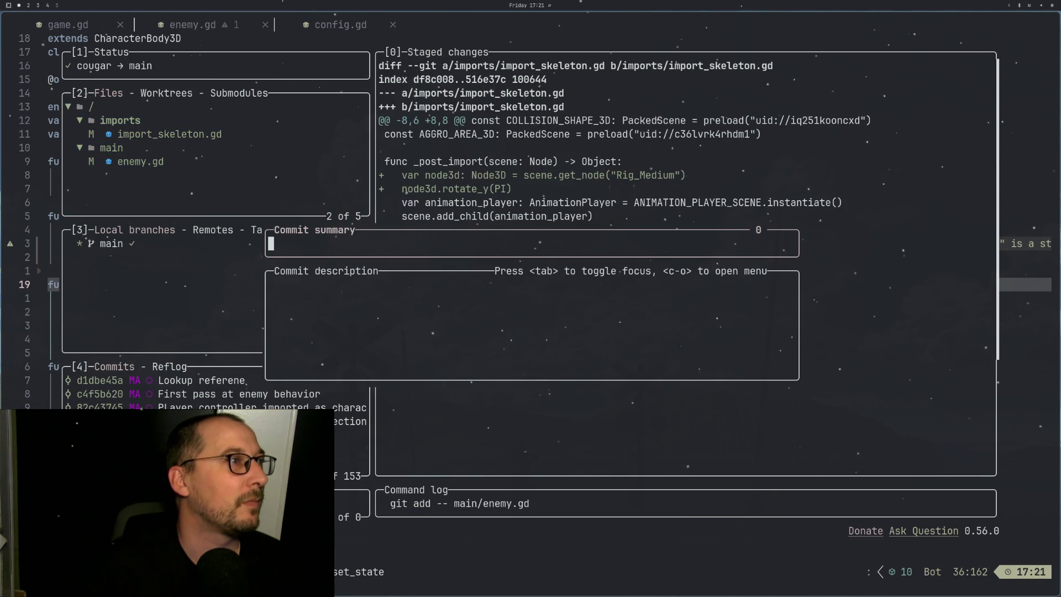
text(Rotating rig 180)
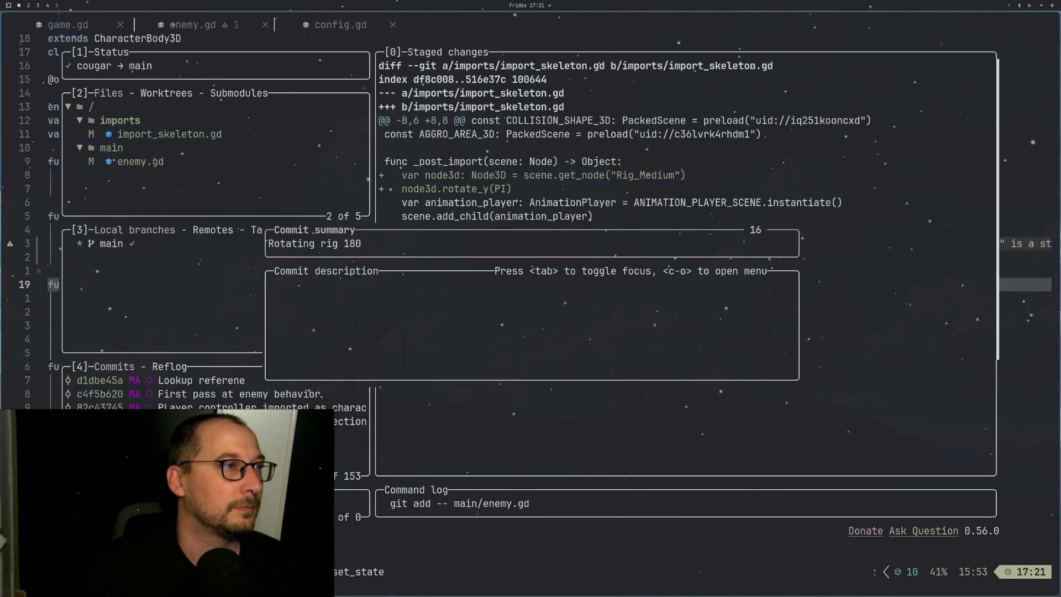
text( upd)
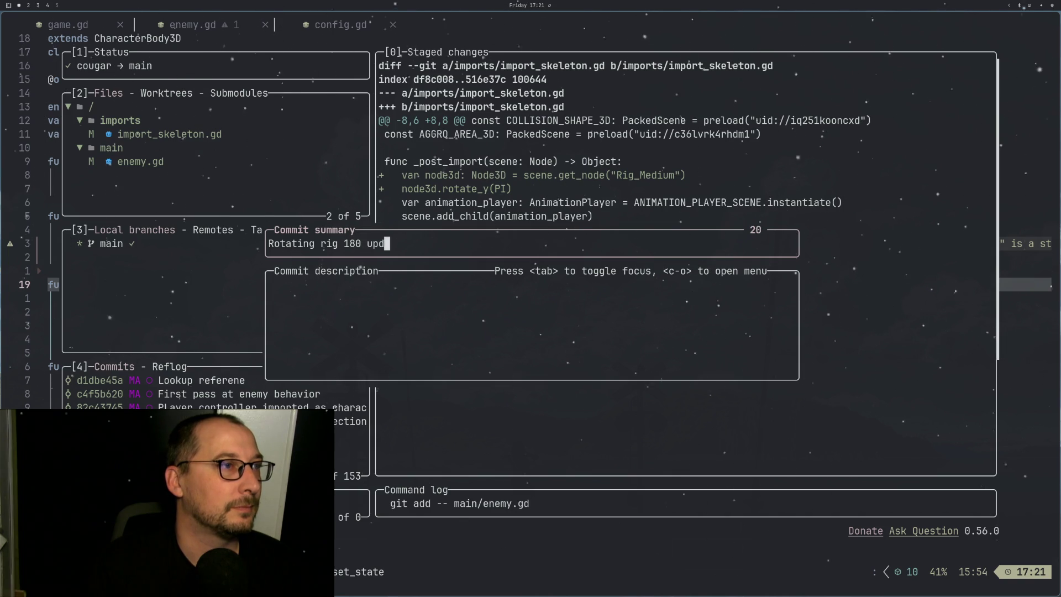
text(ated to use corre)
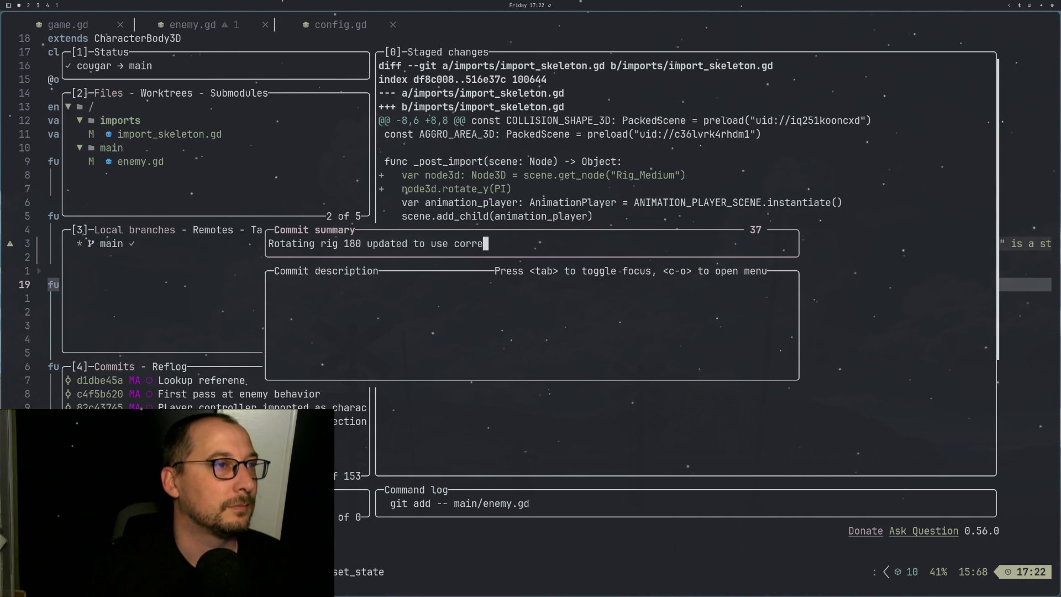
text(ct facing)
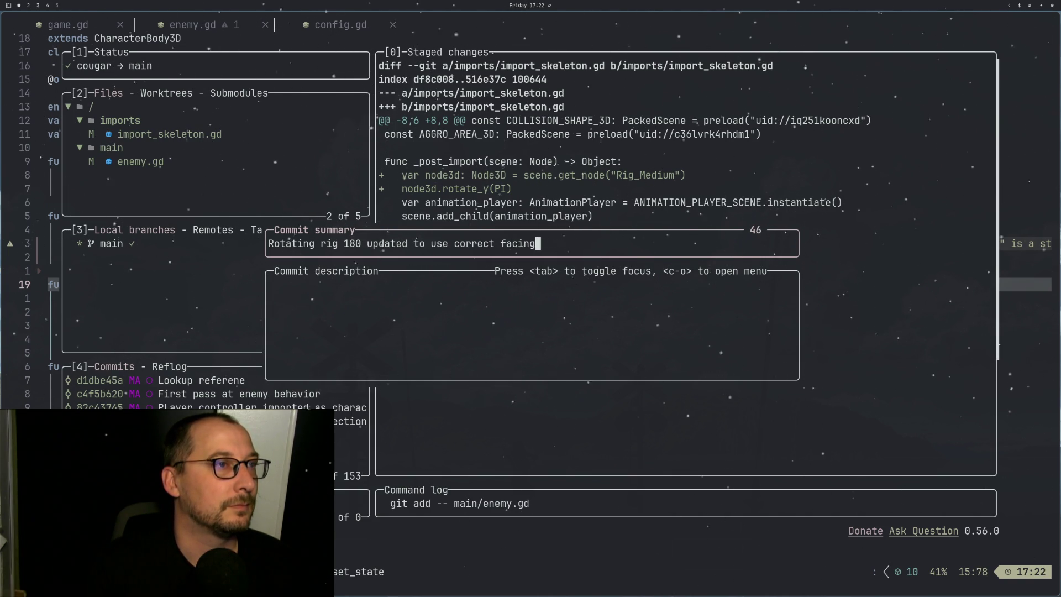
text( directions)
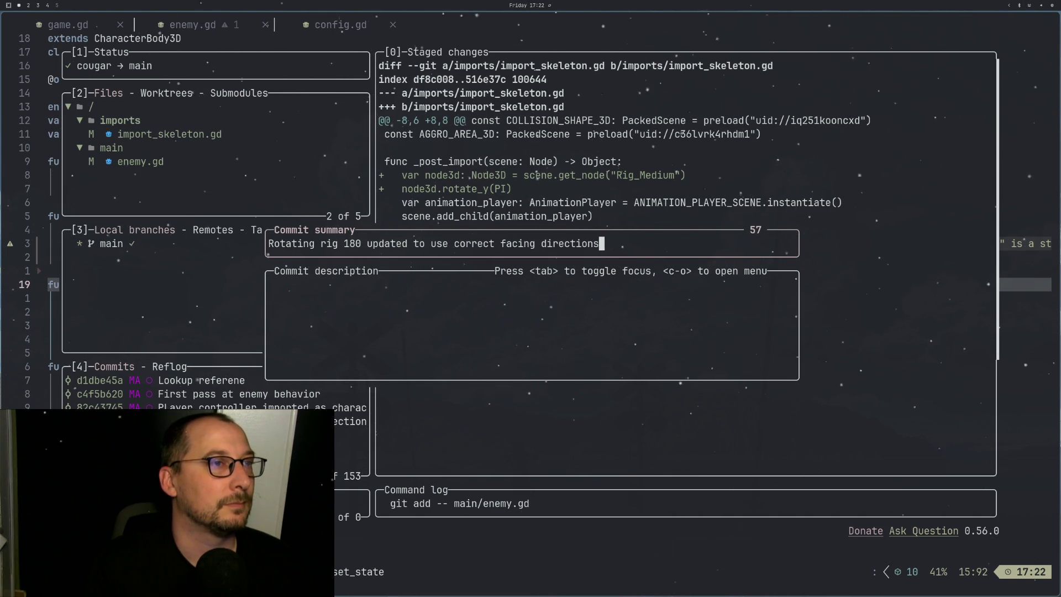
key(Return)
key(shift+p)
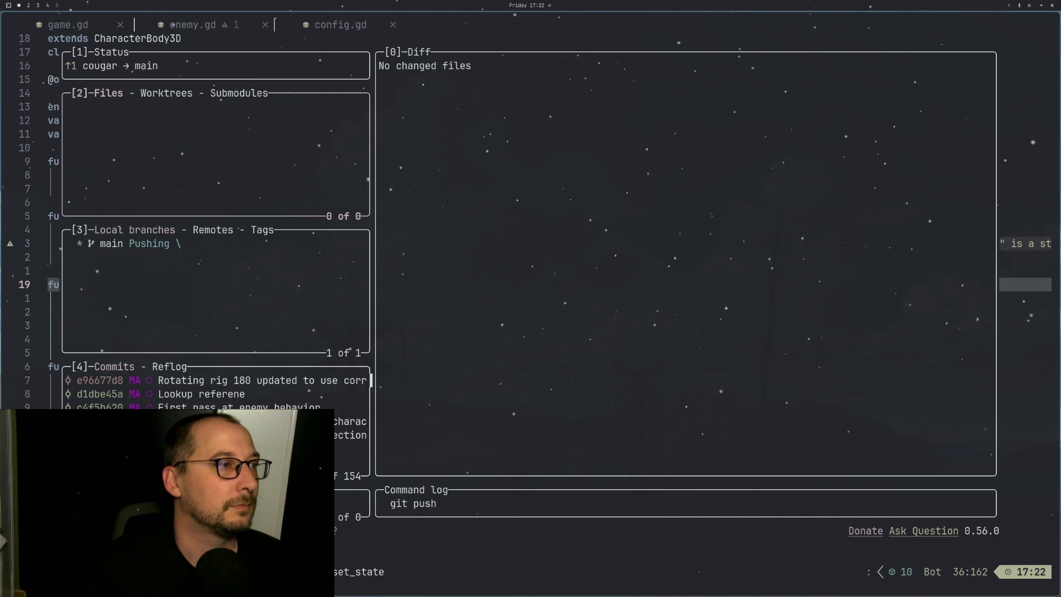
key(q)
key(super+2)
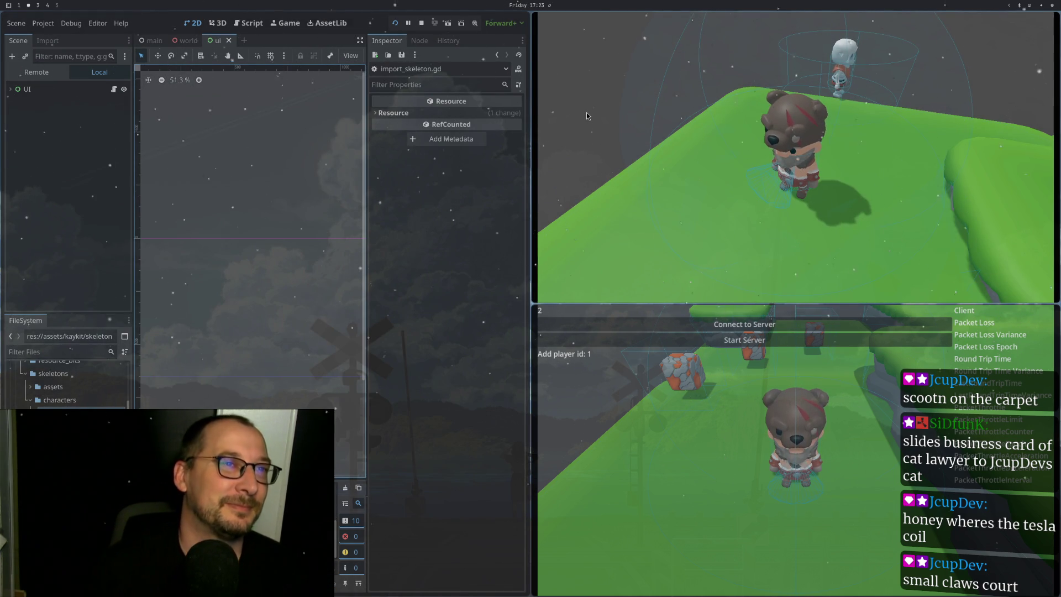
Step: Walk the bear with WASD around the skeleton and over the stone blocks to see if it follows
key(w)
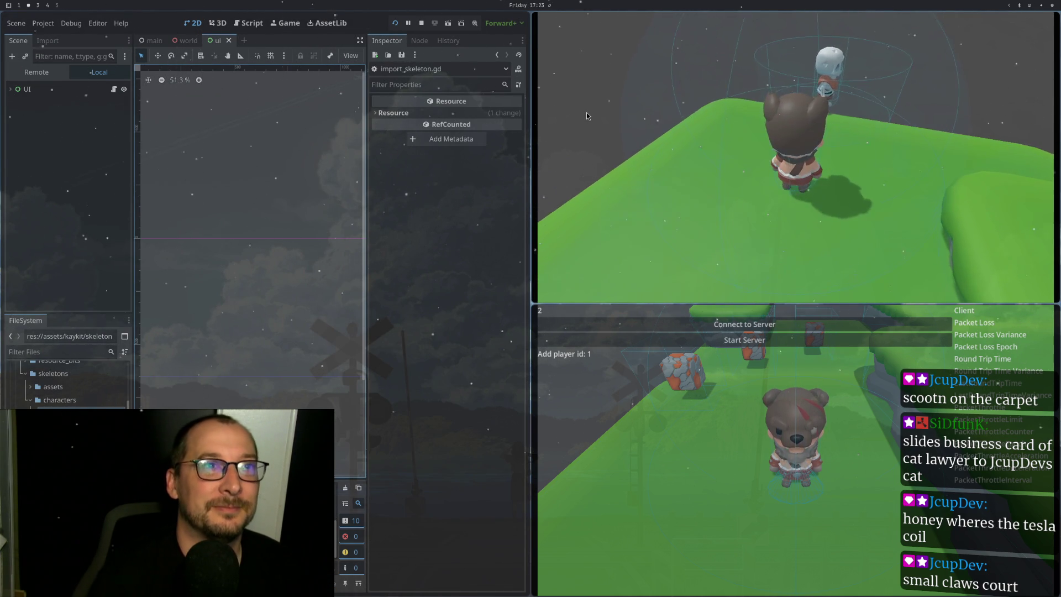
key(w)
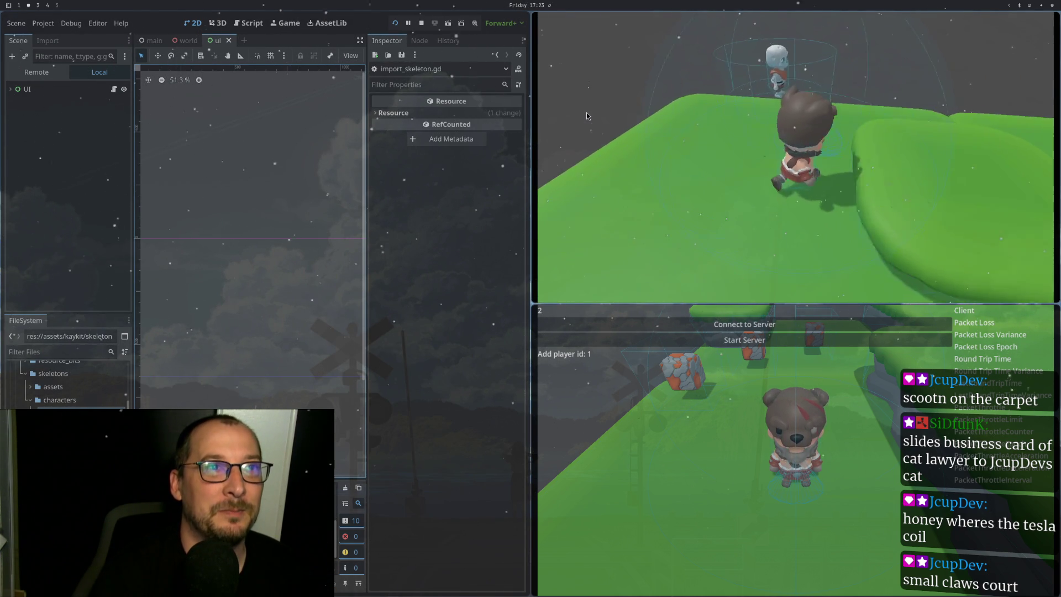
key(w)
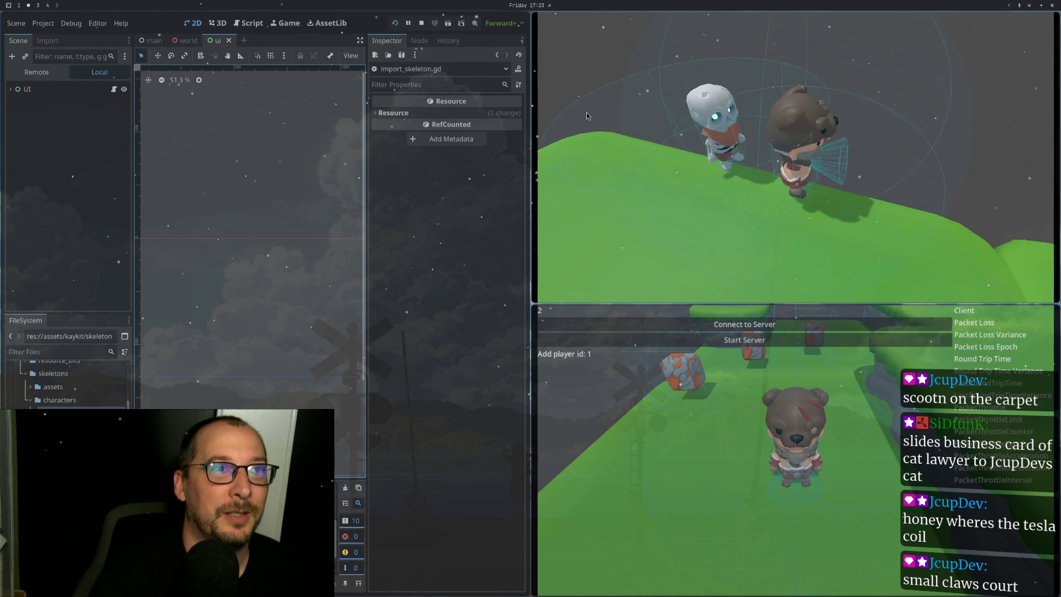
key(w)
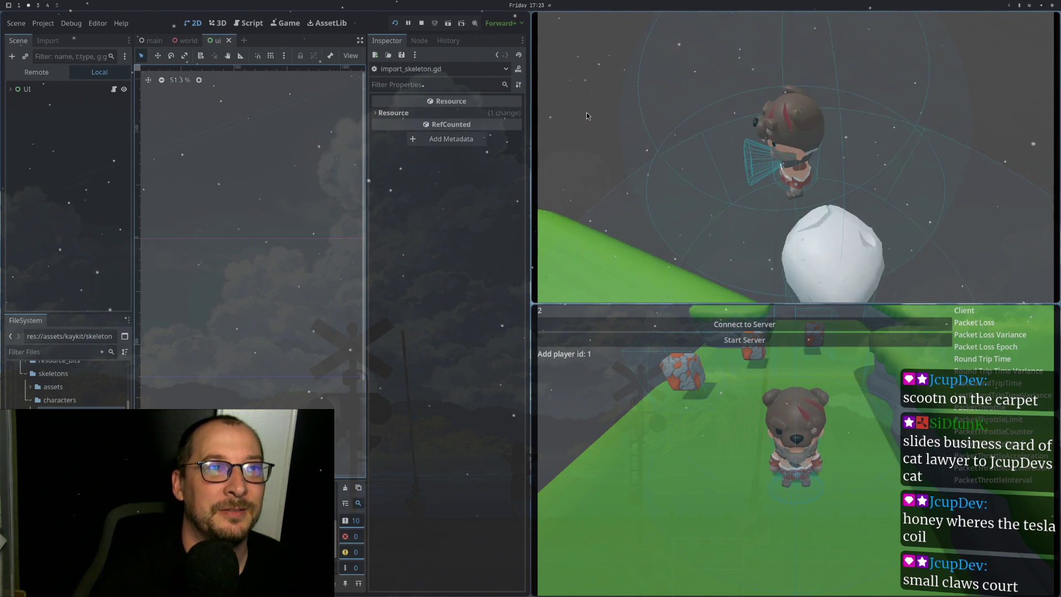
key(w)
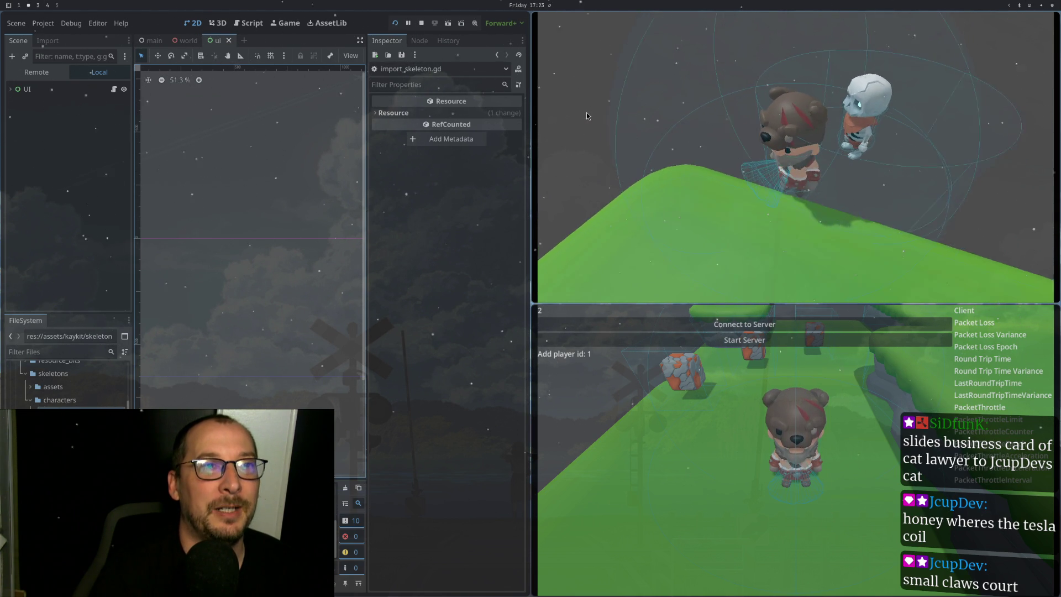
key(s)
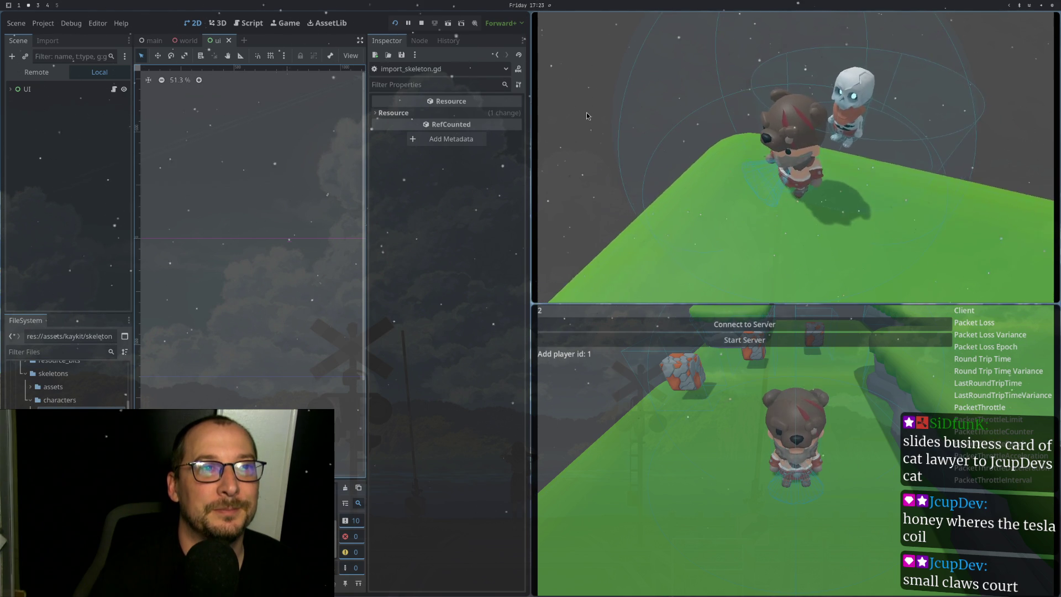
key(d)
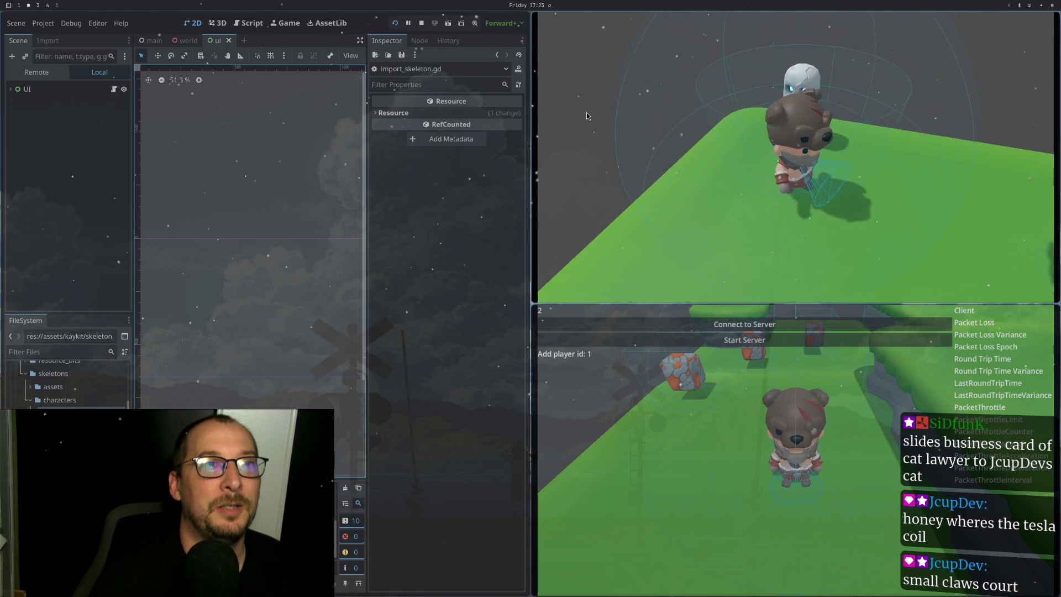
key(w)
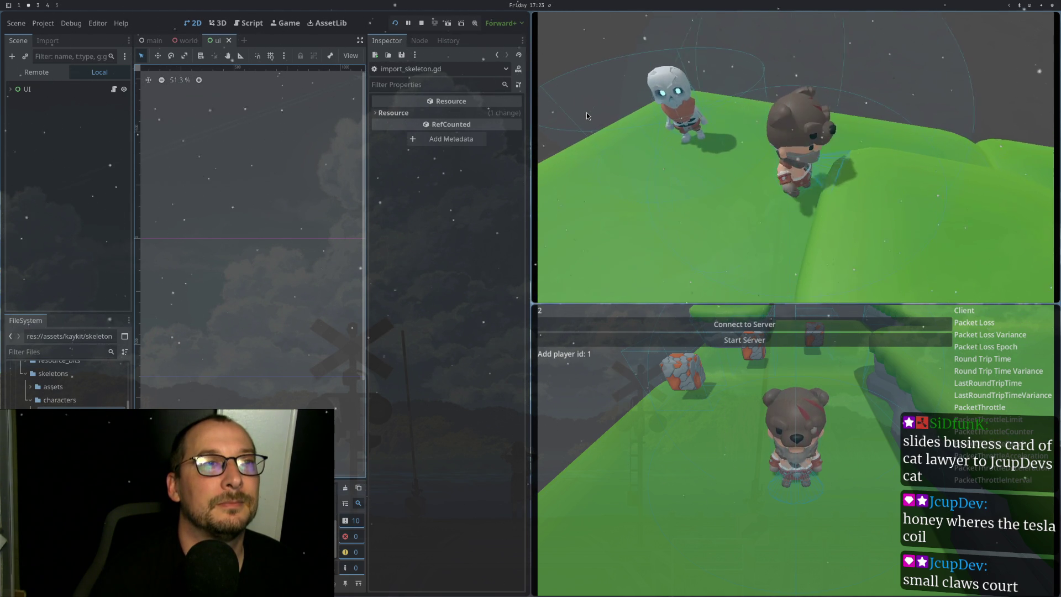
key(d)
key(d)
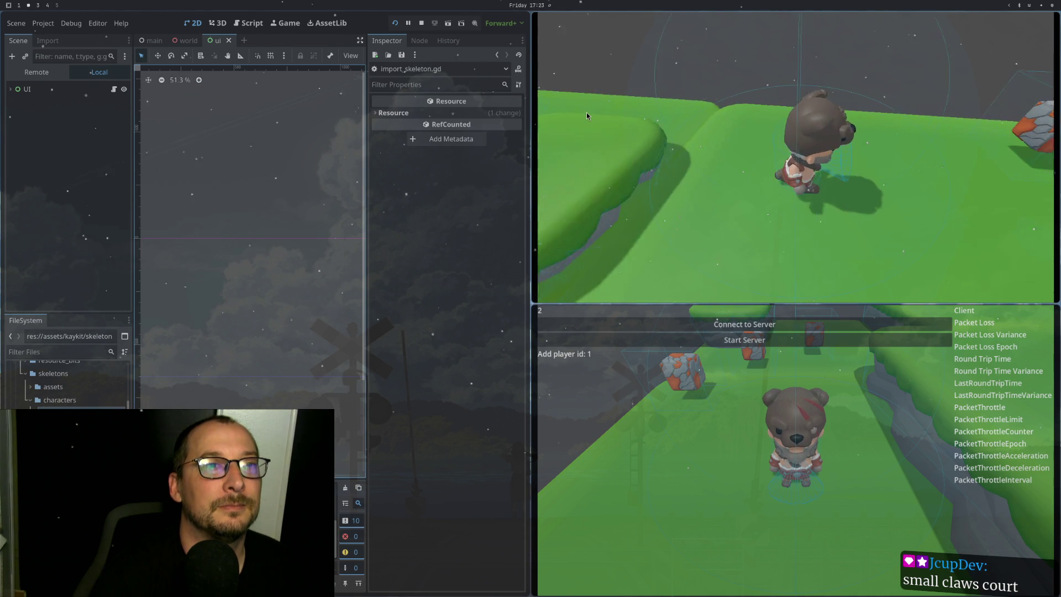
key(w)
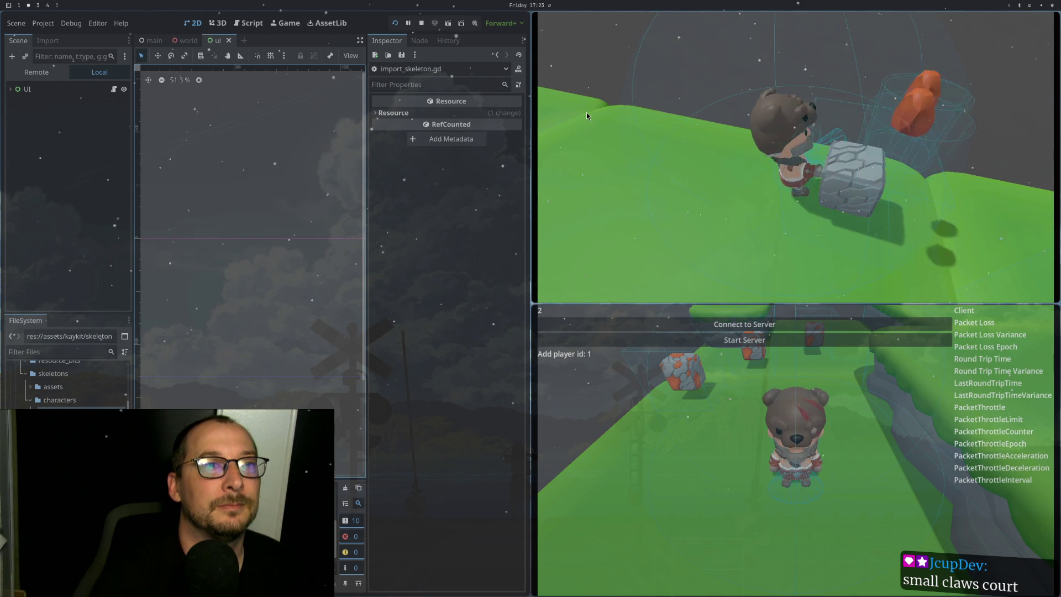
key(w)
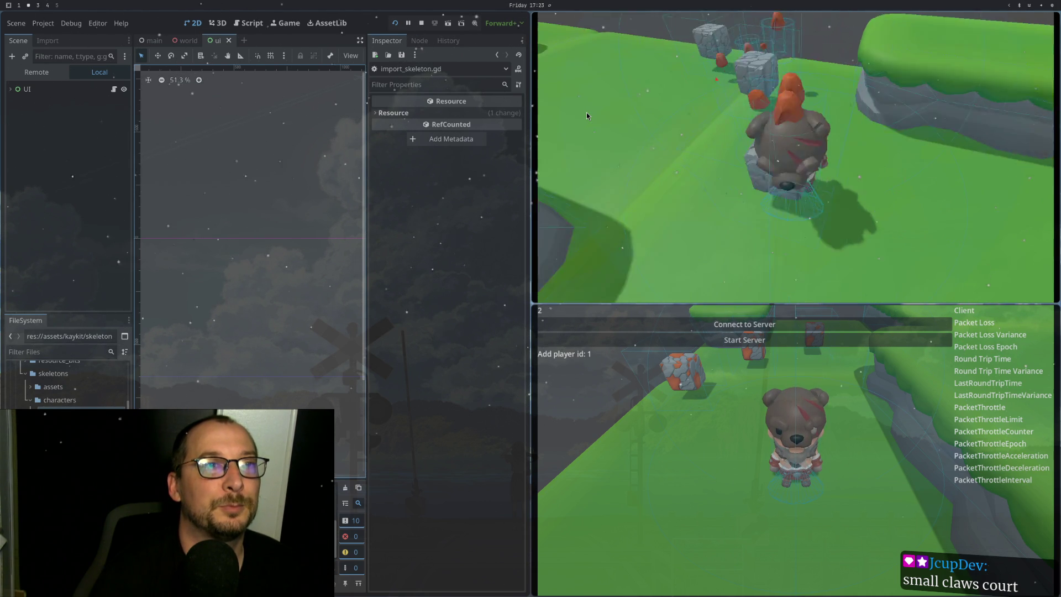
key(w)
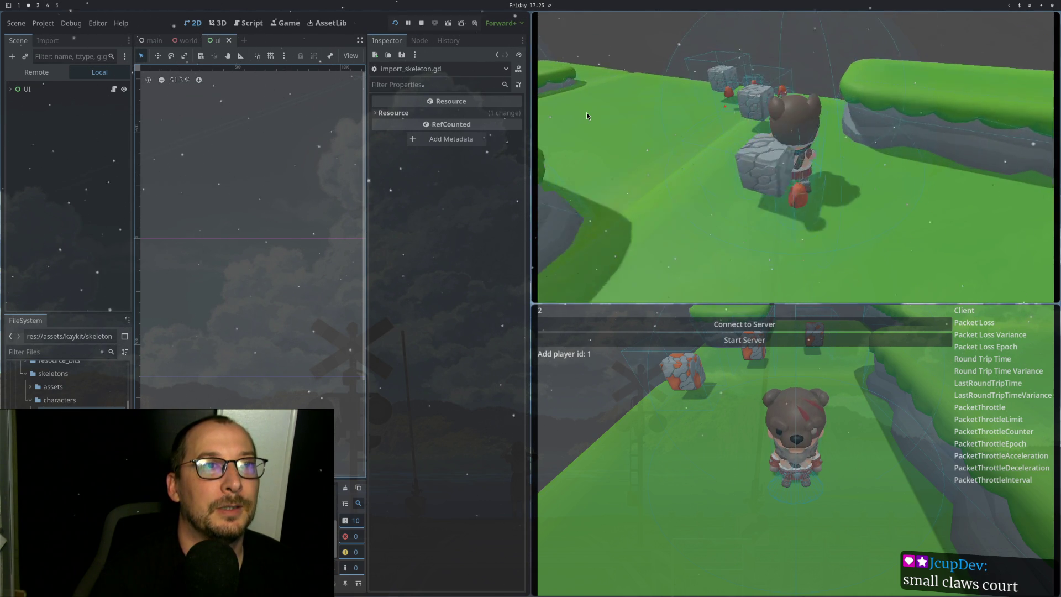
key(w)
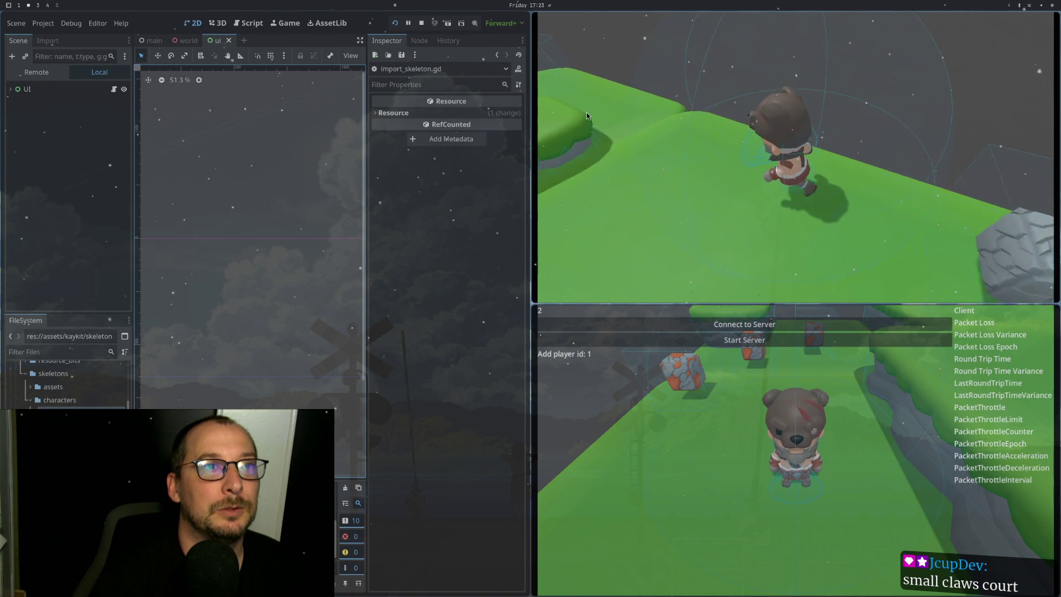
key(s)
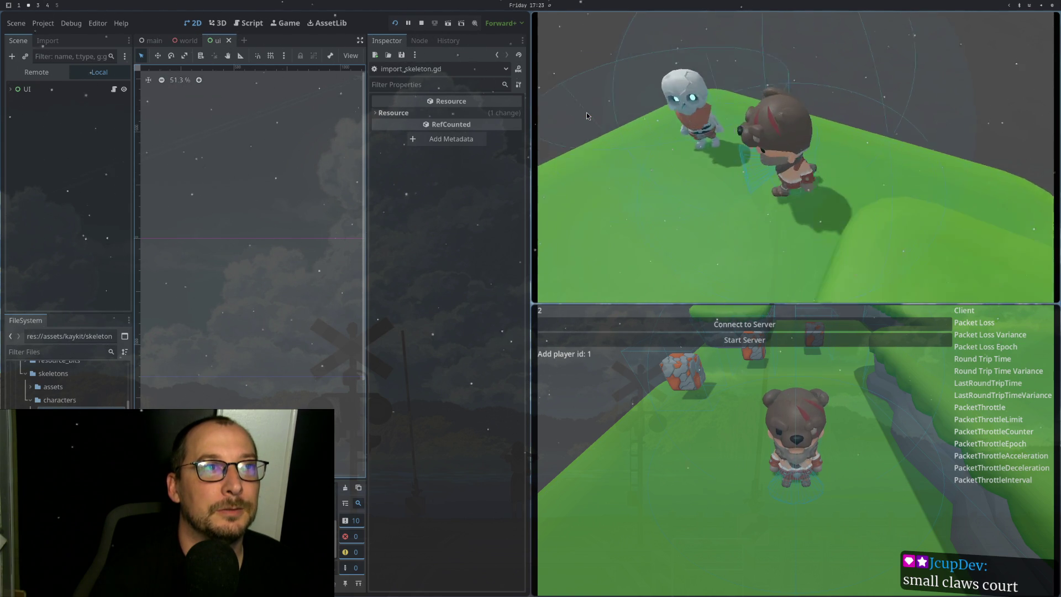
key(w)
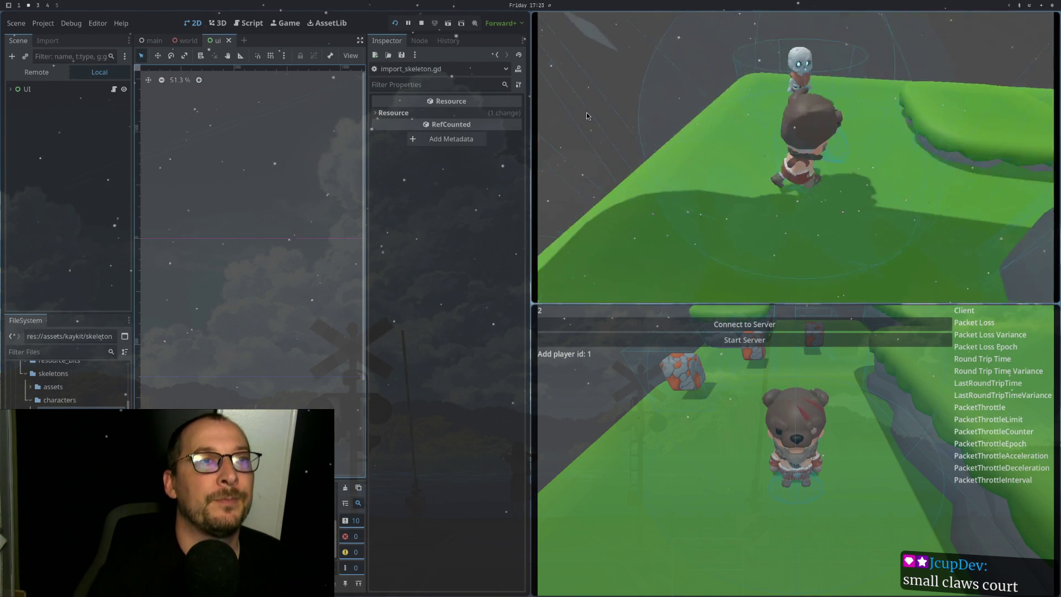
key(w)
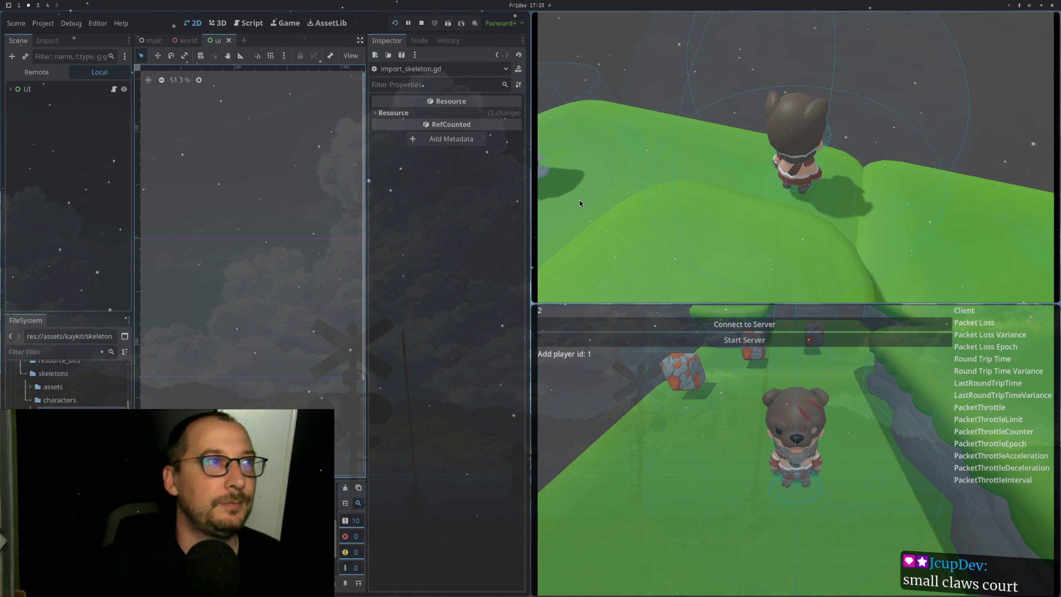
key(super+1)
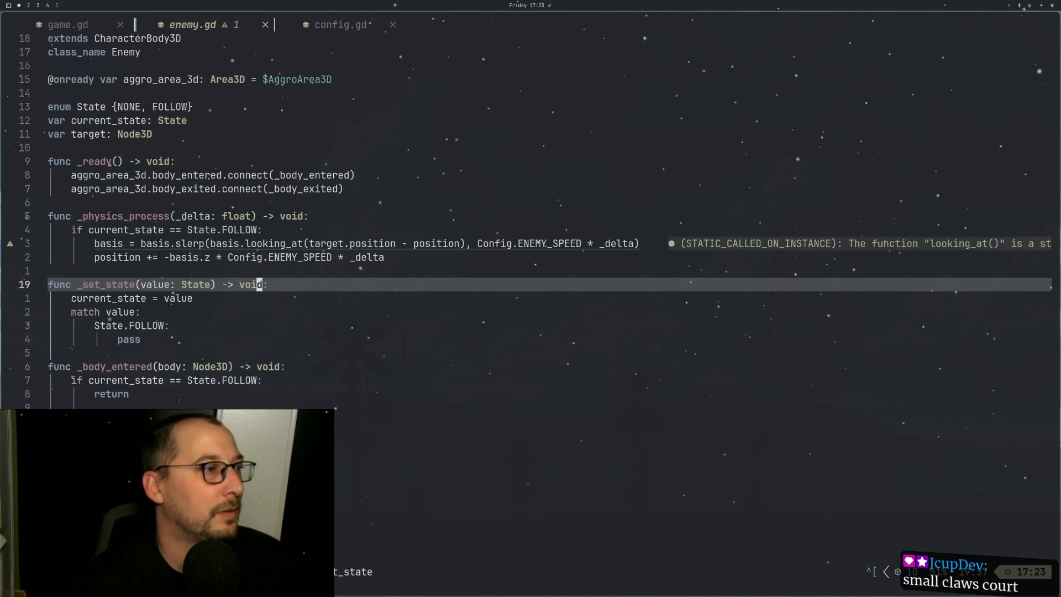
Step: Look over the FOLLOW check in _body_entered, trying and undoing an empty line
key(j)
key(j)
key(j)
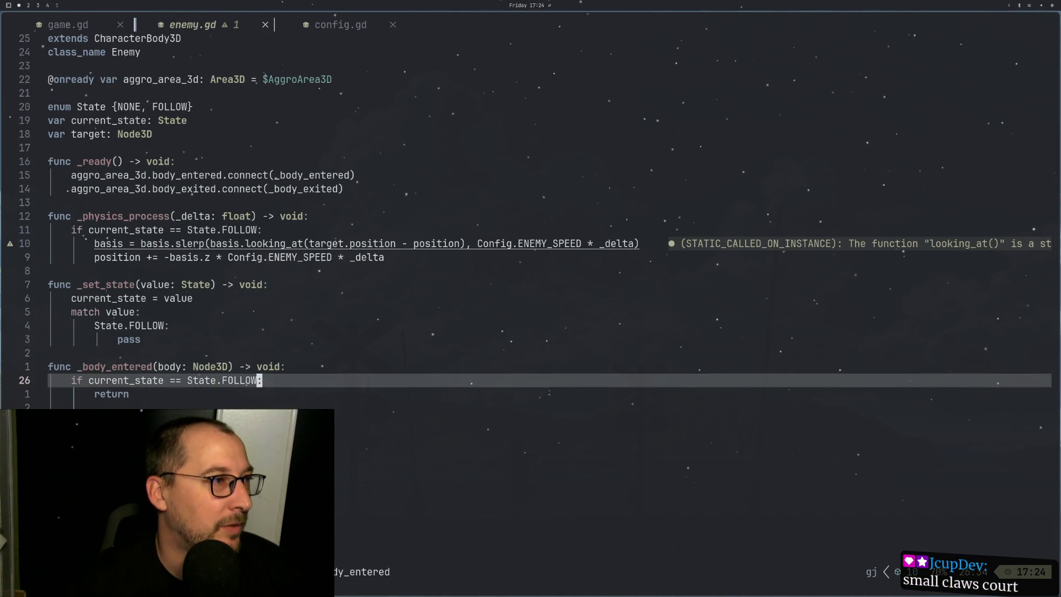
key(j)
key(j)
key(j)
key(k)
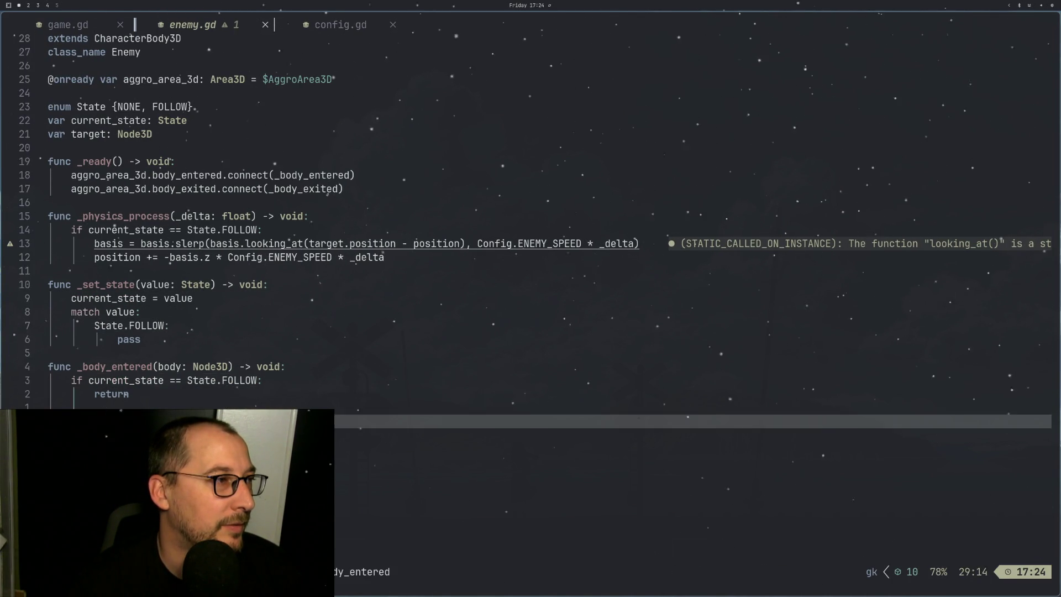
key(k)
key(k)
key(k)
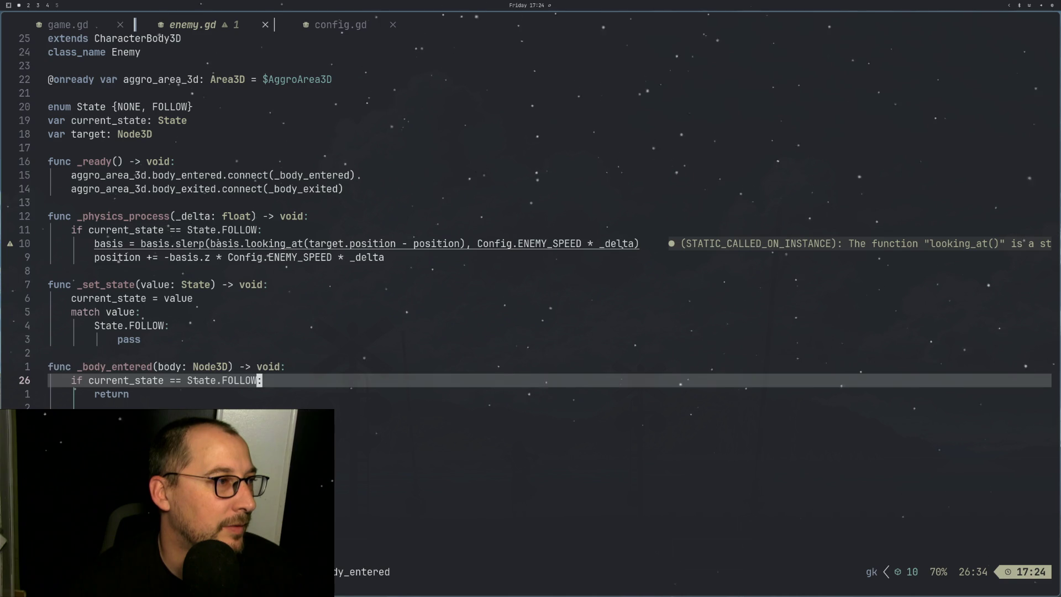
key(k)
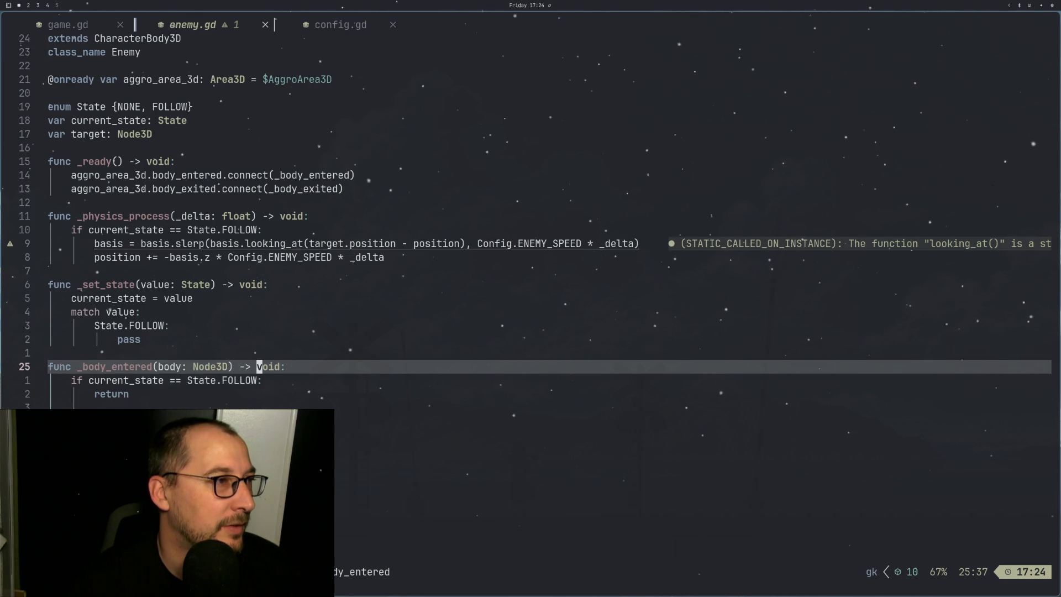
key(o)
key(Escape)
key(u)
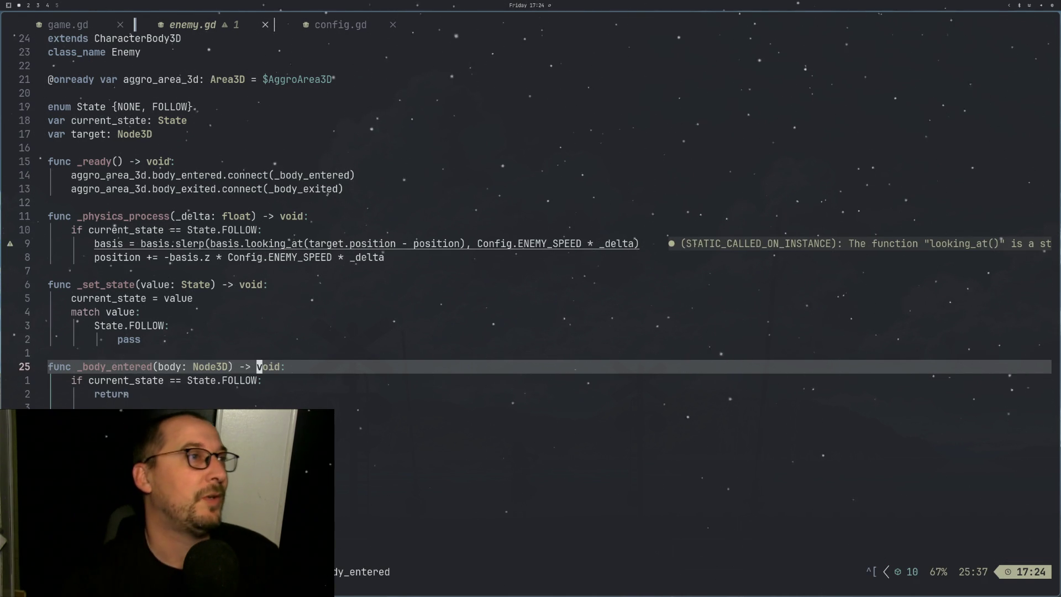
Step: Open a new line under func _body_entered and start typing 'if'
key(k)
key(k)
key(k)
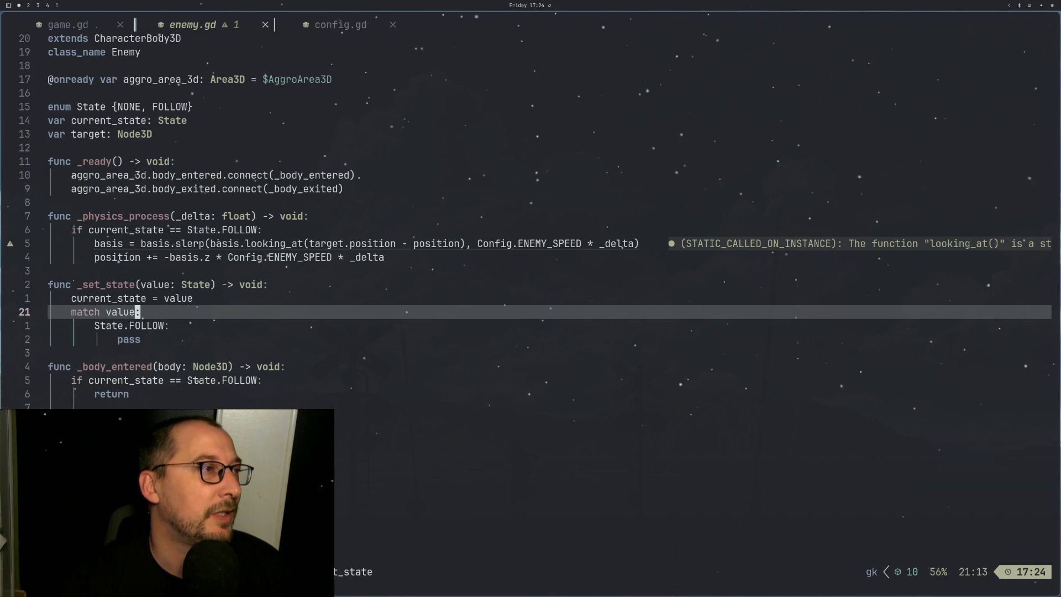
key(j)
key(j)
key(f)
key(c)
key(semicolon)
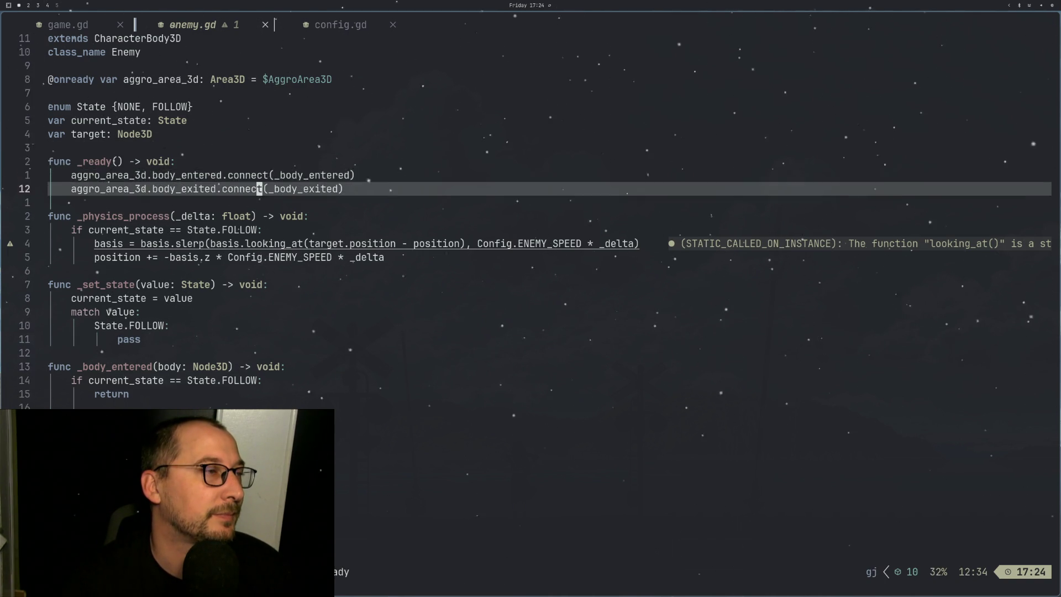
key(j)
key(j)
key(j)
key(j)
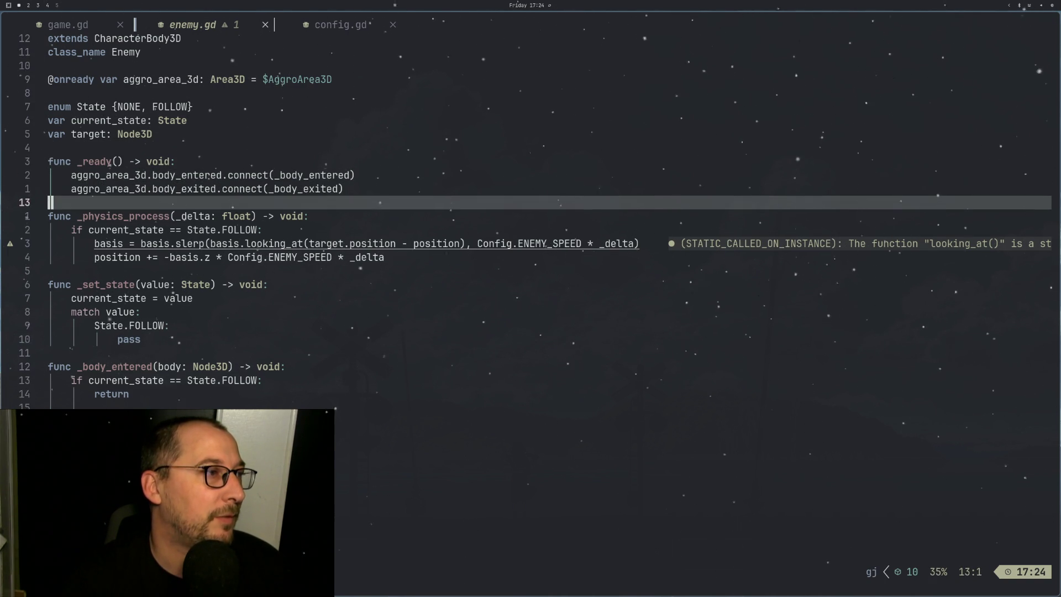
key(i)
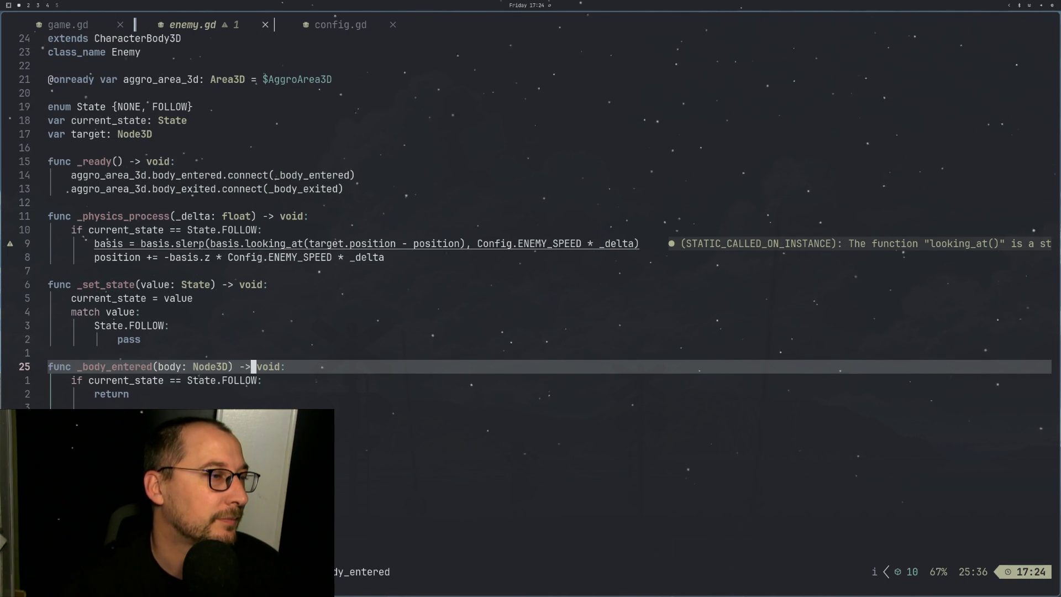
key(Escape)
text(oif)
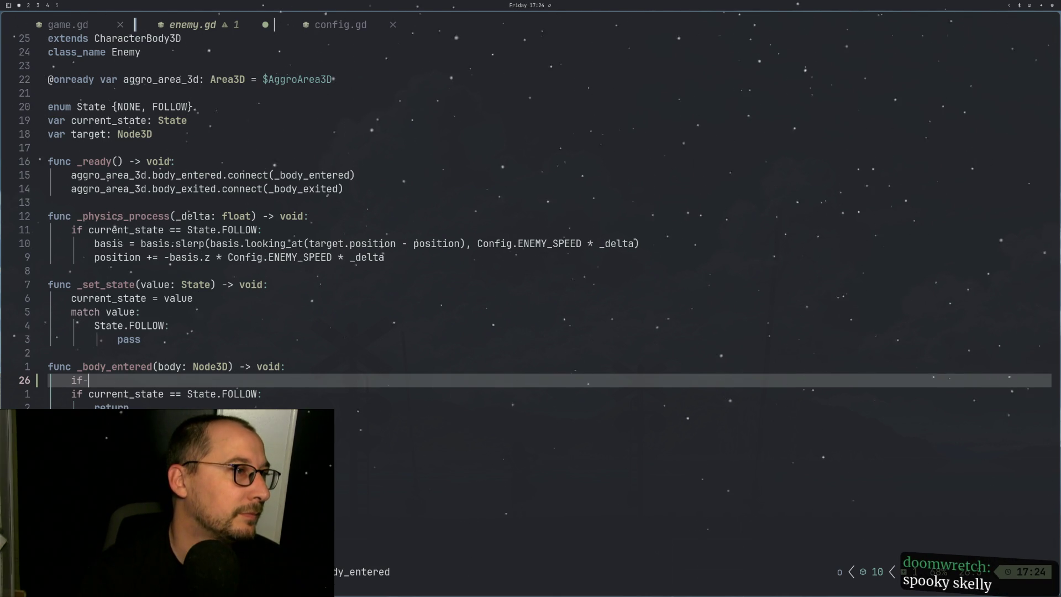
Step: Add 'if not Main.ui.multiplayer.is_server(): return' above the FOLLOW check and save
key(Escape)
key(u)
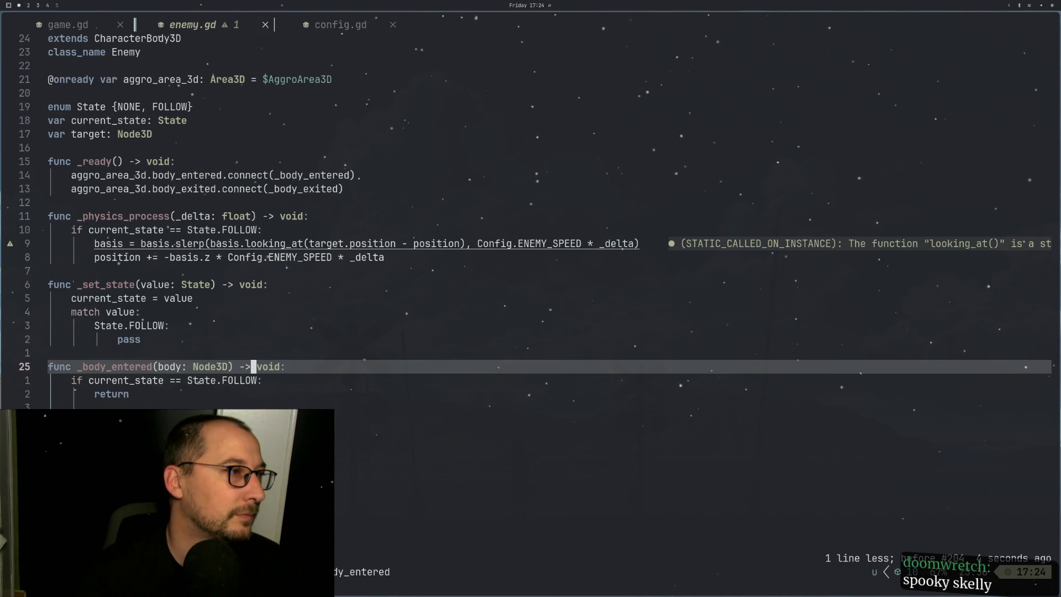
key(j)
key(shift+o)
text(if Main.ui)
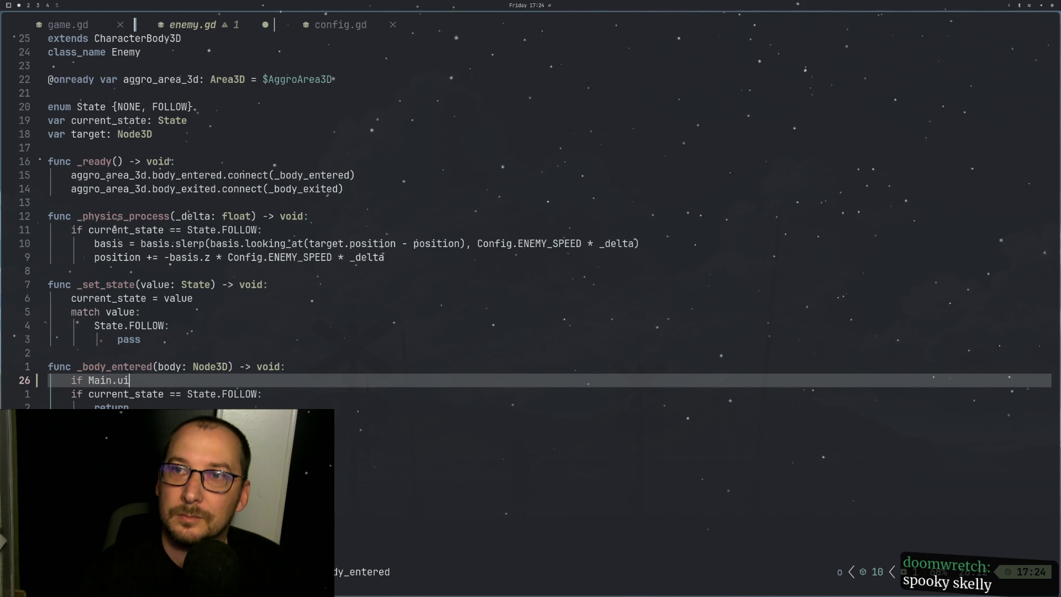
text(.)
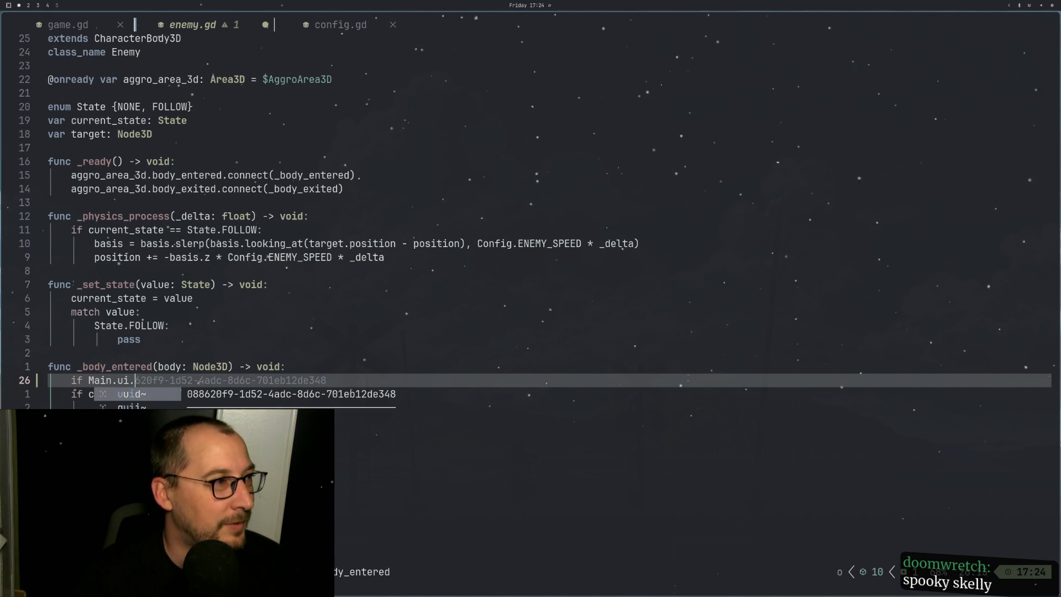
text(multiplayer.is_server():)
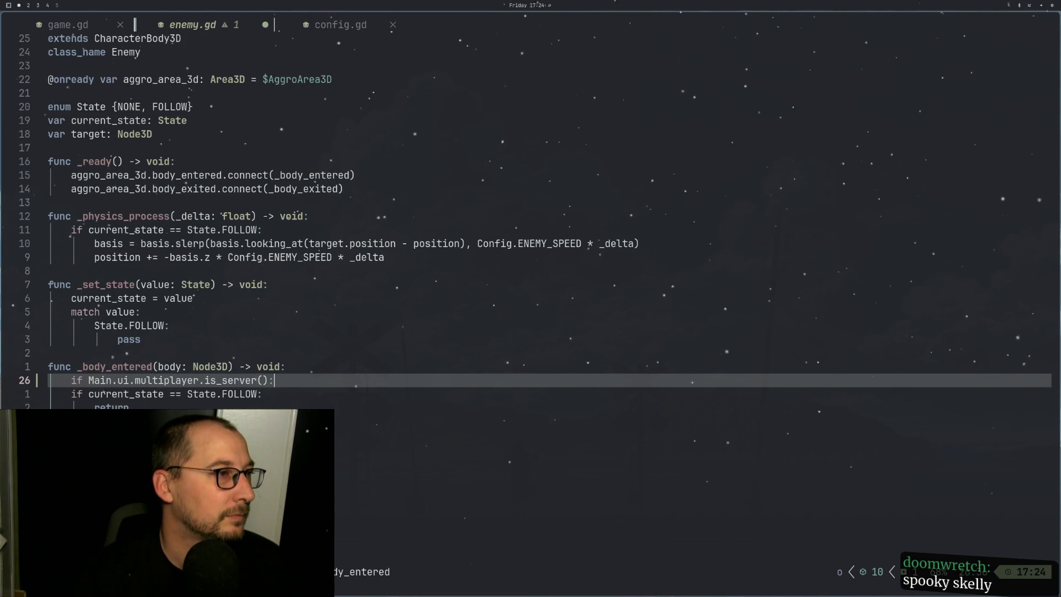
key(Escape)
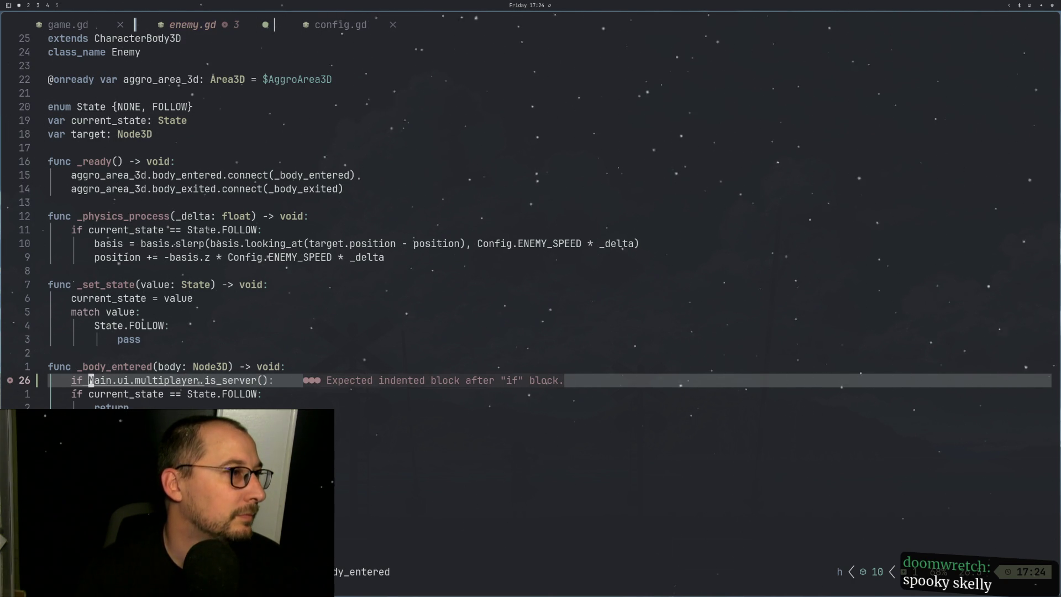
text(if not)
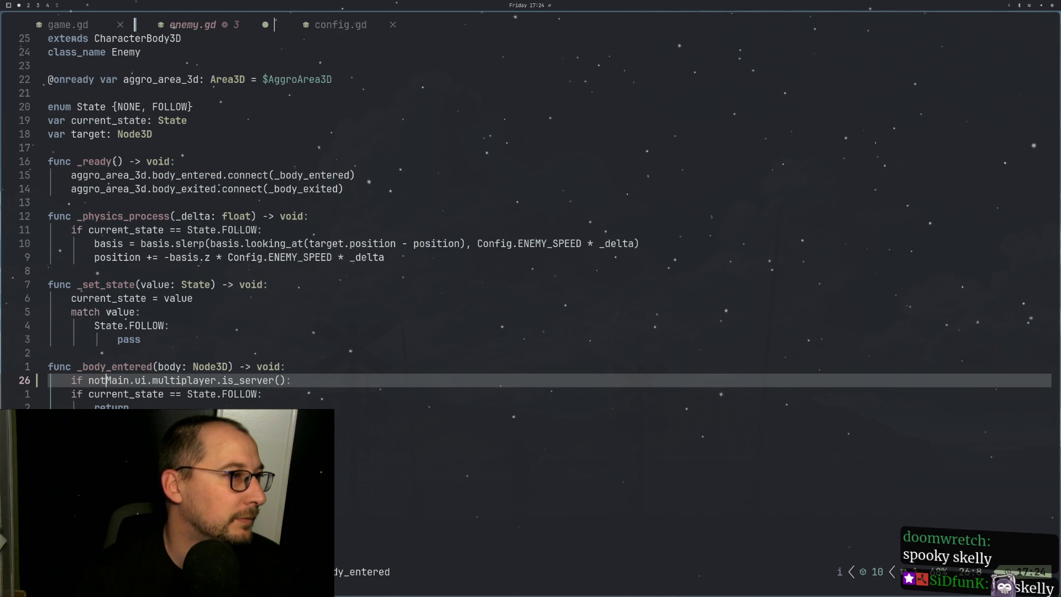
key(Escape)
text(o)
text(eturn)
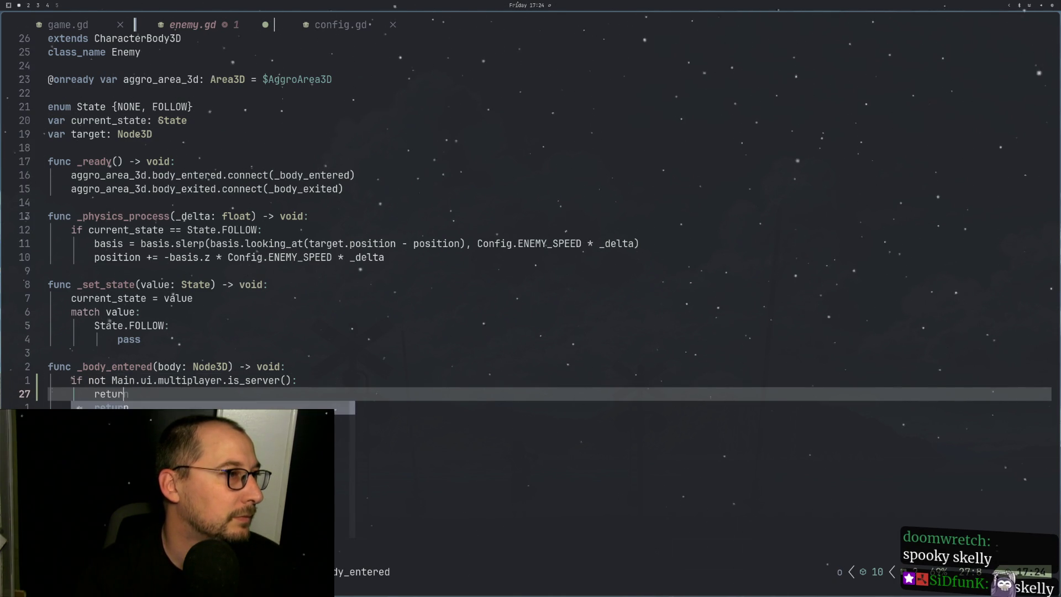
key(Escape)
text(:w)
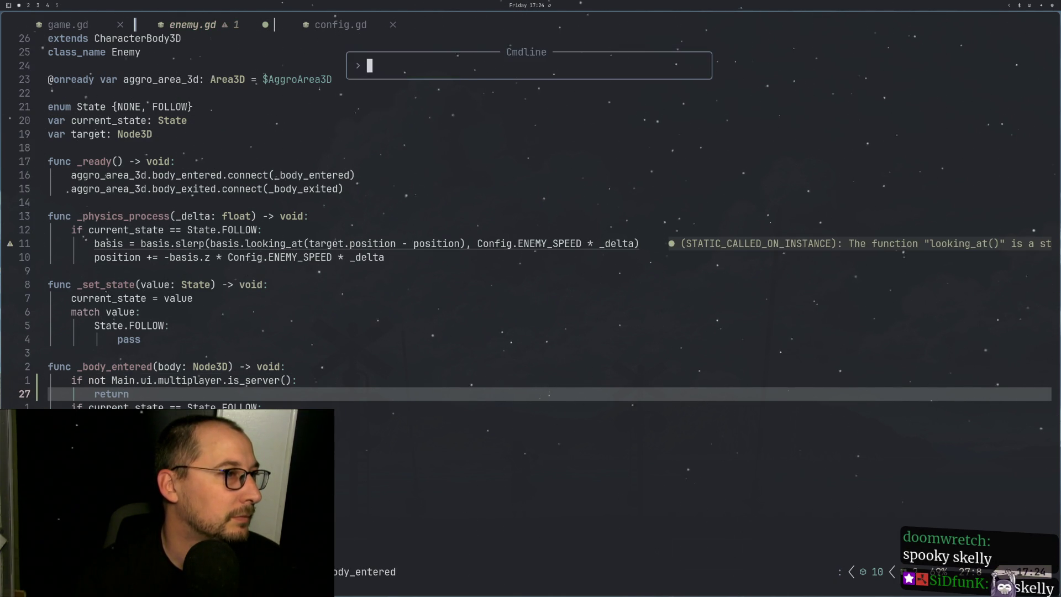
key(Return)
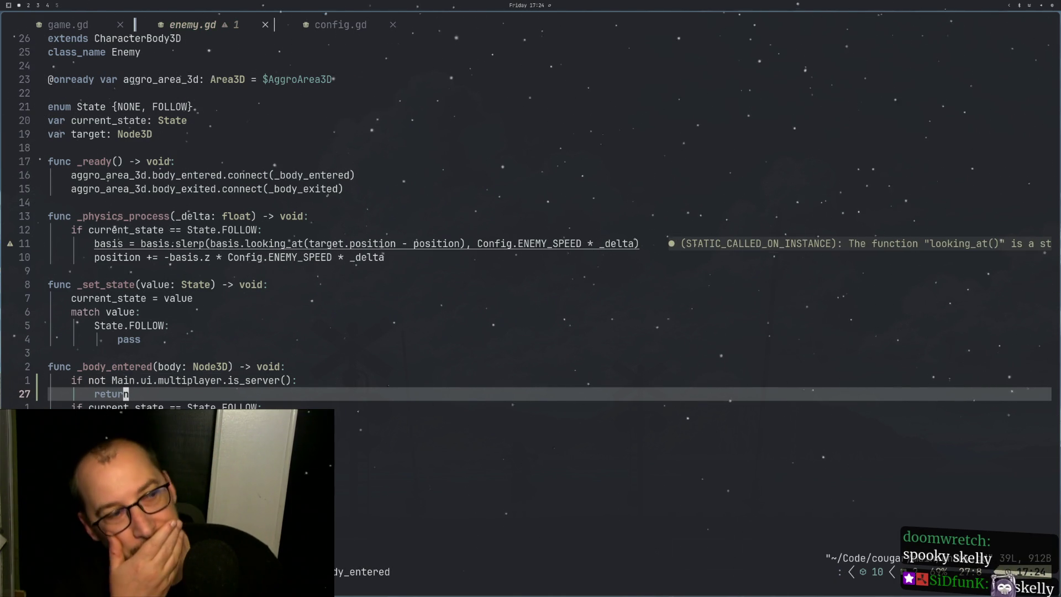
Step: Review the guard with undo/redo, then paste the copied guard lines further down enemy.gd
key(u)
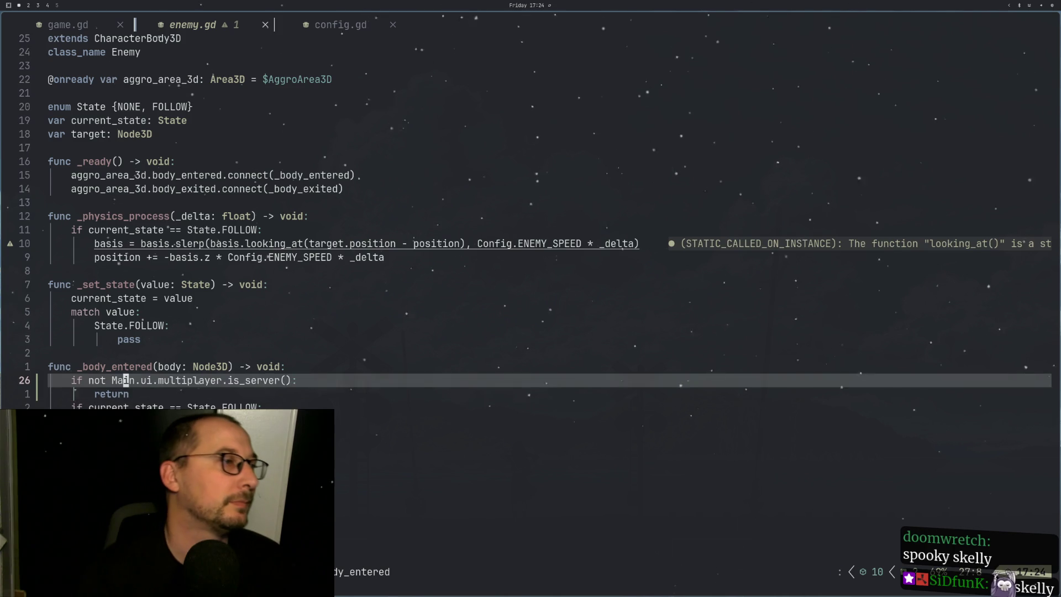
key(u)
key(ctrl+r)
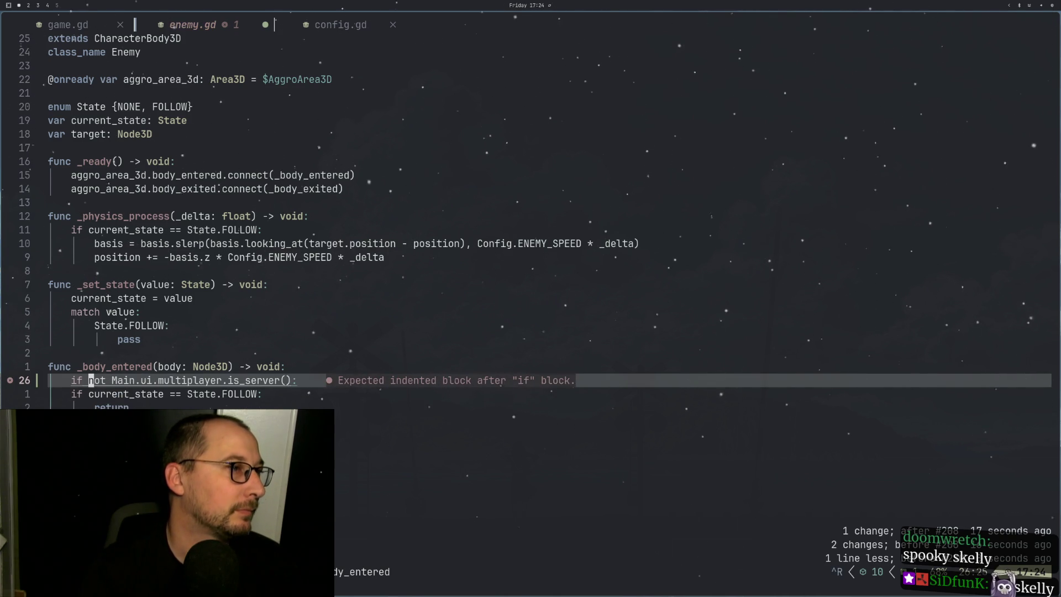
key(ctrl+r)
key(ctrl+r)
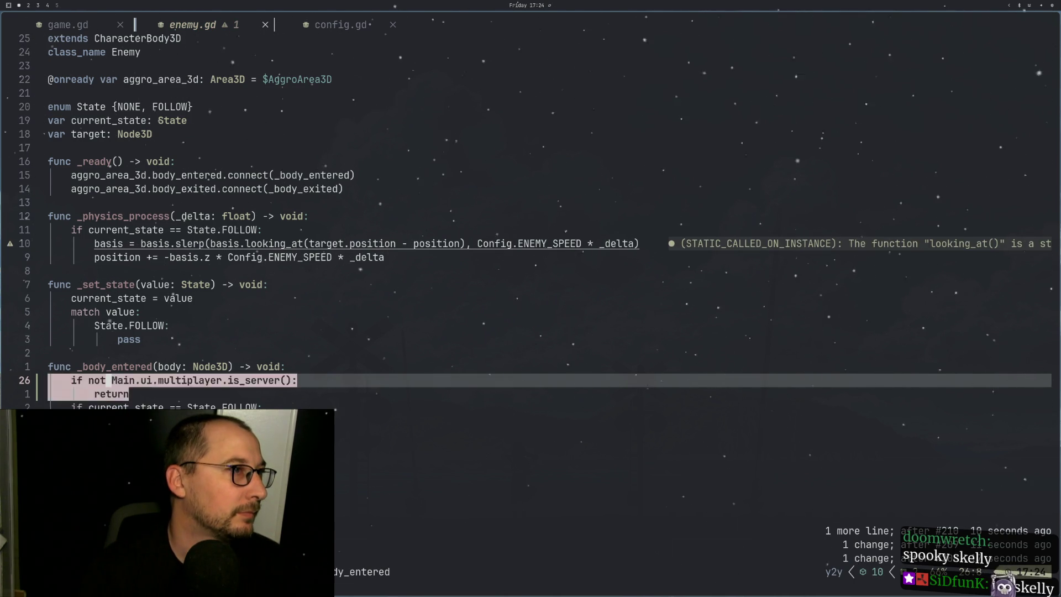
key(j)
key(j)
key(p)
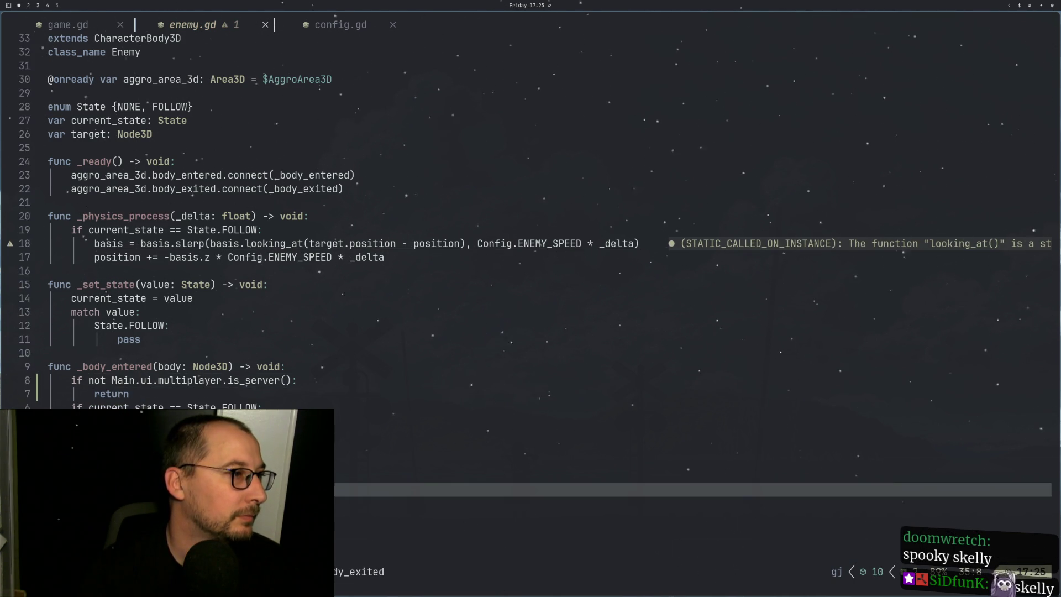
key(colon)
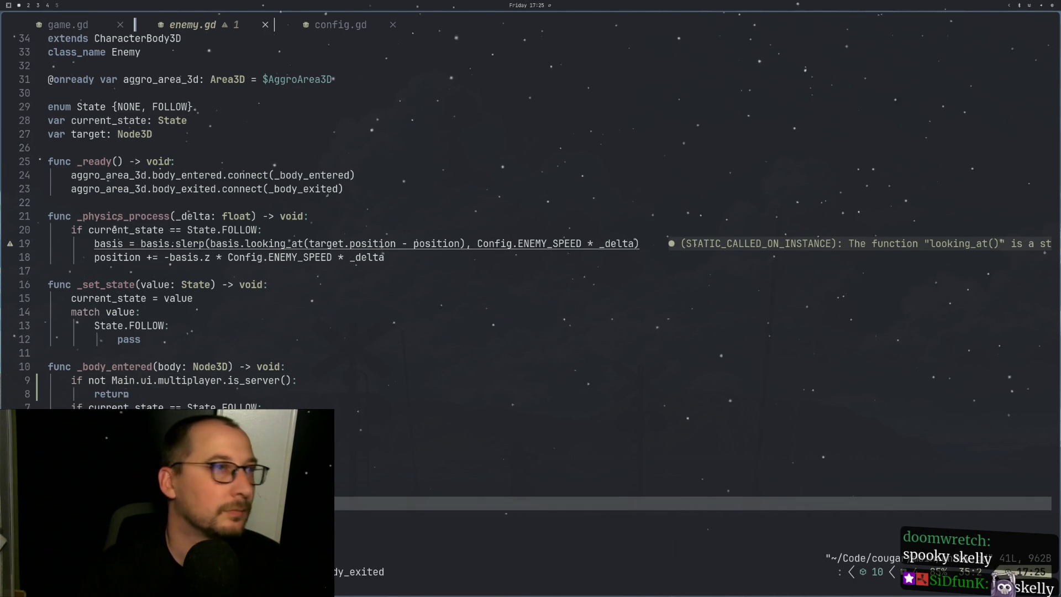
Step: Stop and rerun the project from Godot to load the server-guard edit
key(super+2)
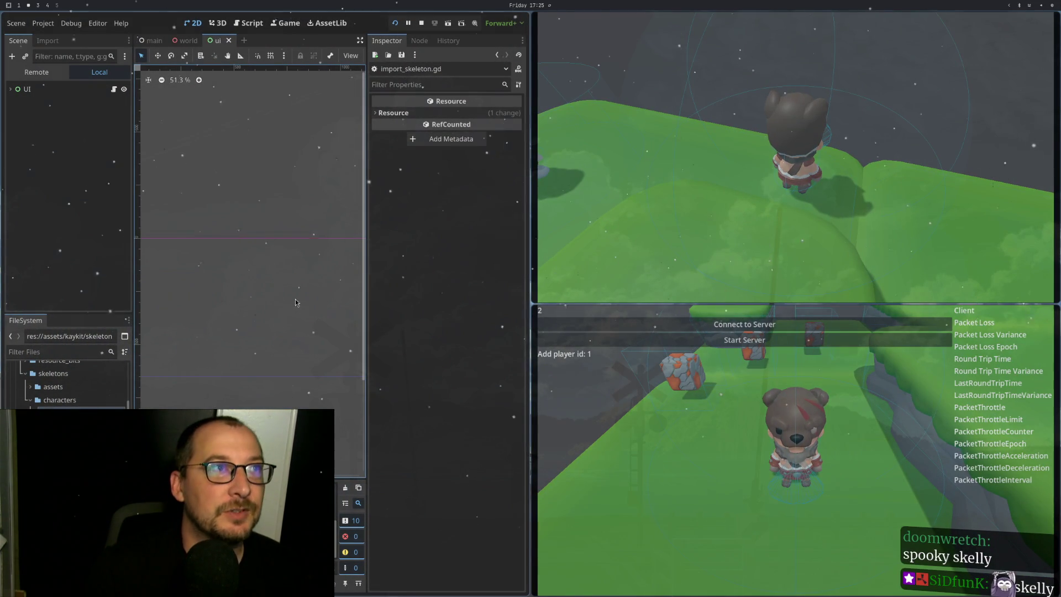
click(421, 24)
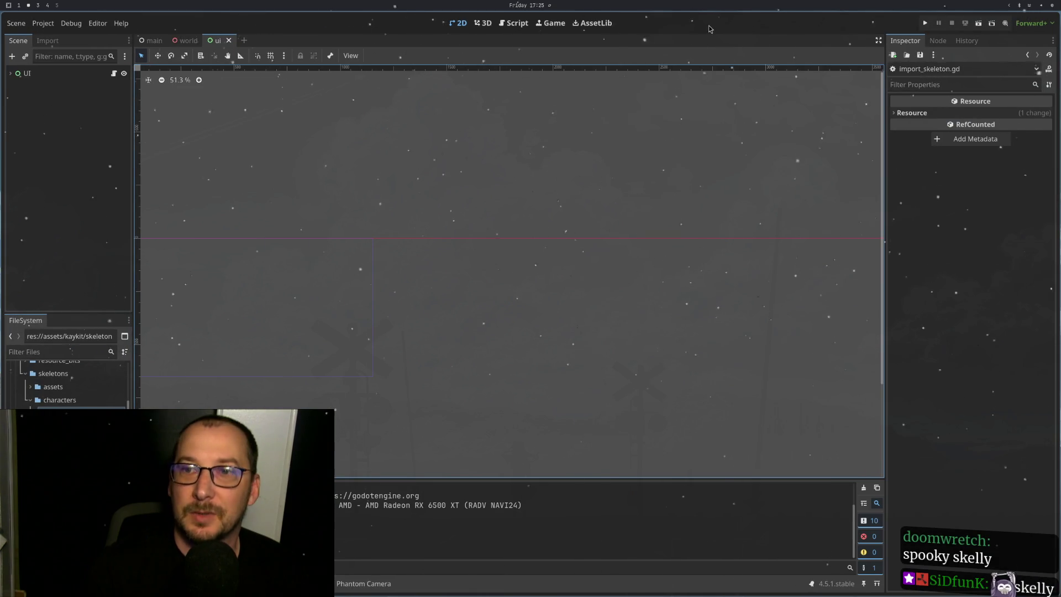
click(924, 24)
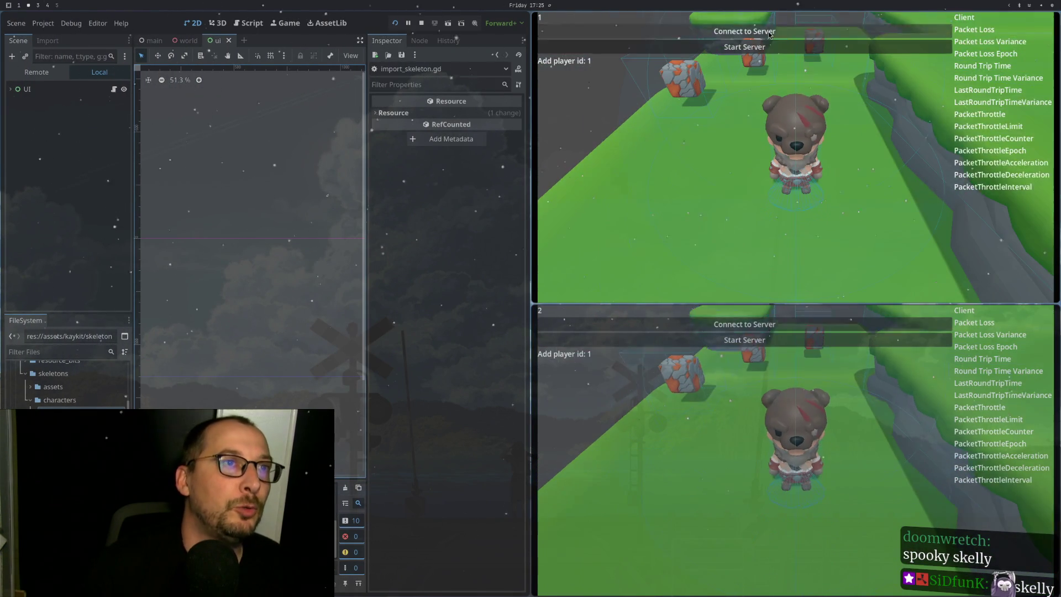
key(w)
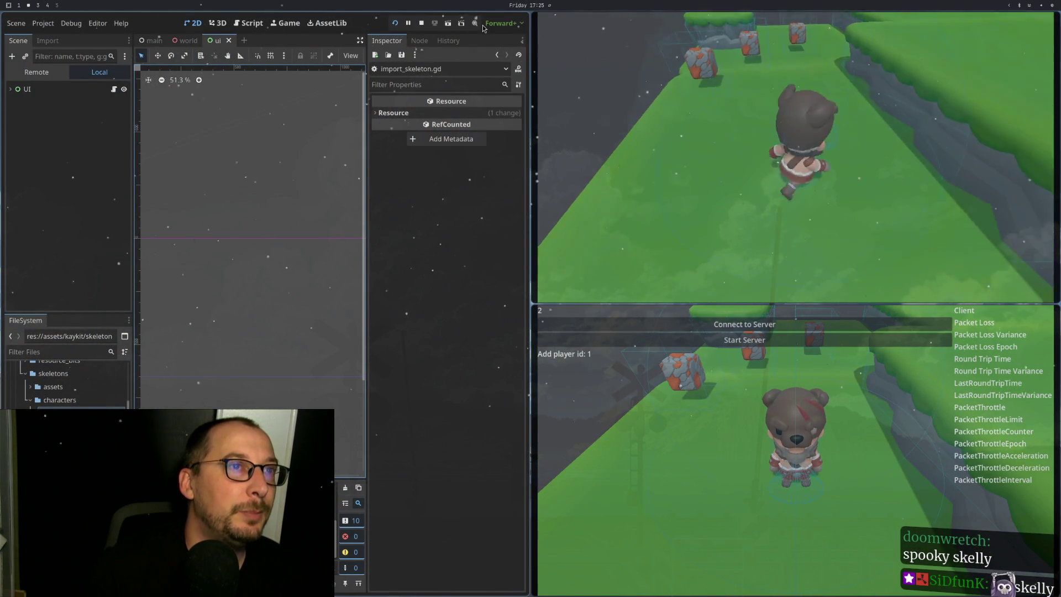
click(424, 22)
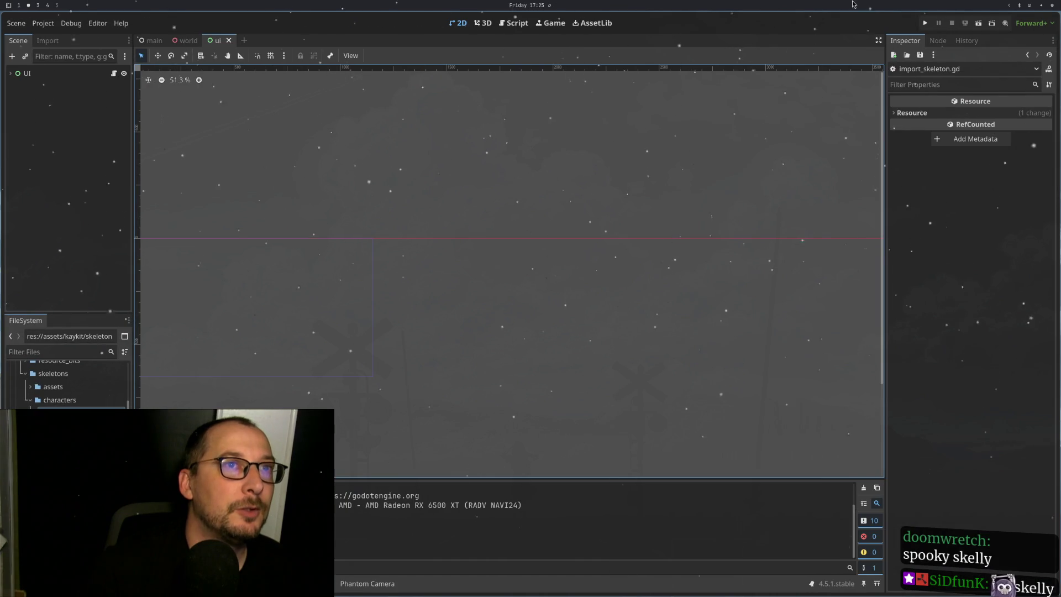
click(924, 23)
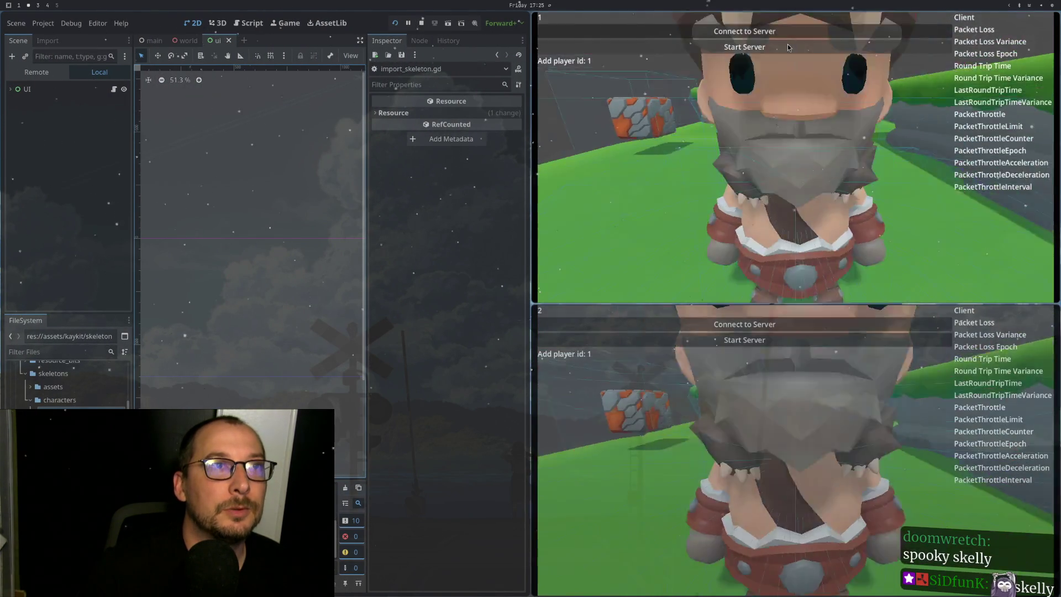
Step: Host a server in the top window, connect the bottom window, and walk the player left
click(787, 47)
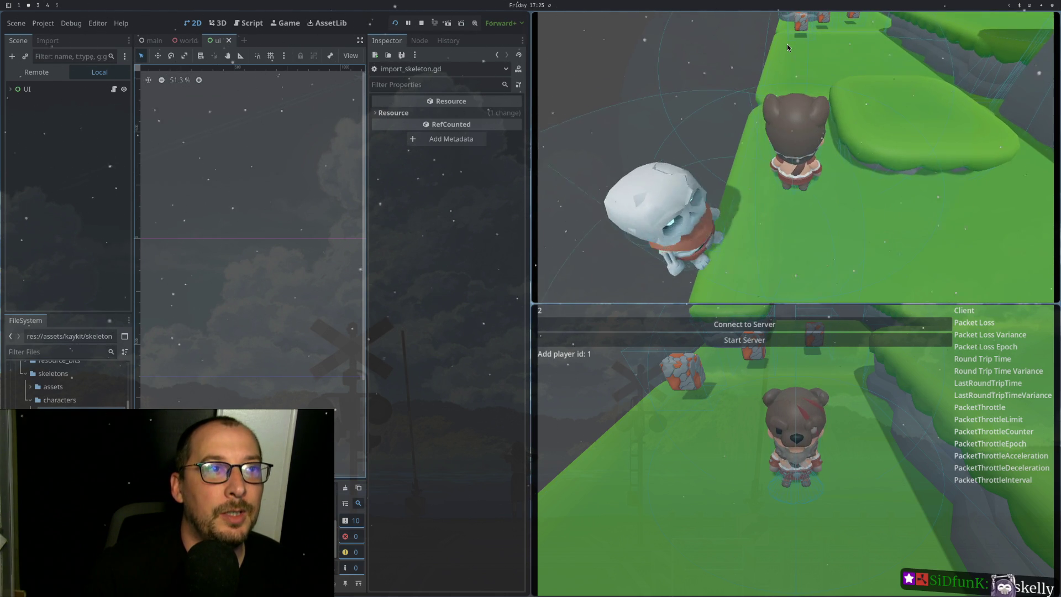
click(418, 25)
click(922, 23)
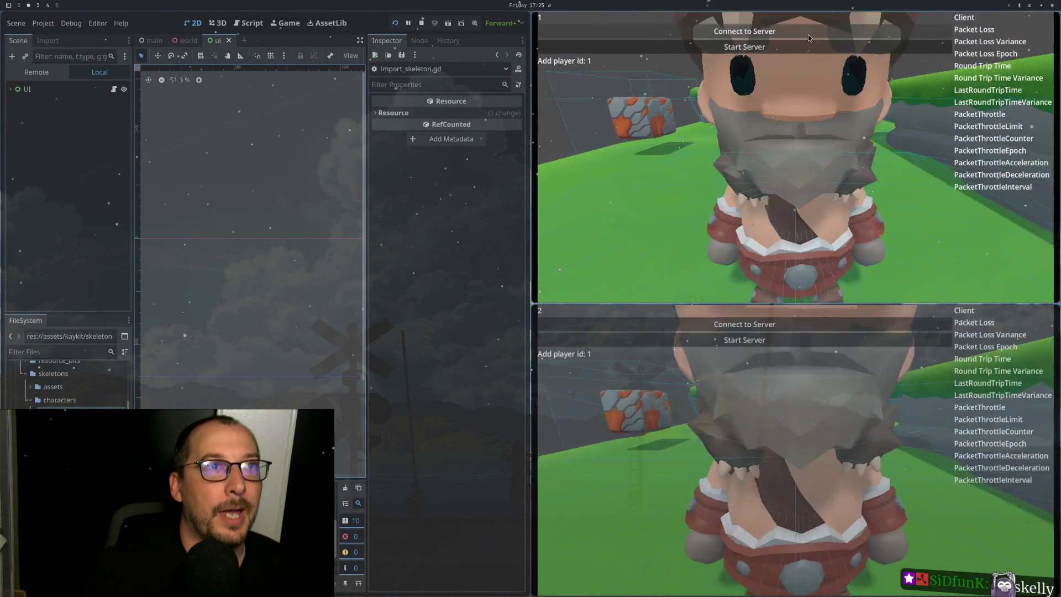
click(795, 47)
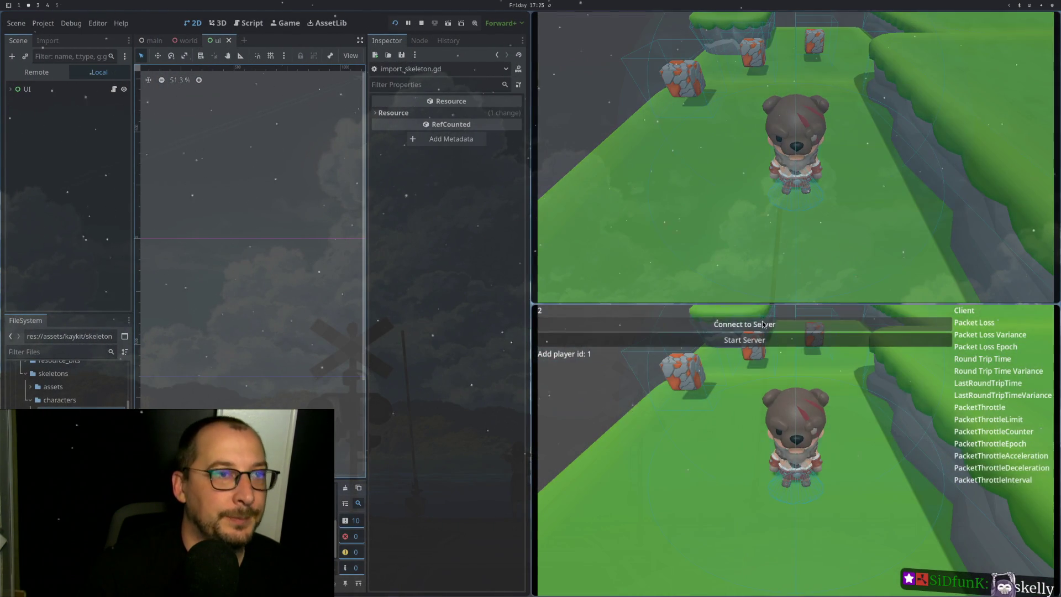
click(757, 322)
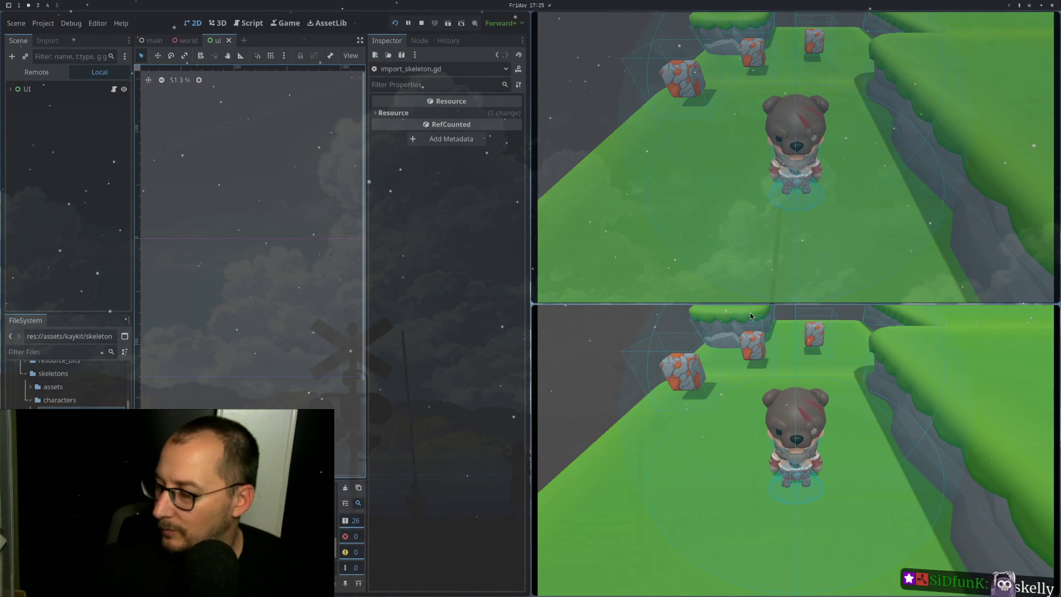
key(a)
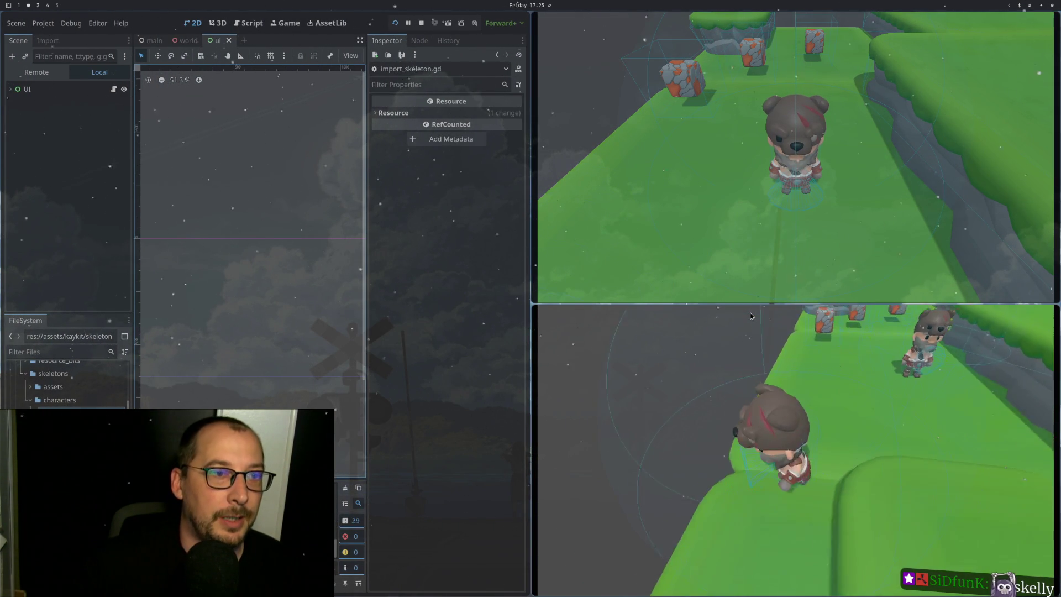